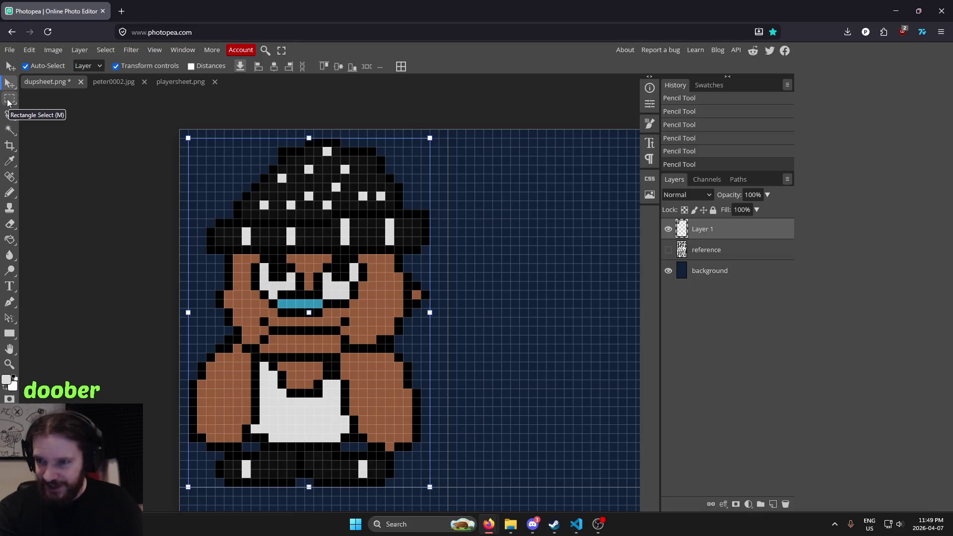
Nudge the sprite left and right to test its placement across neighbouring grid cells.
key(Left)
key(Right)
key(Right)
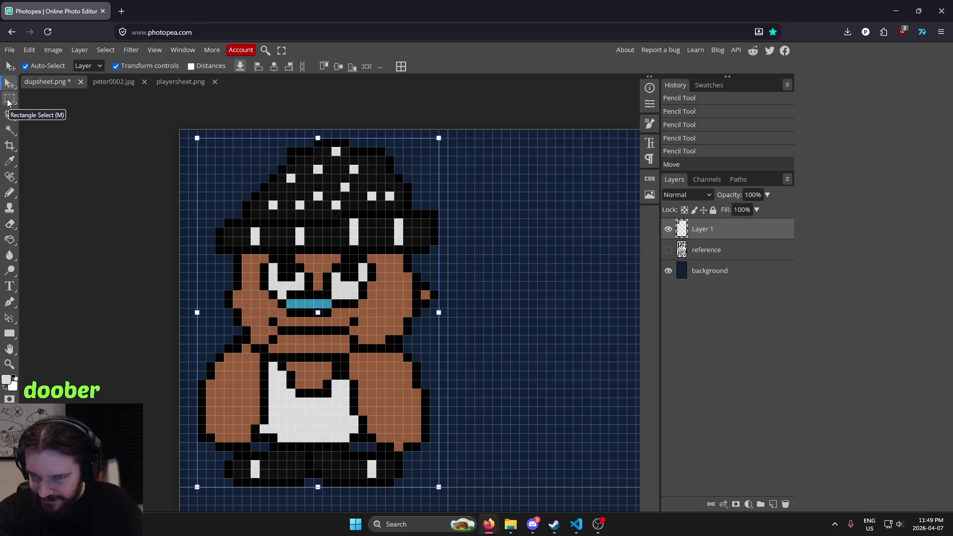
key(Right)
key(Left)
key(Left)
key(Left)
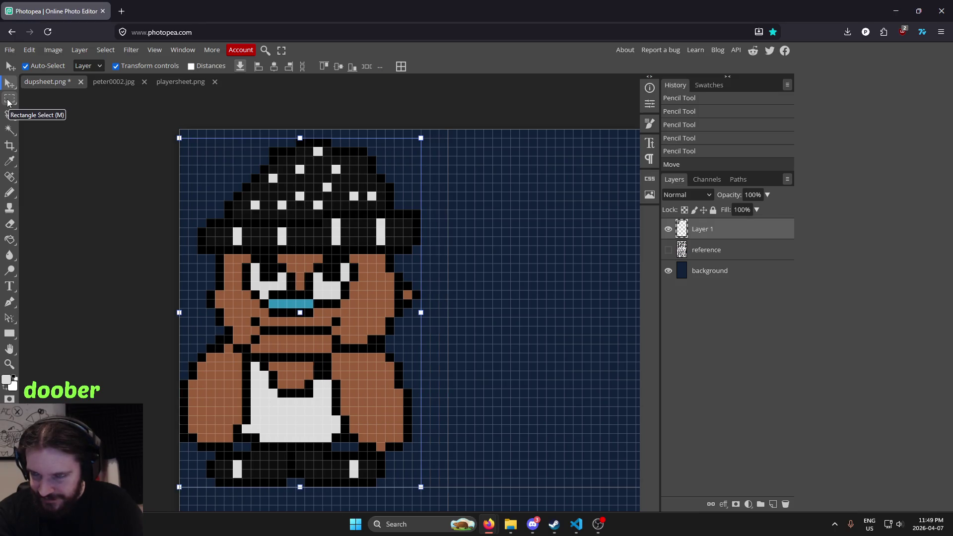
key(Right)
key(Left)
key(Right)
key(Left)
key(Right)
key(Left)
key(Right)
key(Right)
key(Right)
key(Left)
key(Left)
key(Left)
key(Right)
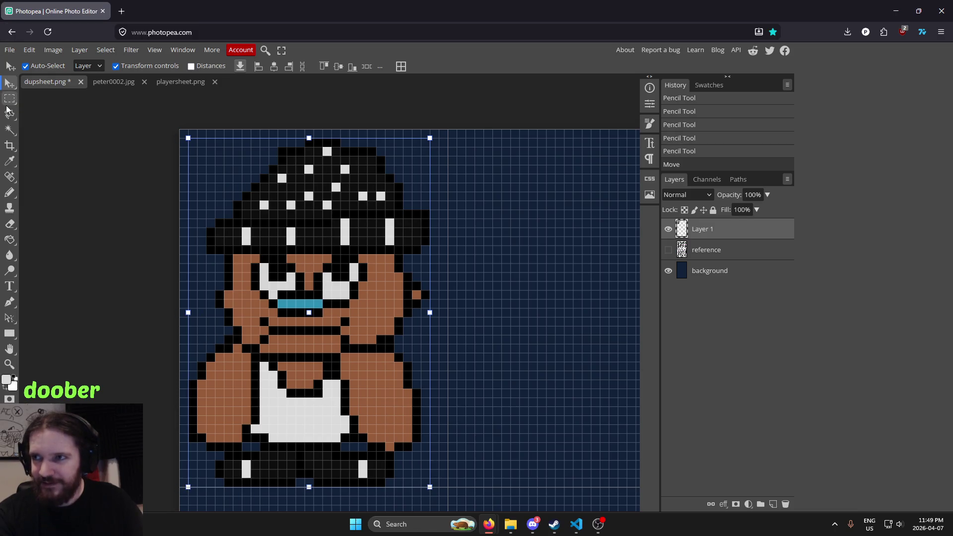
Select the 30×40 px sprite cell starting from the canvas's top-left corner.
click(9, 98)
scroll(477, 268, down, 3)
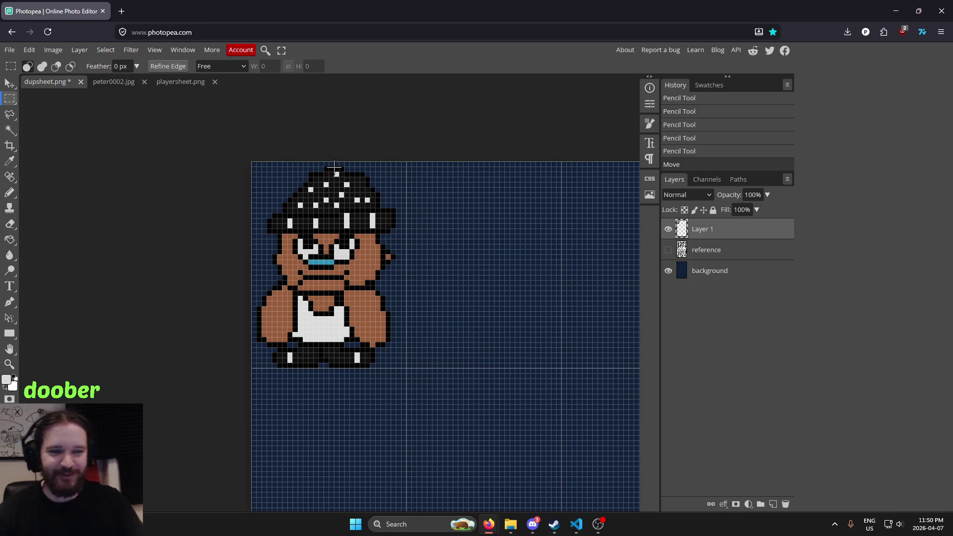
mouse_move(254, 169)
mouse_down()
mouse_move(410, 358)
mouse_move(398, 358)
mouse_up()
click(272, 185)
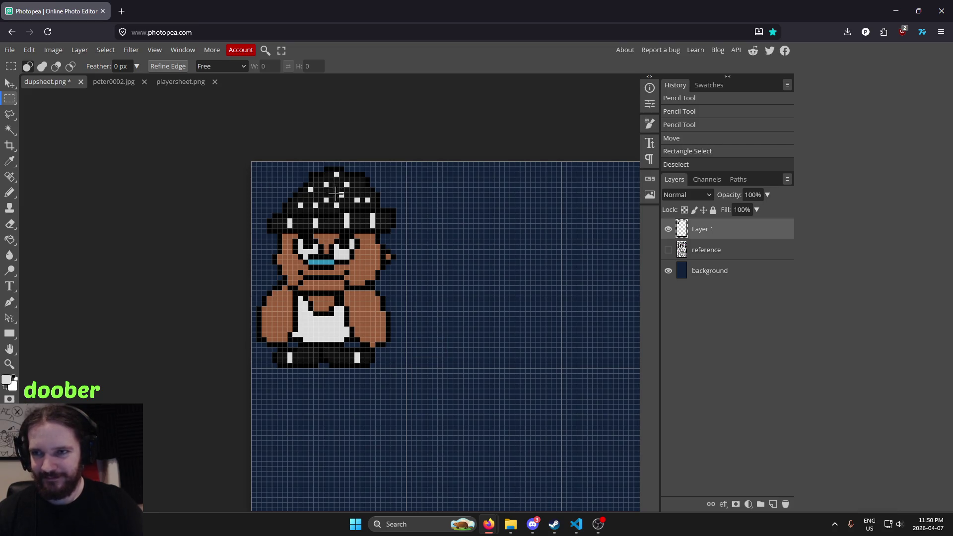
scroll(336, 194, up, 2)
mouse_move(206, 145)
mouse_down()
mouse_move(447, 484)
mouse_move(454, 472)
mouse_up()
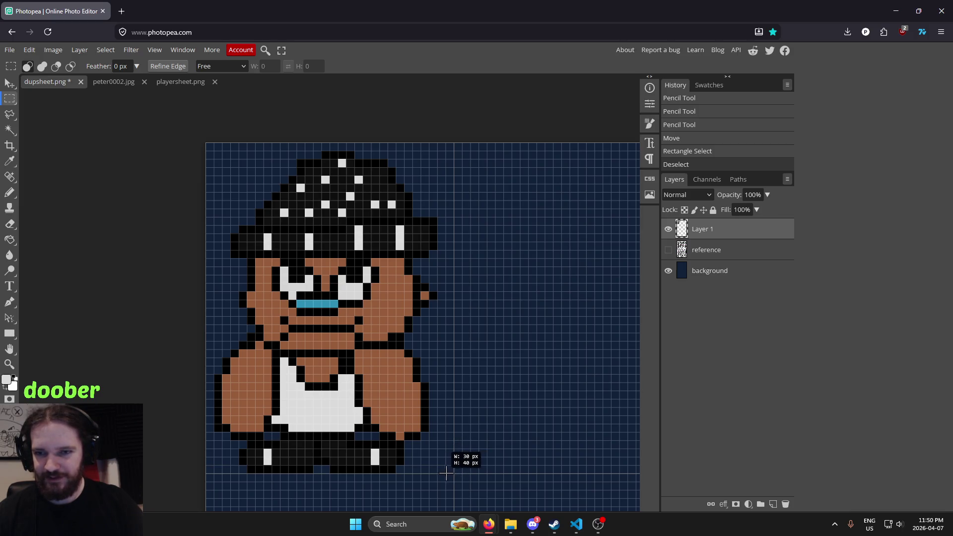
drag(455, 473, 453, 473)
Check Discord and the code editor, then return to Photopea in the browser.
mouse_move(540, 530)
click(507, 427)
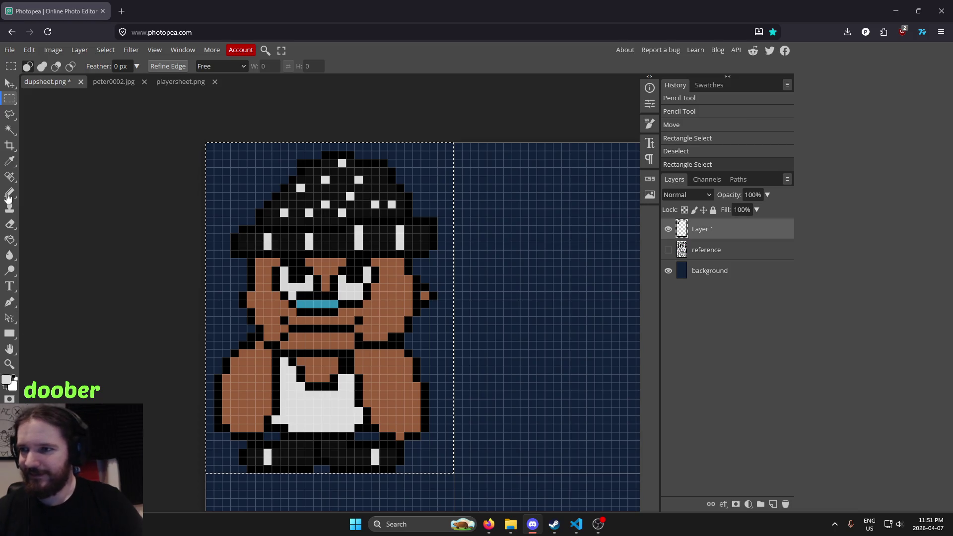
click(575, 523)
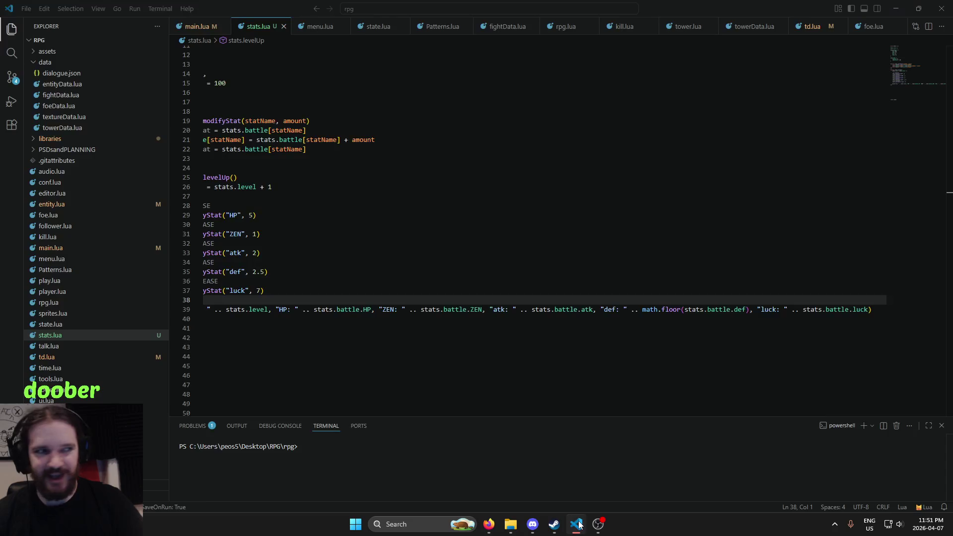
mouse_move(485, 525)
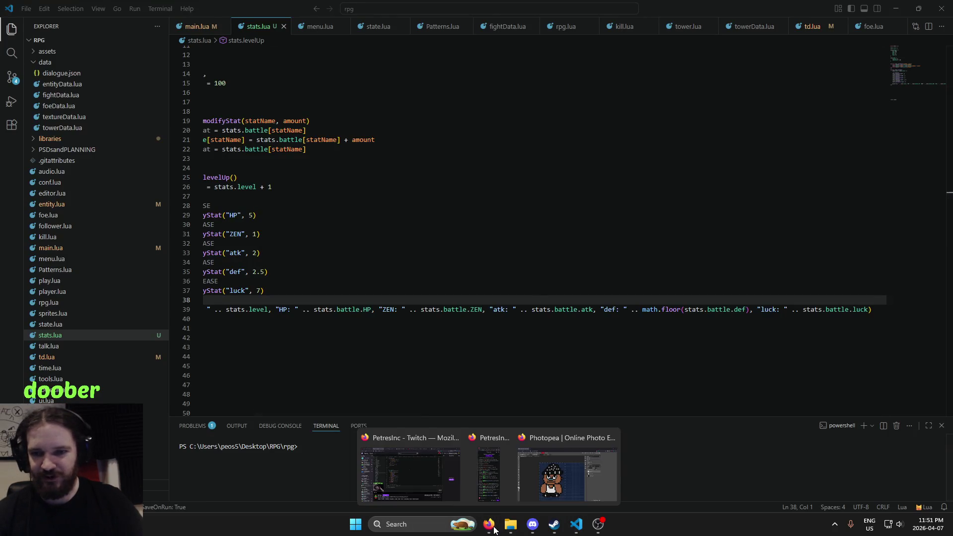
click(567, 466)
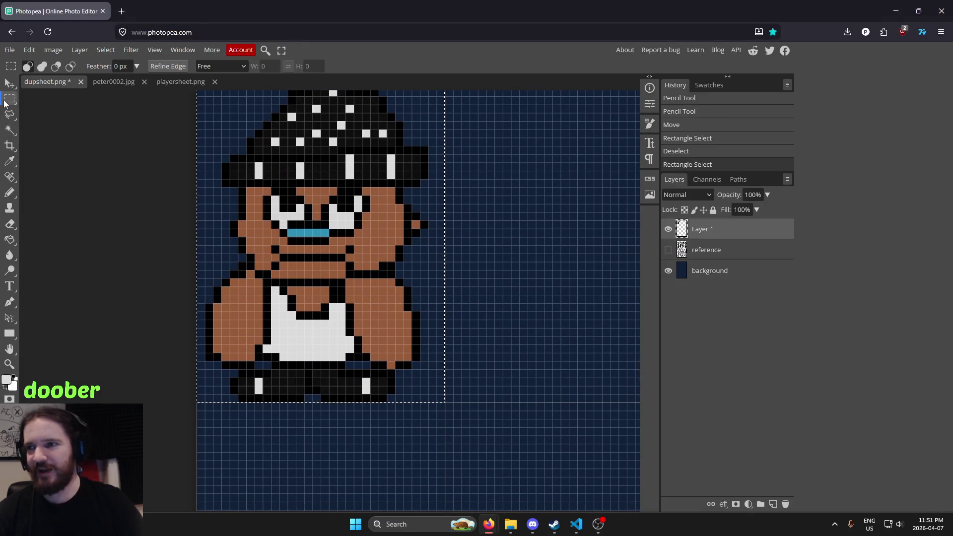
Try pasting the sprite and moving it right, then undo the move and the paste.
key(ctrl+d)
scroll(396, 227, up, 2)
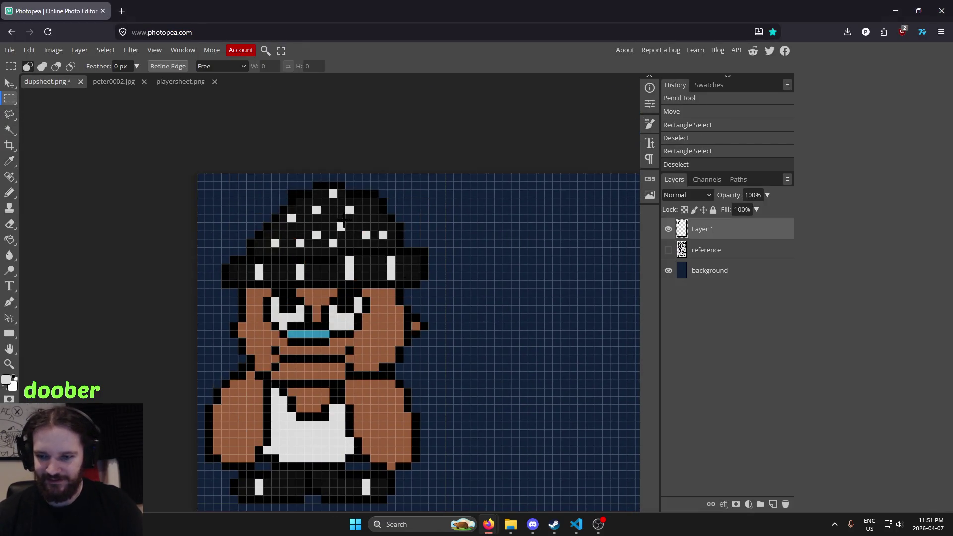
key(ctrl+v)
click(9, 83)
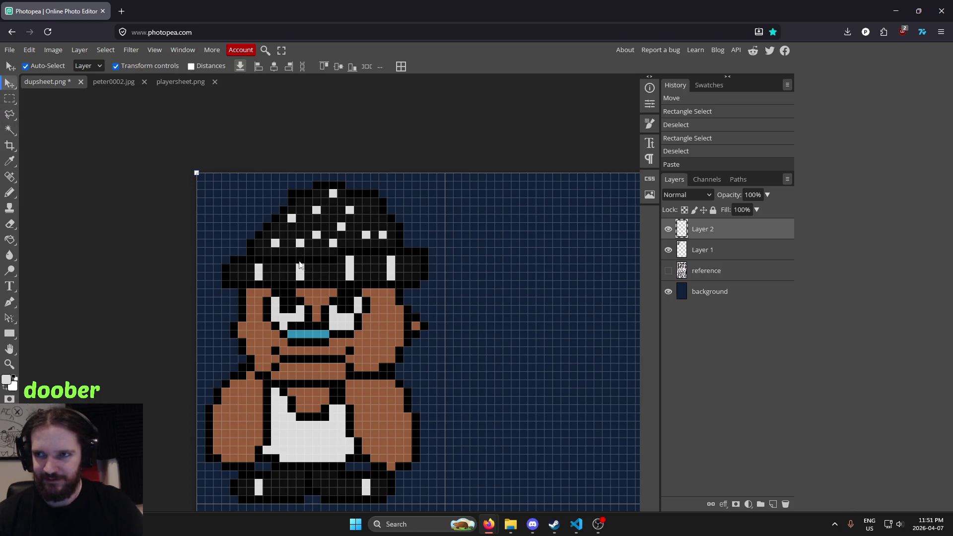
drag(300, 264, 344, 267)
key(ctrl+z)
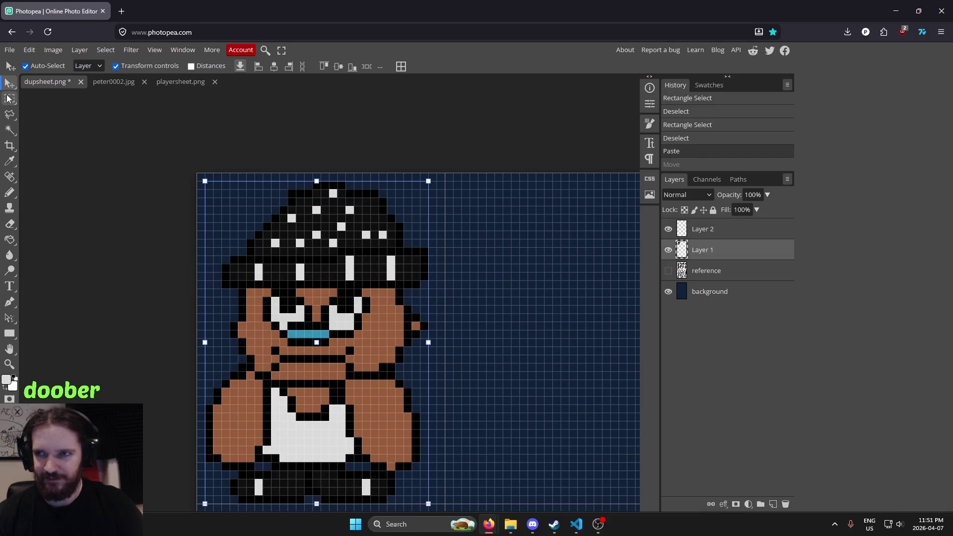
click(9, 99)
key(ctrl+z)
Reselect the sprite cell, copy it, and zoom out on the sheet.
drag(146, 132, 444, 351)
scroll(437, 457, down, 3)
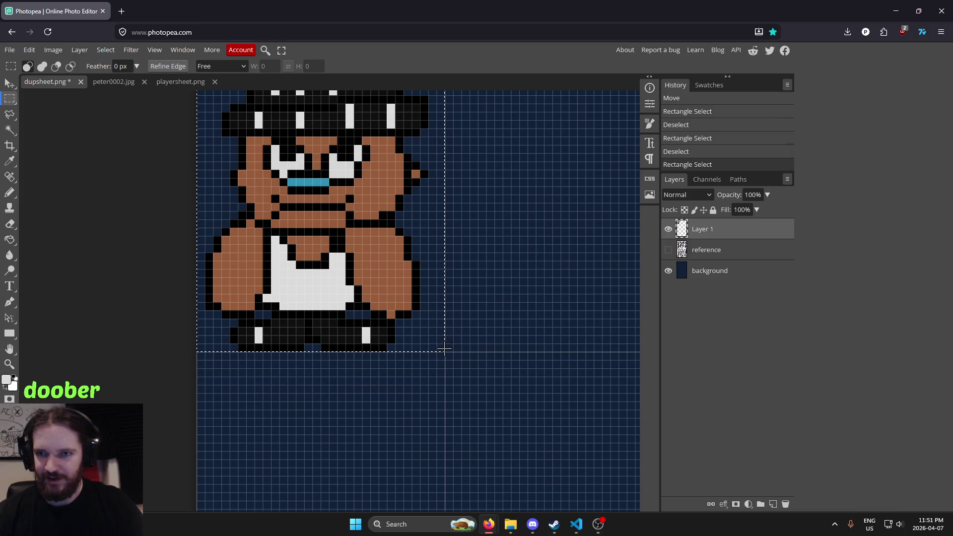
scroll(529, 242, up, 2)
key(ctrl+c)
key(ctrl+minus)
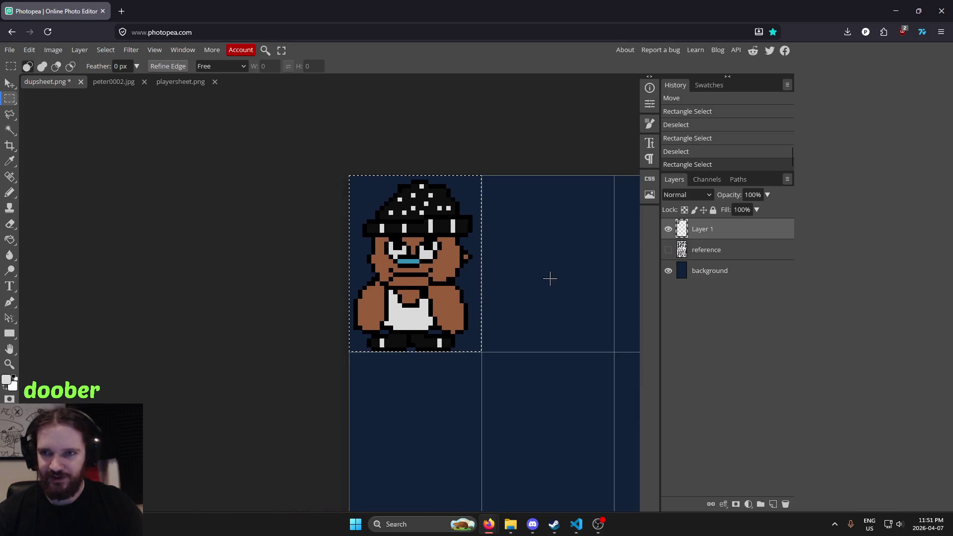
key(ctrl+minus)
Paste two copies and move them into the second and third top-row cells.
key(ctrl+v)
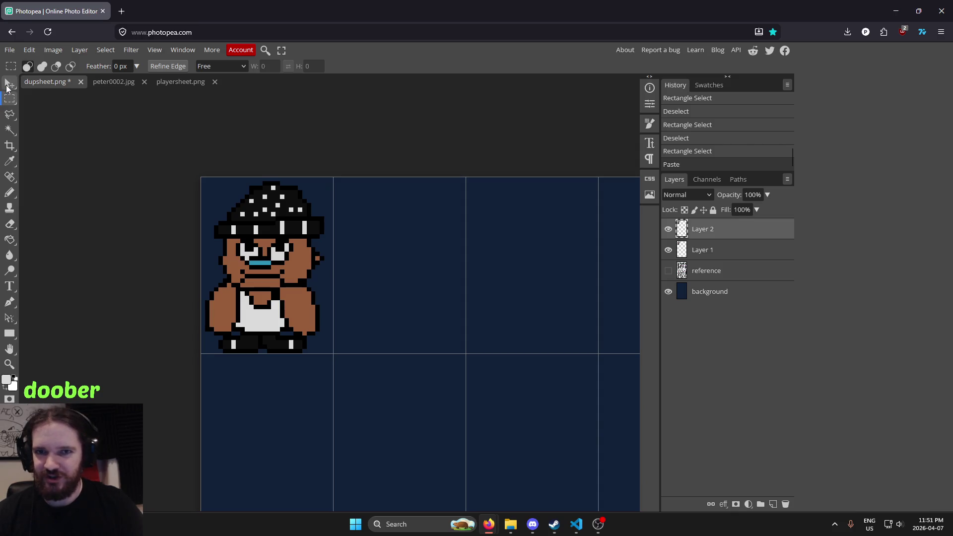
click(7, 86)
drag(249, 232, 382, 234)
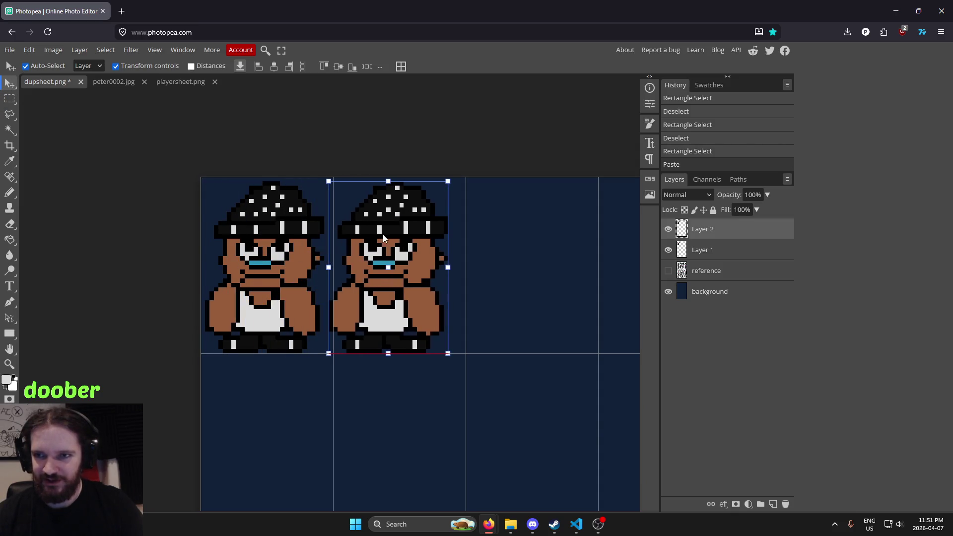
key(Right)
key(Right)
key(ctrl+v)
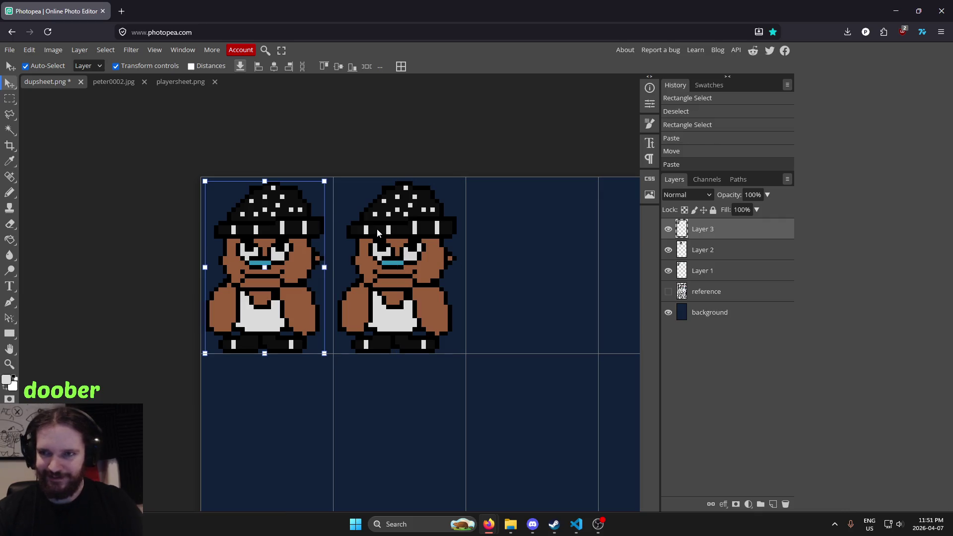
key(shift+Right)
key(shift+Right)
key(shift+Right)
key(Right)
key(Right)
drag(368, 228, 499, 229)
Paste a fourth copy and align it in the fourth top-row cell.
click(10, 99)
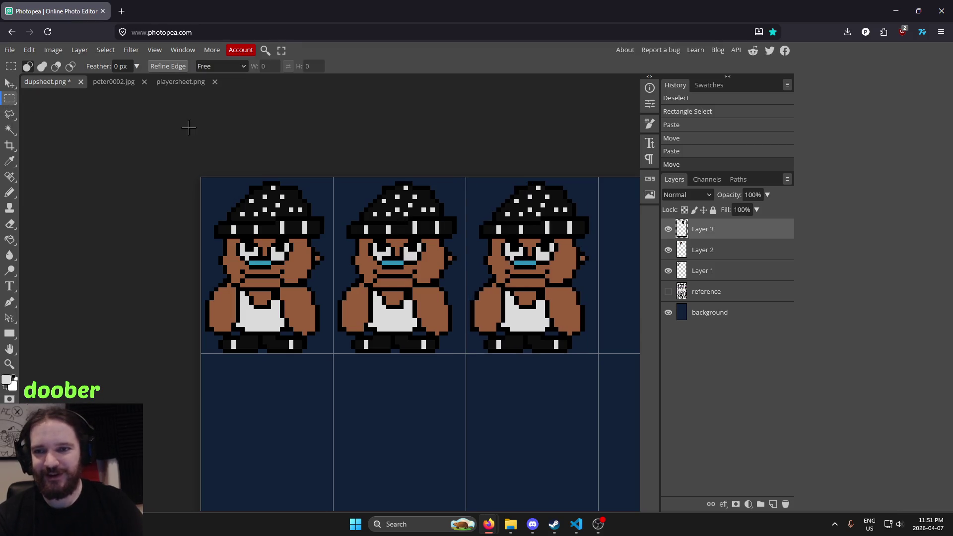
scroll(371, 187, right, 3)
key(ctrl+v)
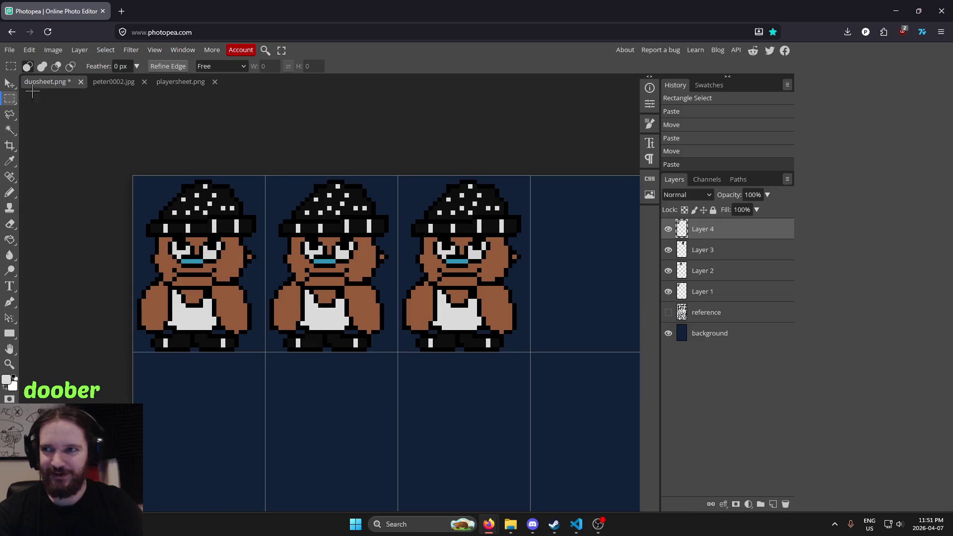
key(v)
drag(404, 152, 472, 167)
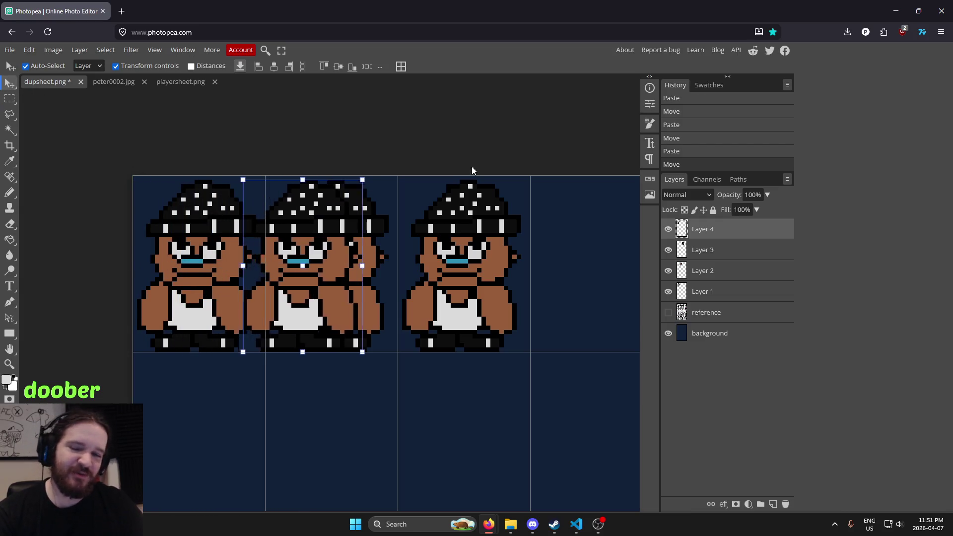
key(Right)
key(Right)
key(Right)
key(Right)
key(Right)
key(Right)
key(Right)
key(Right)
key(Right)
key(Right)
key(Right)
key(Right)
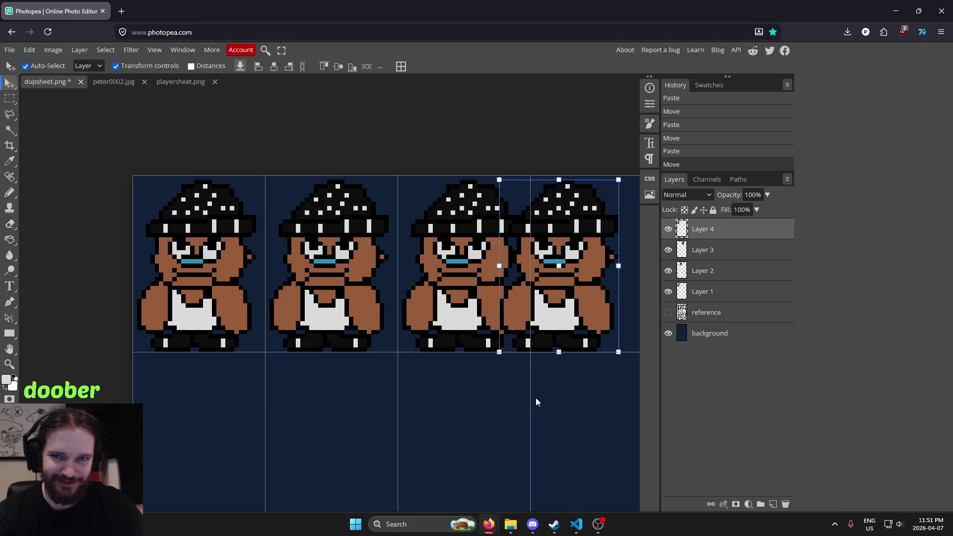
drag(536, 401, 359, 416)
key(Right)
key(Right)
key(Right)
key(Right)
key(Right)
key(Right)
key(Right)
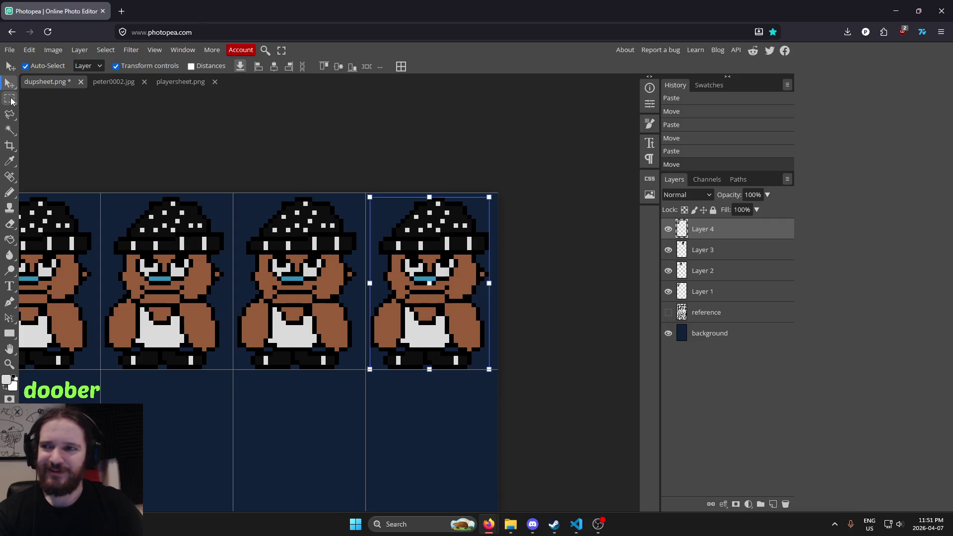
click(10, 100)
Scroll around the sheet to bring the fourth sprite into view.
scroll(546, 247, down, 1)
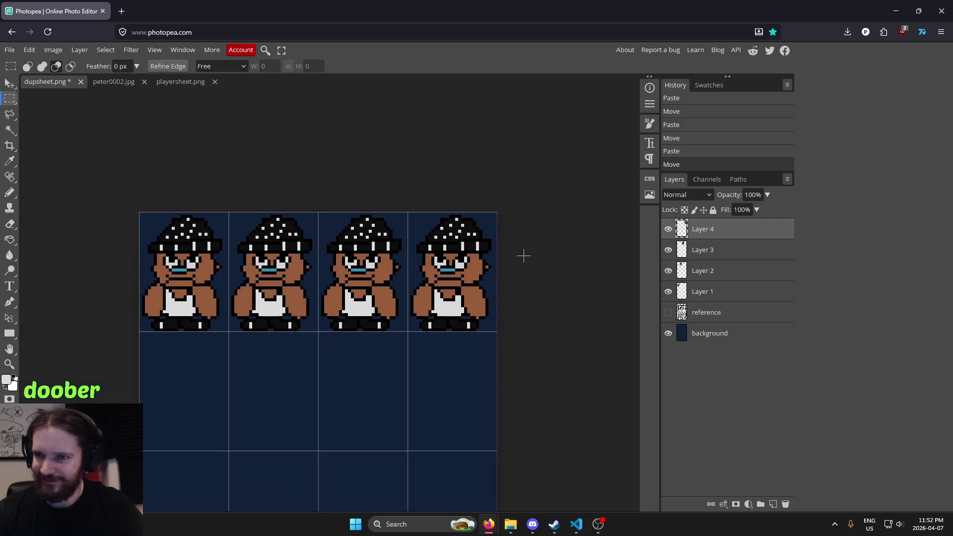
scroll(413, 277, up, 2)
drag(362, 349, 452, 348)
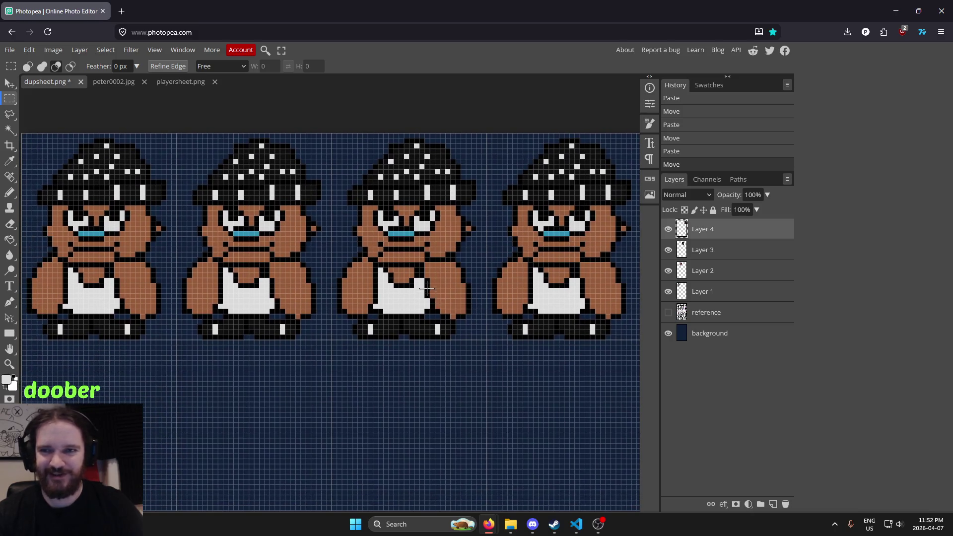
scroll(437, 308, down, 3)
scroll(440, 292, up, 1)
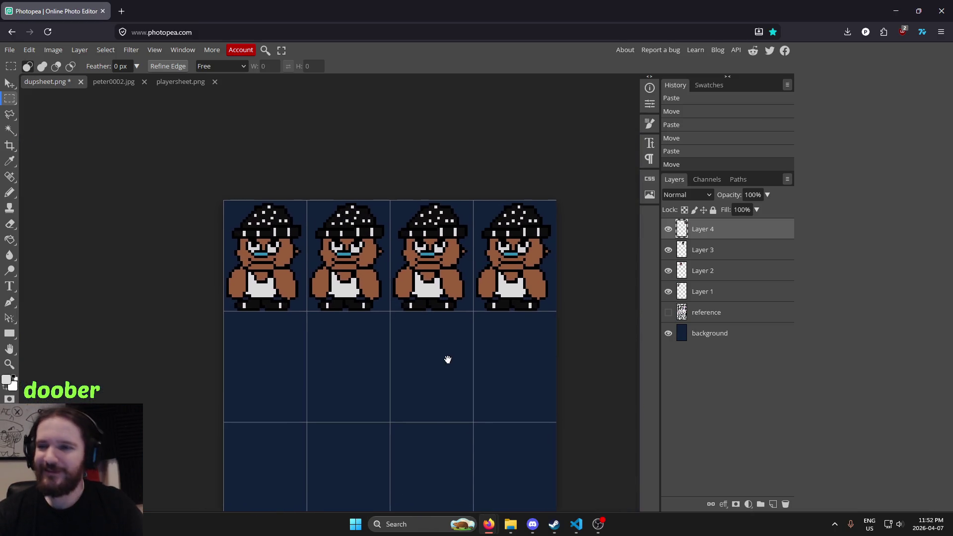
scroll(355, 287, up, 1)
scroll(362, 258, down, 1)
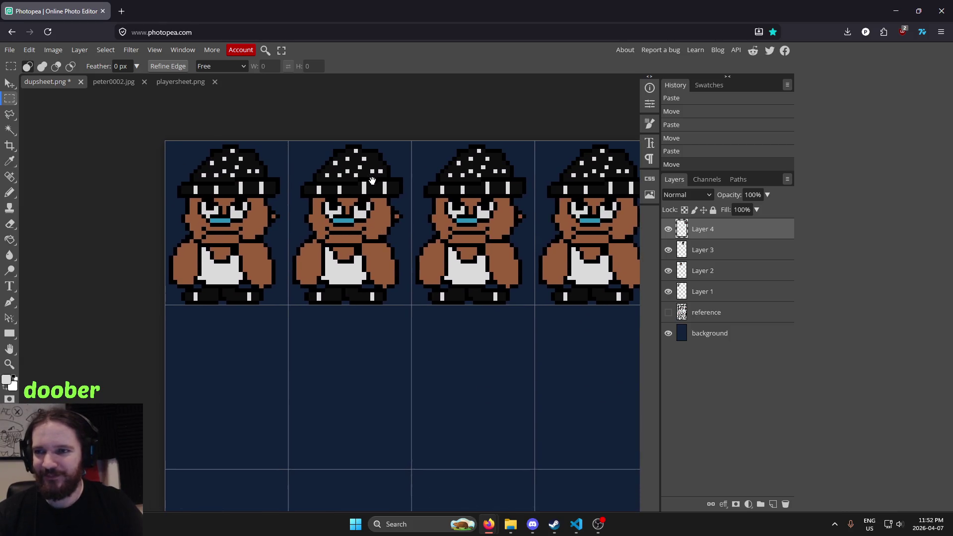
scroll(368, 239, left, 1)
scroll(307, 198, up, 1)
scroll(208, 149, down, 1)
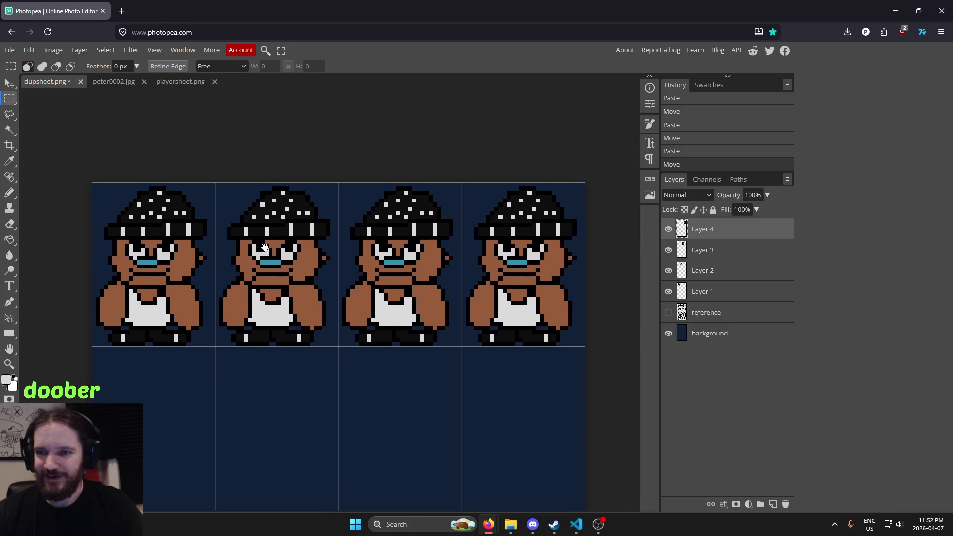
Glance at the peter0002.jpg tab, move playersheet.png ahead of it, then return to dupsheet.png.
click(113, 82)
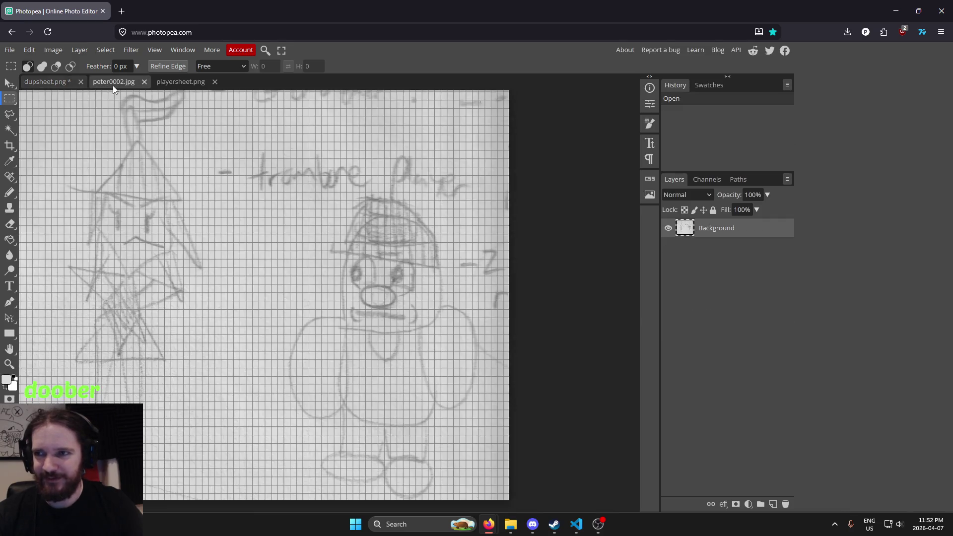
drag(180, 82, 112, 84)
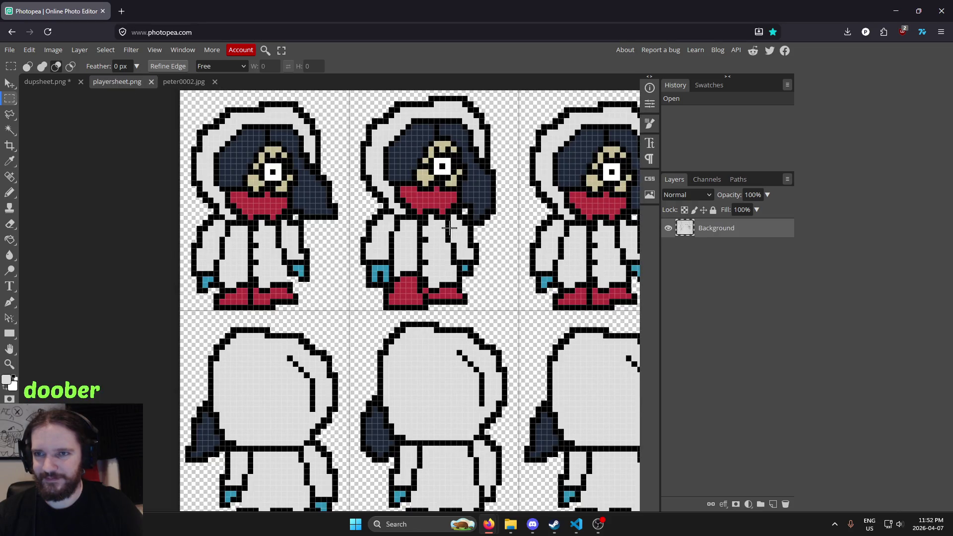
scroll(336, 361, down, 2)
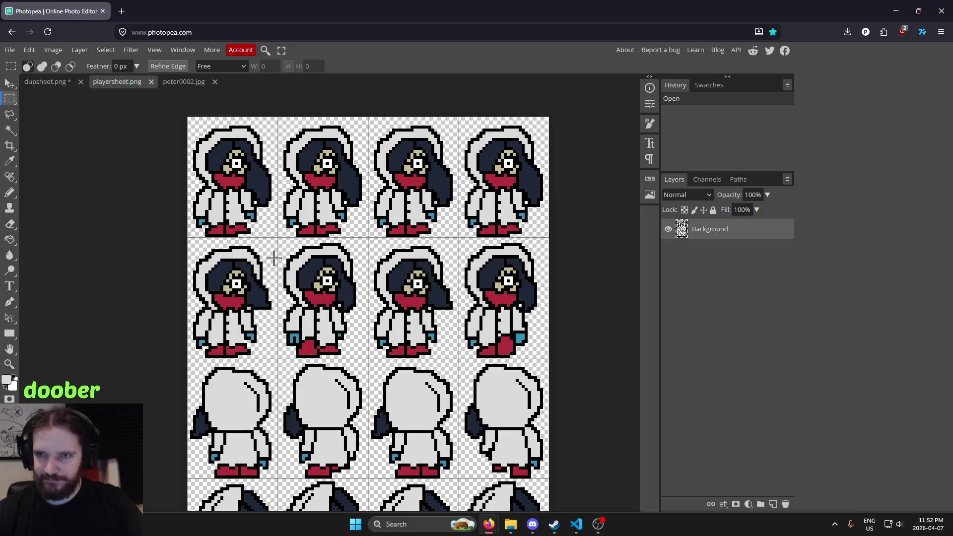
click(46, 81)
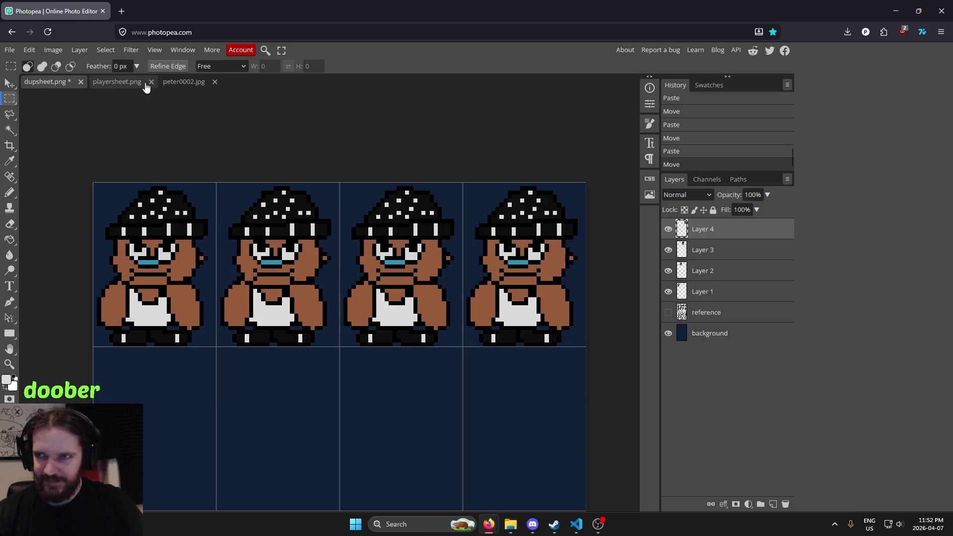
Paste a character copy and nudge it down into the second row's first cell.
scroll(233, 216, left, 2)
key(ctrl+v)
click(10, 83)
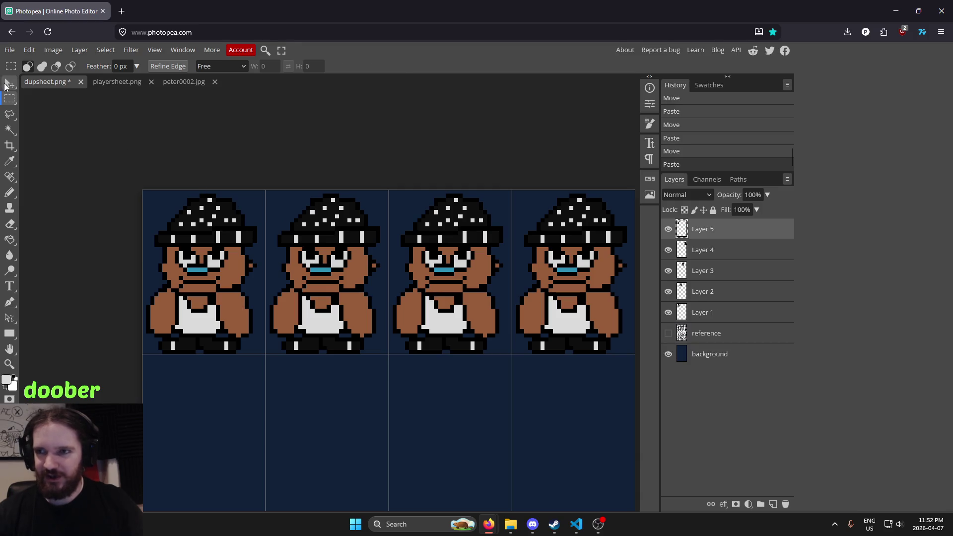
scroll(308, 244, down, 5)
scroll(309, 248, up, 3)
key(shift+Down)
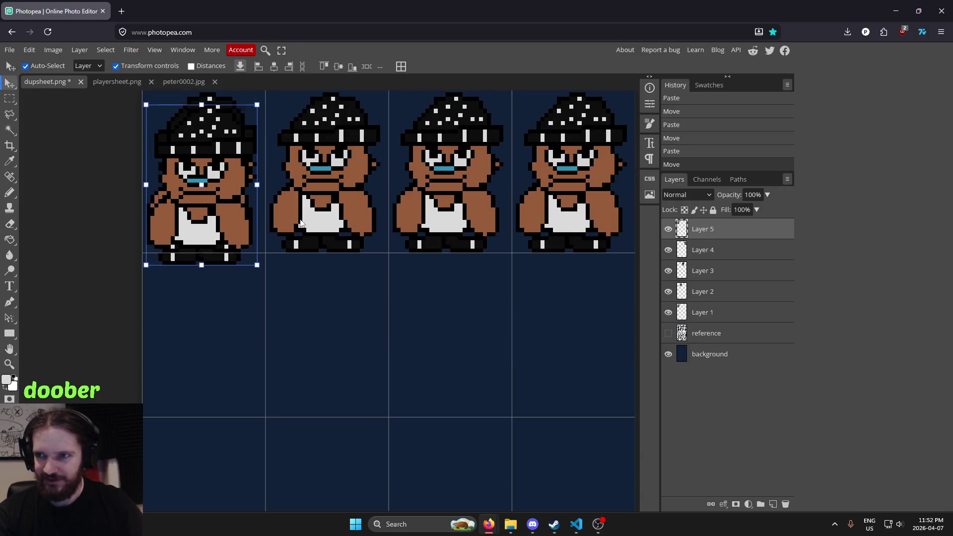
key(shift+Down)
key(shift+Down)
key(shift+Down)
key(shift+Down)
key(Down)
key(Down)
key(Down)
key(Down)
key(Down)
Paste another copy and shift it right and down toward the second row's third cell.
key(ctrl+v)
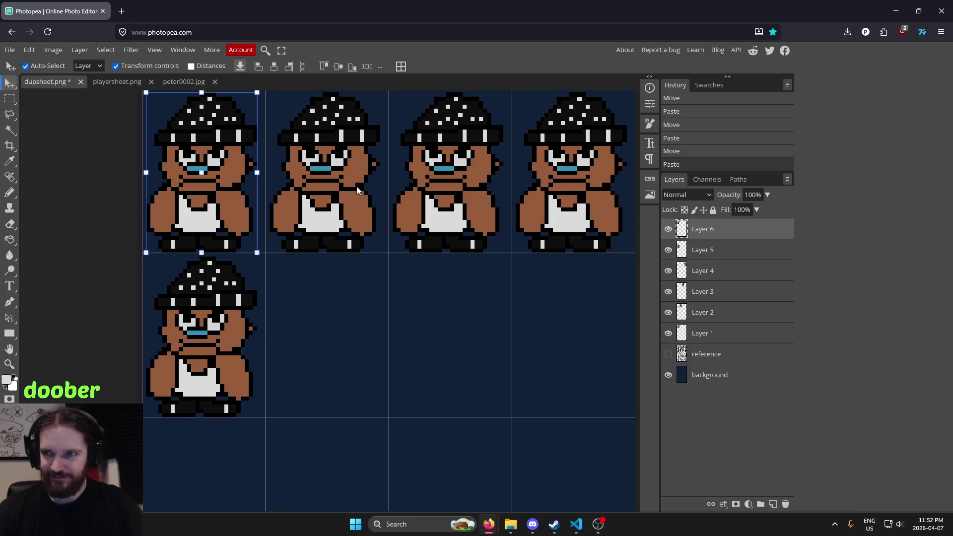
key(Right)
key(shift+Right)
key(shift+Right)
key(shift+Right)
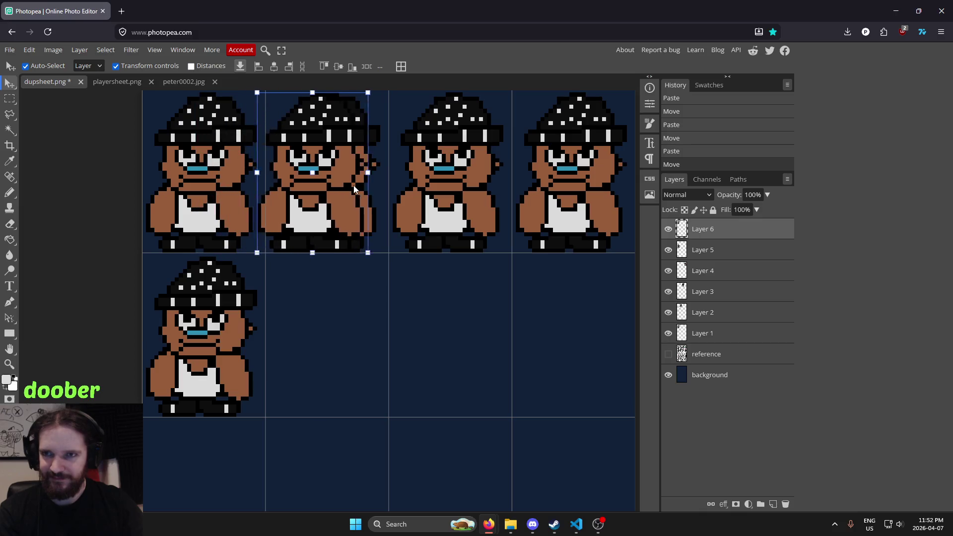
key(shift+Right)
key(shift+Right)
key(shift+Right)
key(shift+Right)
key(Right)
key(Right)
key(Right)
key(shift+Down)
key(shift+Down)
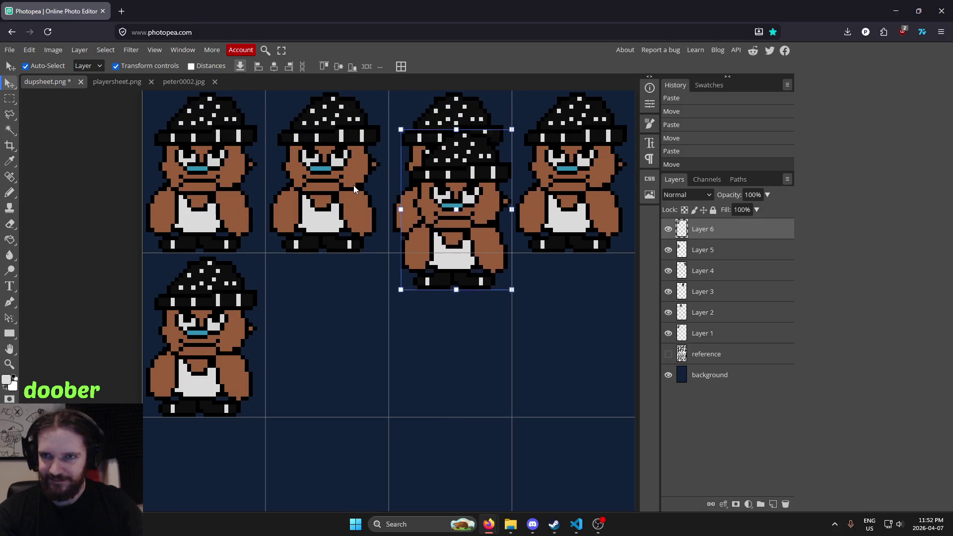
key(shift+Down)
key(shift+Down)
key(shift+Down)
Fine-tune the third-cell copy's position, comparing it against the top-row sprite.
key(Left)
key(Left)
key(Up)
key(Down)
key(Left)
key(Left)
key(Left)
key(Down)
key(Right)
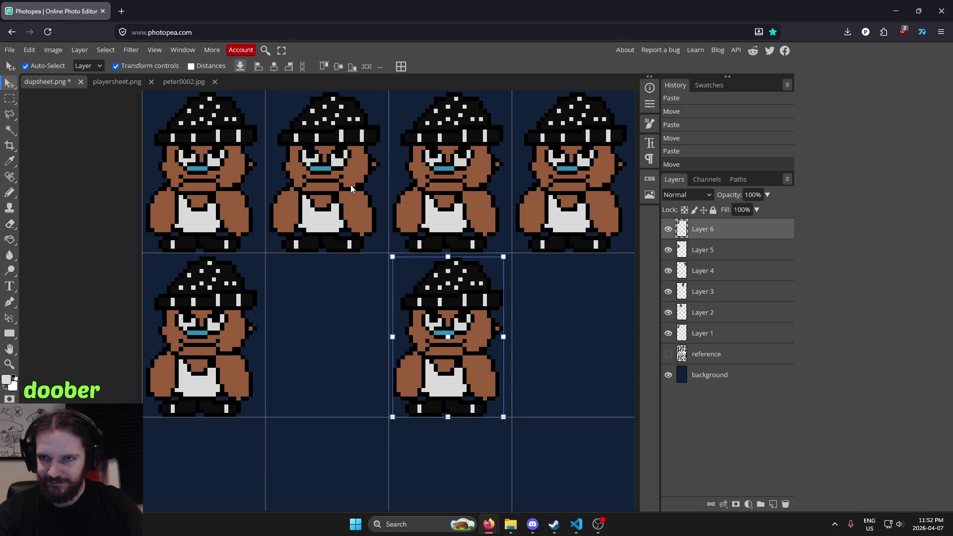
key(shift+Up)
key(shift+Up)
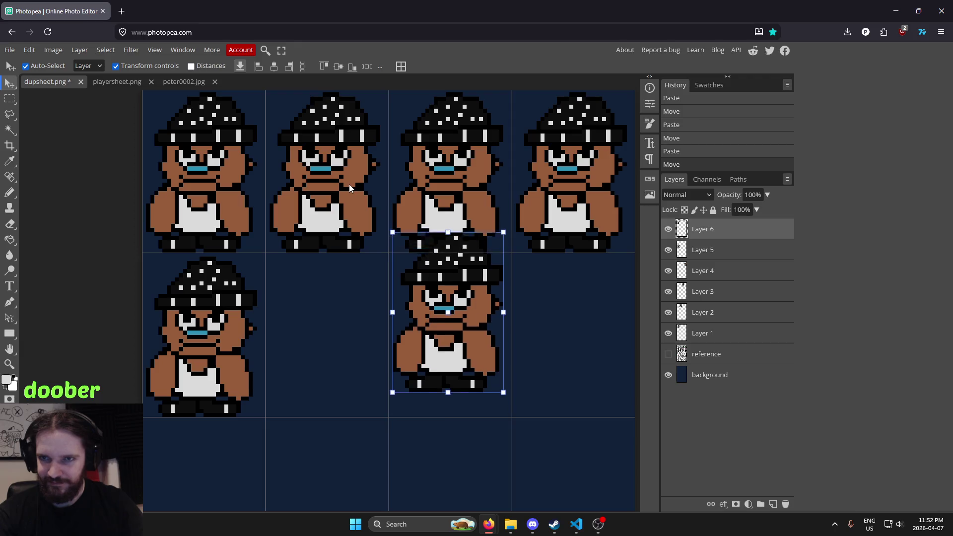
key(shift+Up)
key(shift+Up)
key(shift+Up)
key(shift+Up)
key(shift+Down)
key(shift+Down)
key(shift+Down)
key(shift+Down)
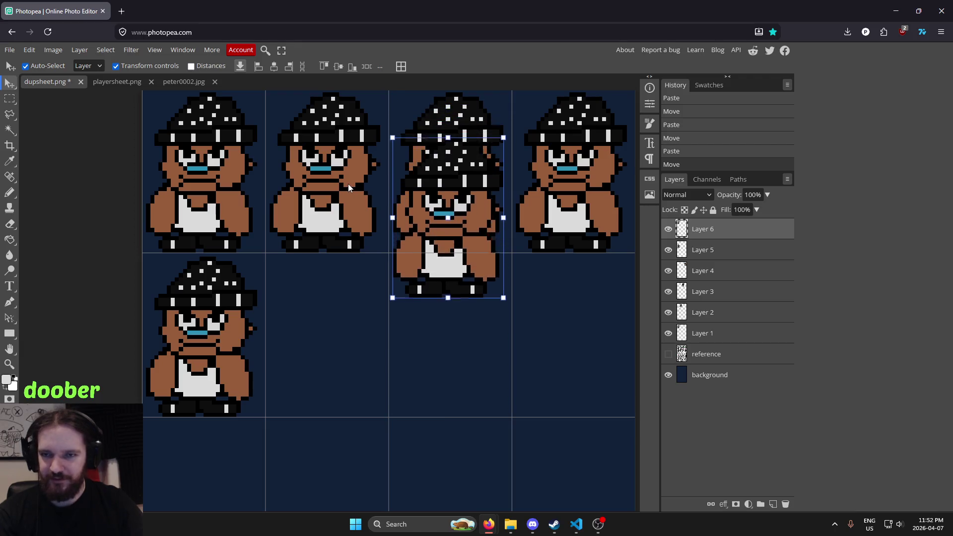
key(shift+Down)
key(shift+Down)
key(shift+Down)
key(shift+Down)
key(shift+Down)
key(shift+Down)
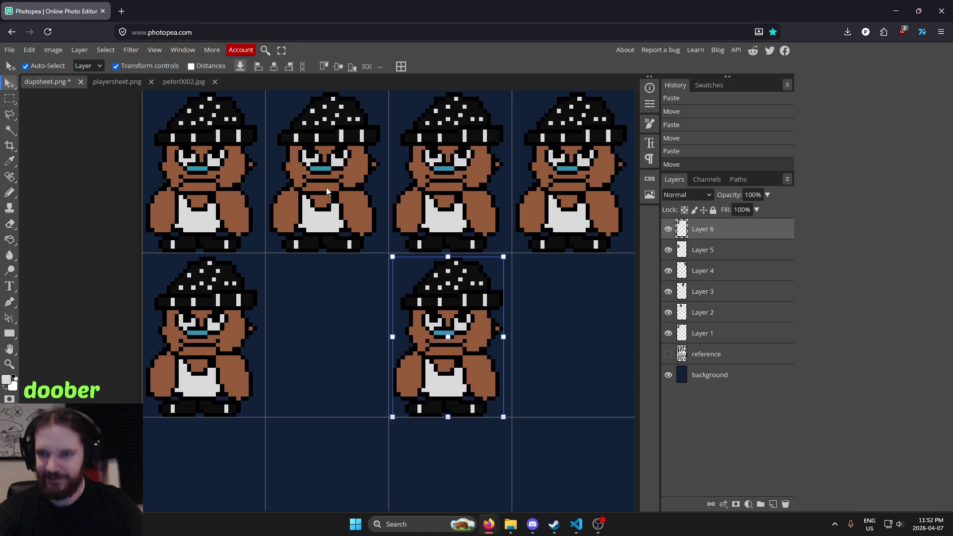
click(10, 101)
scroll(452, 207, down, 1)
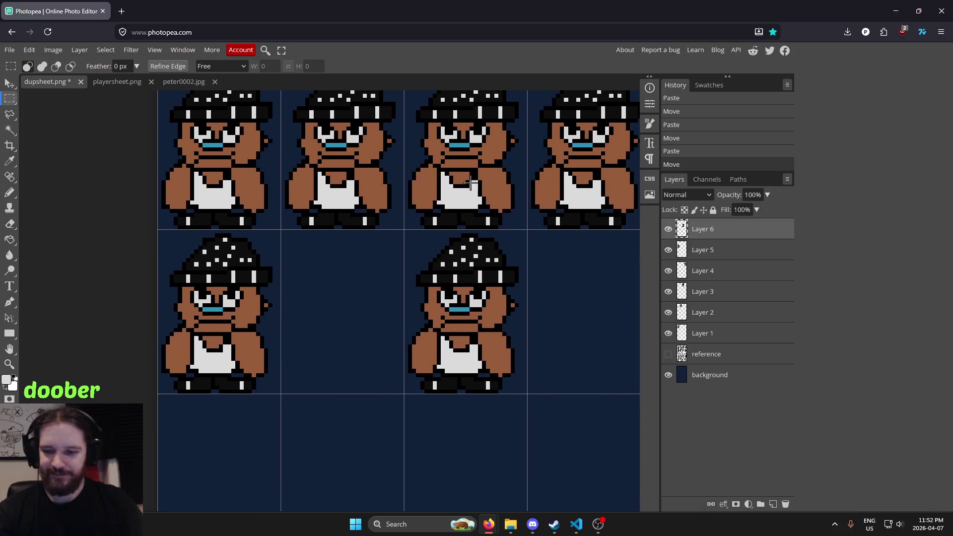
scroll(471, 191, down, 2)
scroll(484, 179, down, 1)
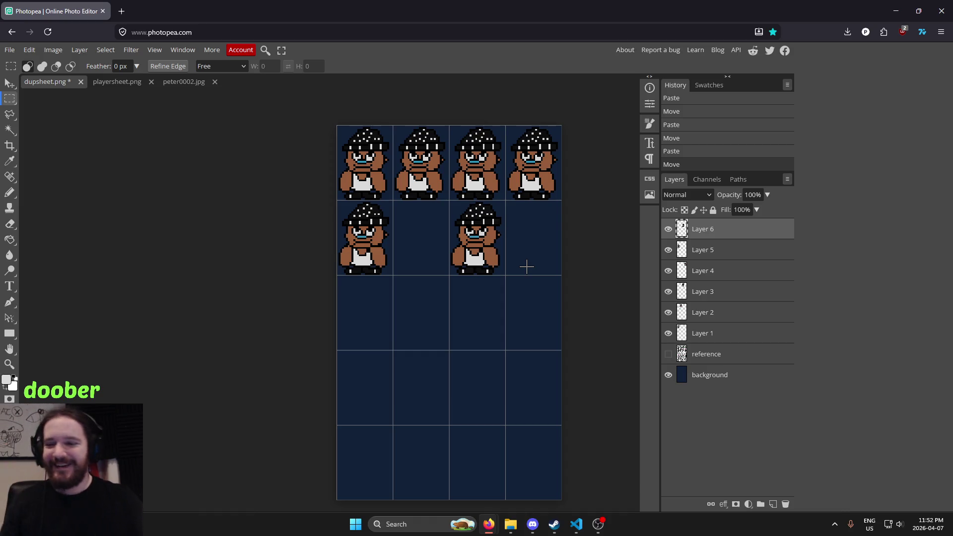
scroll(488, 239, up, 3)
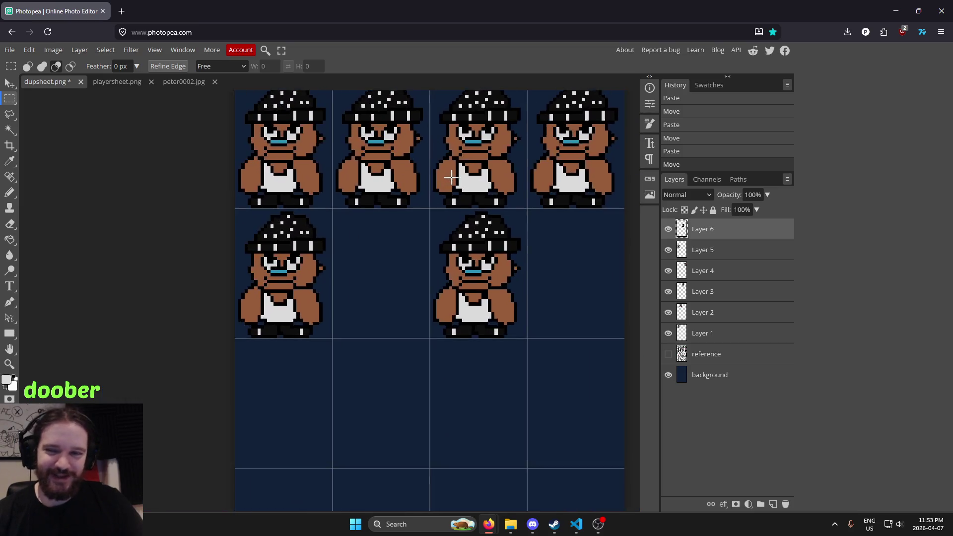
scroll(470, 184, up, 3)
scroll(456, 235, up, 2)
scroll(455, 234, down, 3)
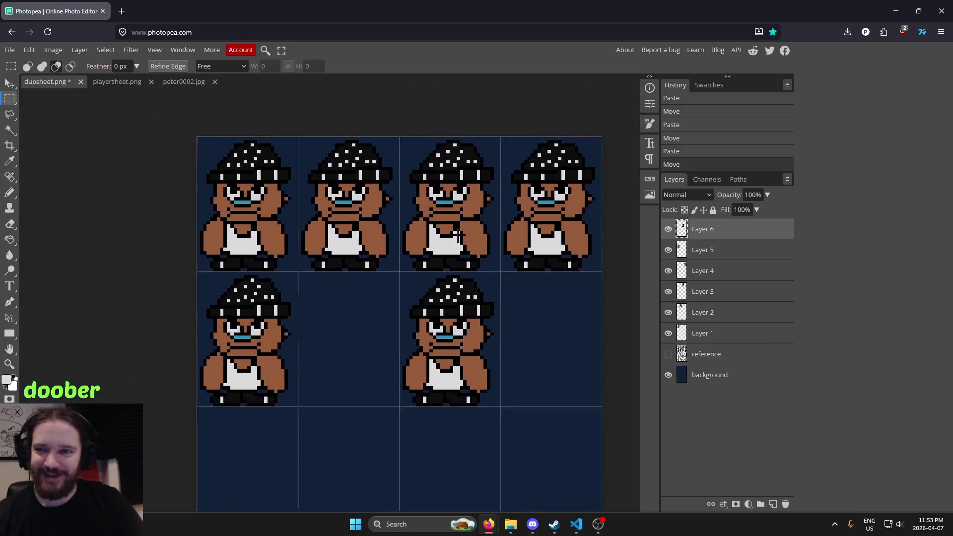
scroll(456, 234, up, 2)
scroll(458, 281, down, 2)
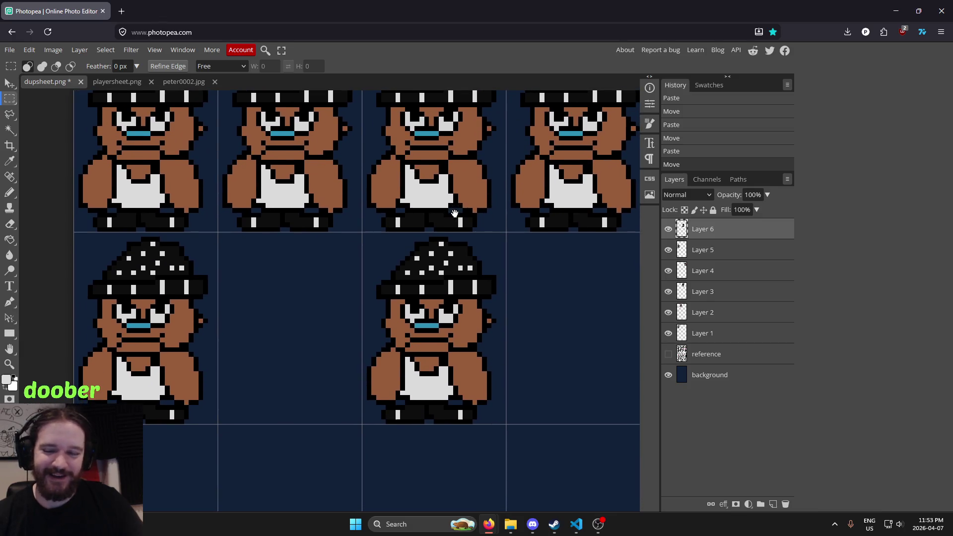
scroll(405, 219, down, 3)
scroll(405, 218, up, 2)
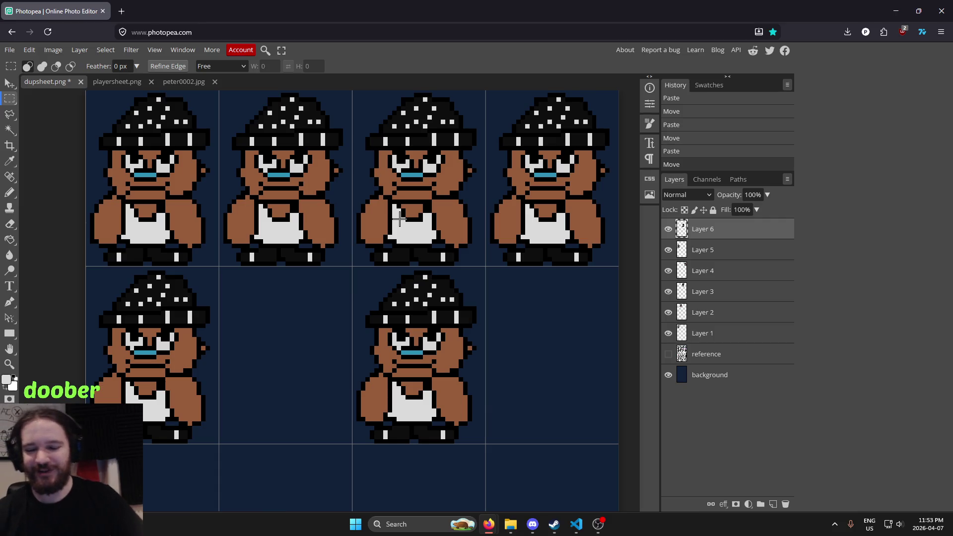
drag(345, 239, 446, 171)
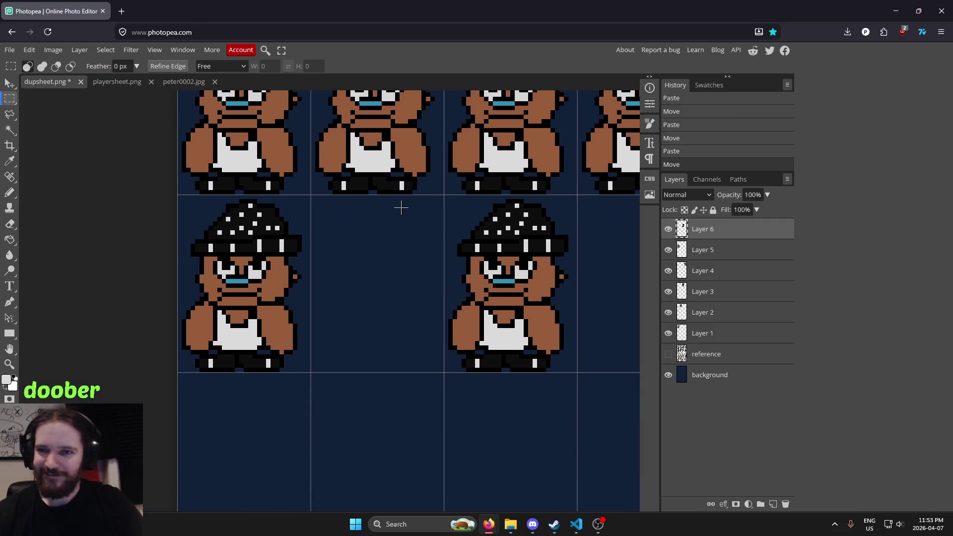
scroll(401, 207, down, 2)
scroll(376, 192, down, 2)
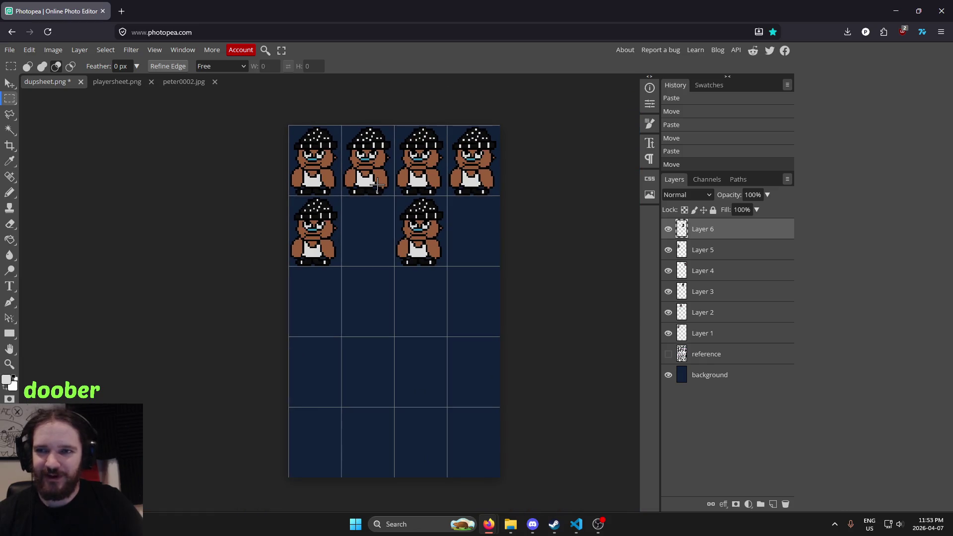
scroll(348, 223, up, 3)
scroll(327, 255, up, 3)
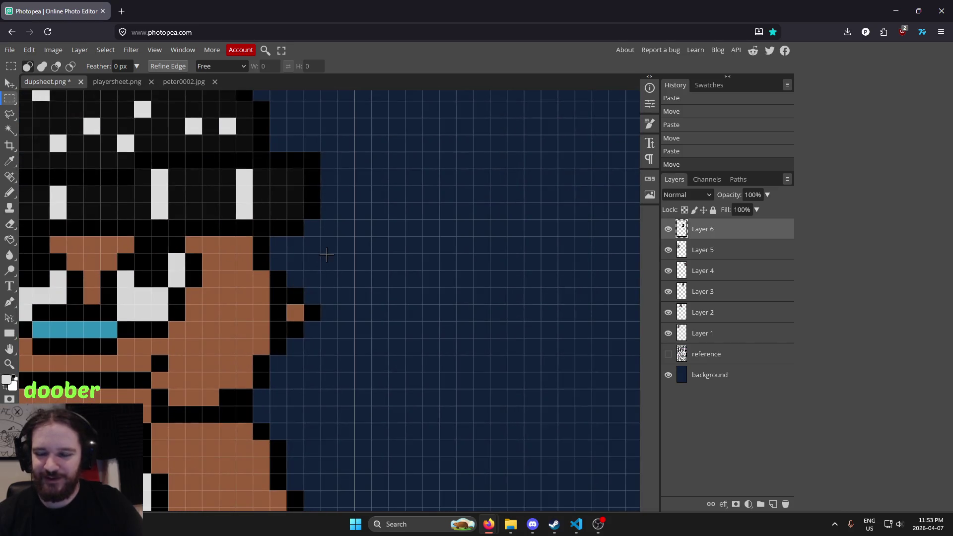
scroll(319, 251, down, 3)
scroll(330, 227, down, 3)
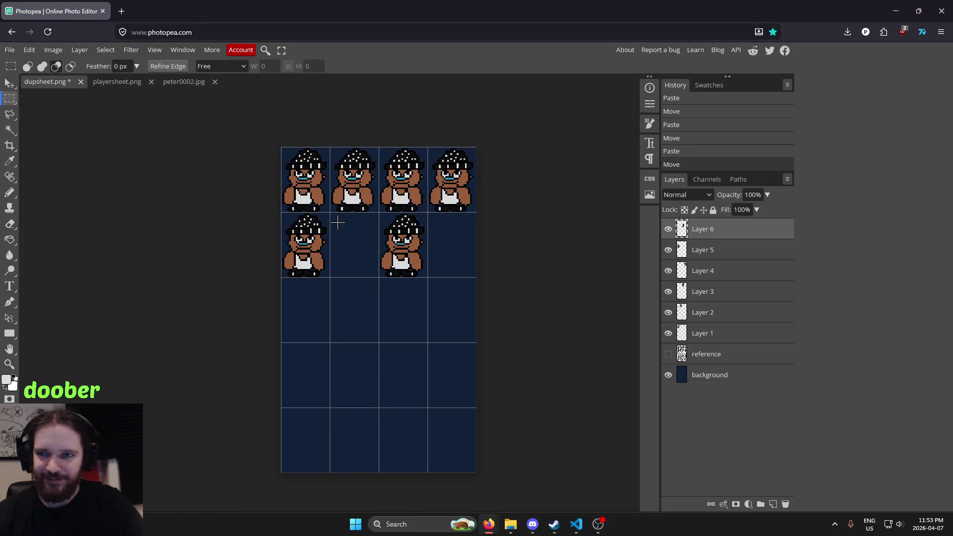
scroll(340, 222, down, 1)
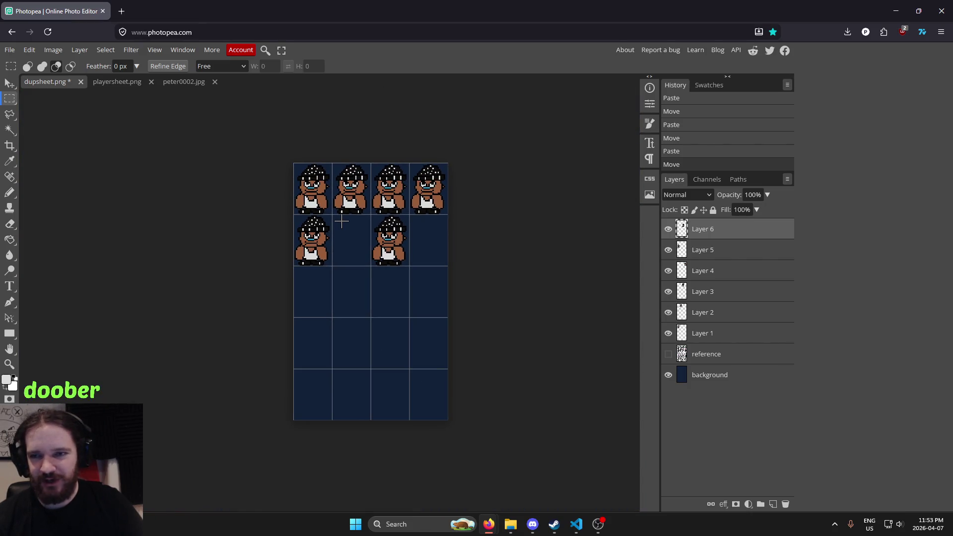
scroll(342, 221, up, 2)
scroll(336, 215, up, 2)
scroll(341, 208, up, 2)
scroll(296, 240, down, 3)
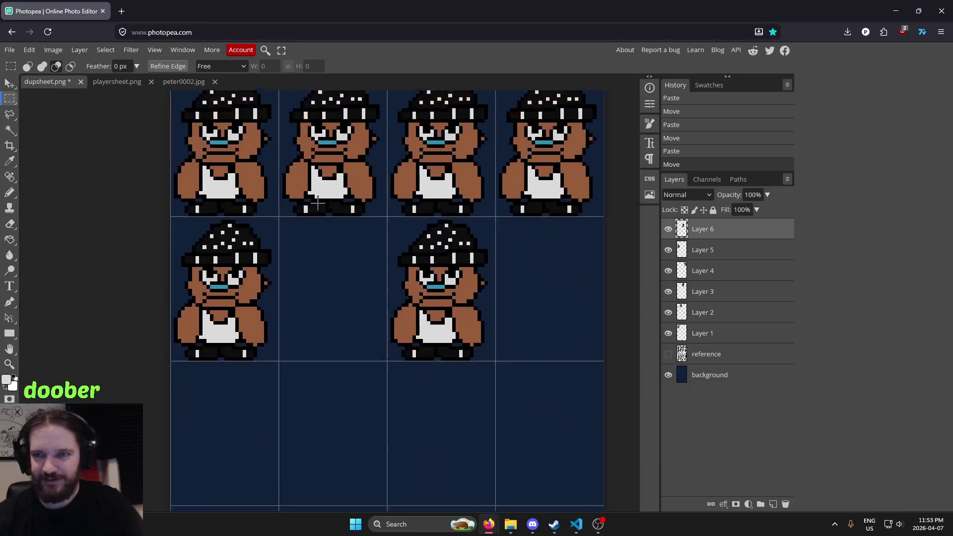
scroll(318, 202, down, 3)
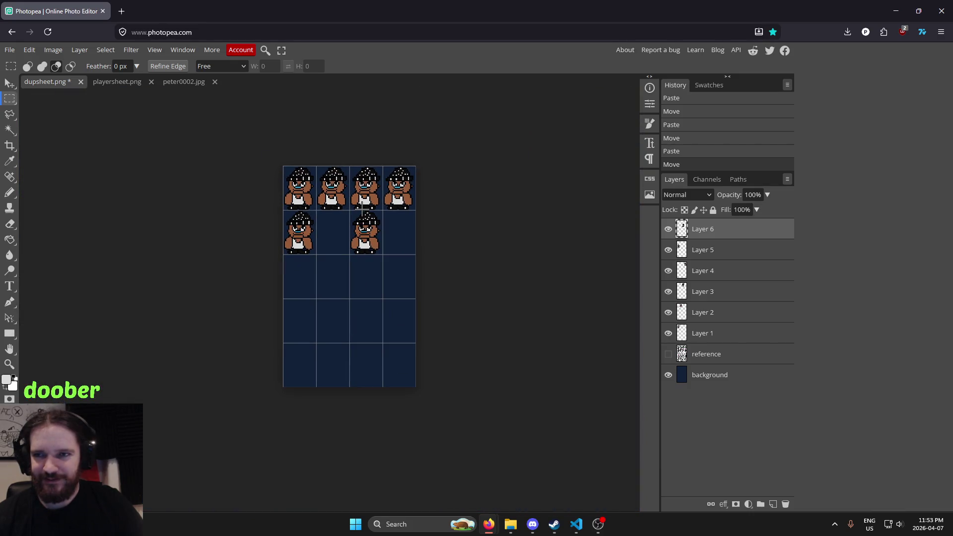
scroll(362, 208, up, 2)
scroll(357, 206, up, 2)
scroll(353, 203, up, 2)
scroll(348, 201, down, 3)
scroll(348, 201, down, 3)
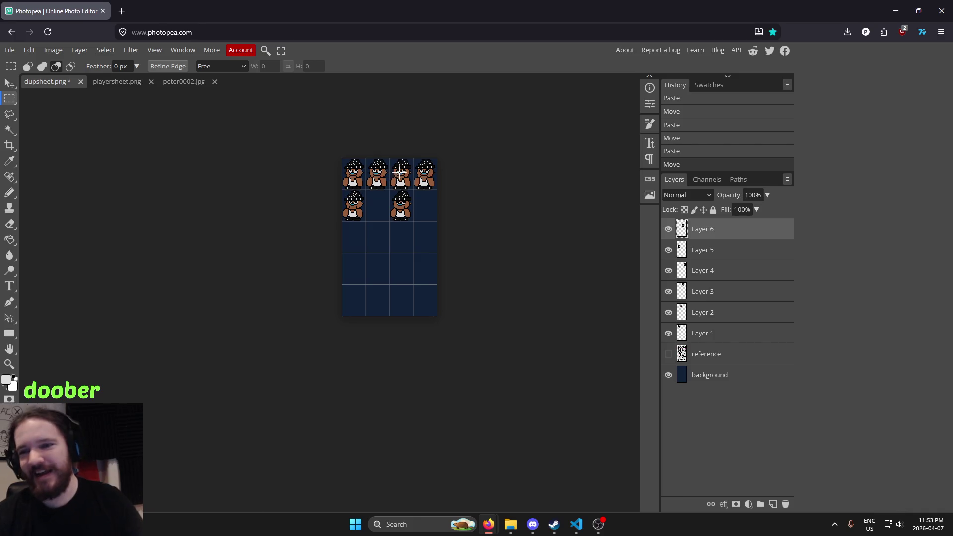
scroll(398, 175, up, 2)
scroll(392, 177, up, 2)
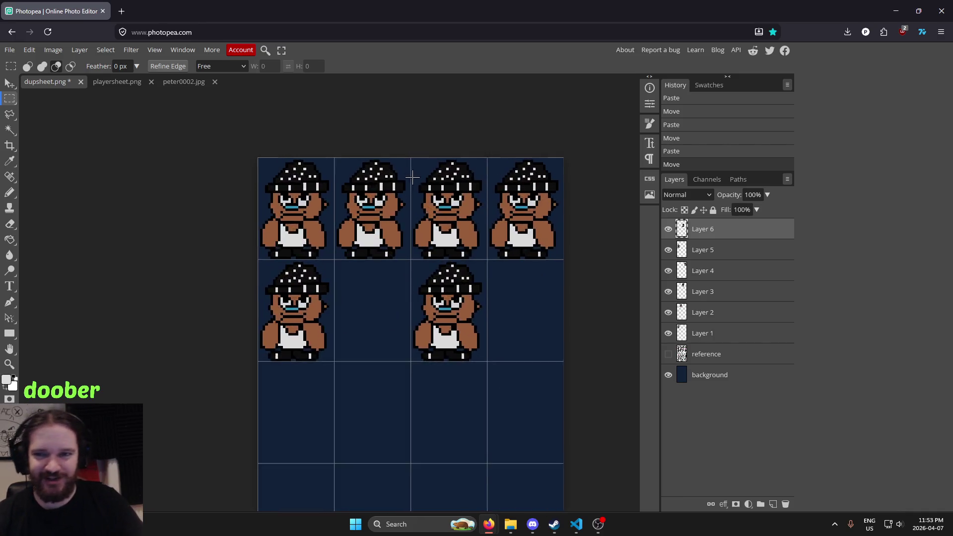
scroll(389, 177, up, 3)
scroll(389, 177, up, 1)
drag(375, 208, 369, 185)
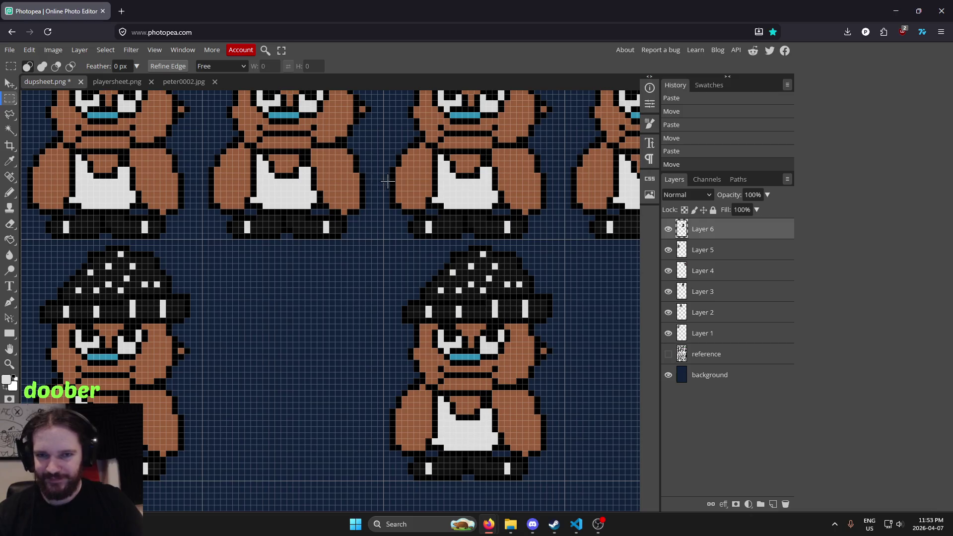
scroll(417, 192, down, 5)
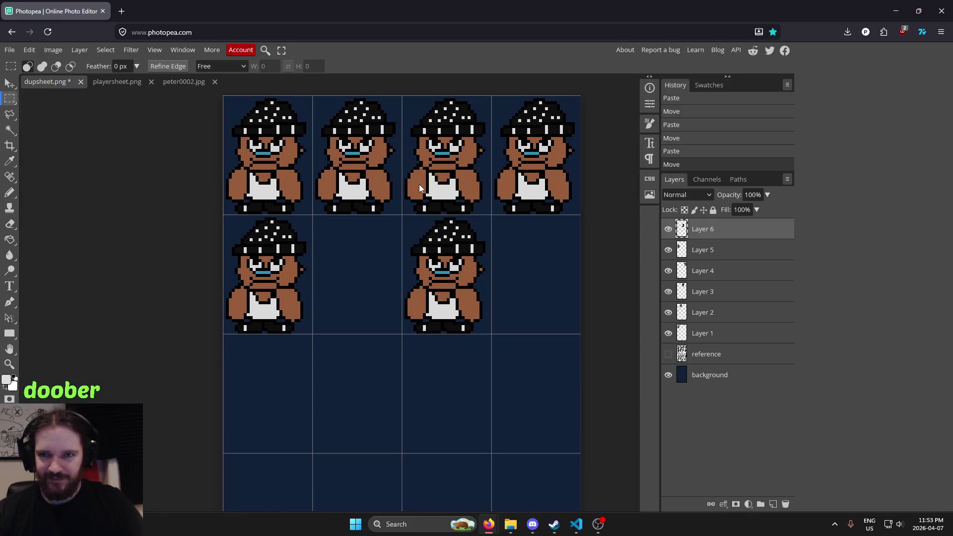
key(ctrl+e)
key(ctrl+e)
key(ctrl+e)
key(ctrl+e)
key(ctrl+e)
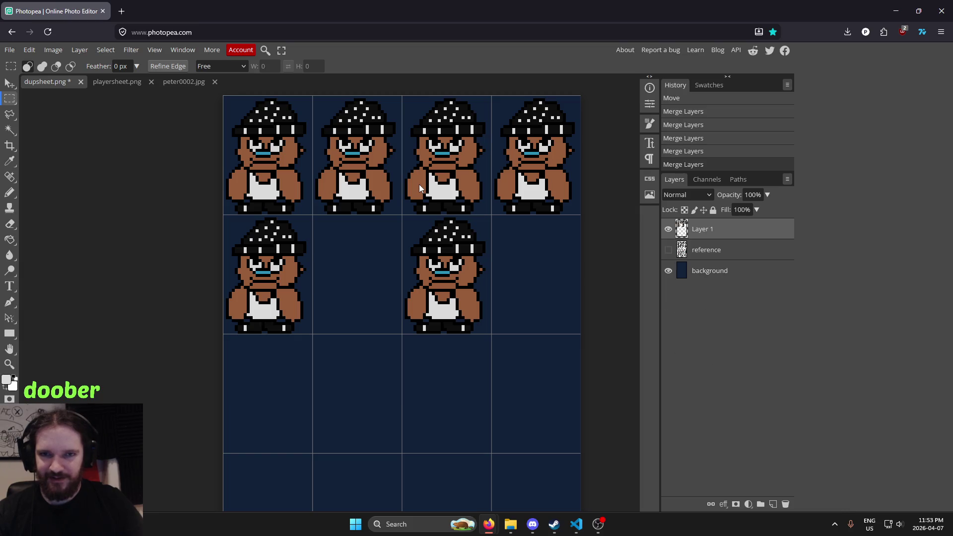
Unhide the reference layer, drag a pasted copy into row two's middle cell, and raise the reference layer to the top.
click(668, 249)
scroll(448, 214, up, 2)
scroll(449, 214, up, 2)
scroll(448, 214, up, 1)
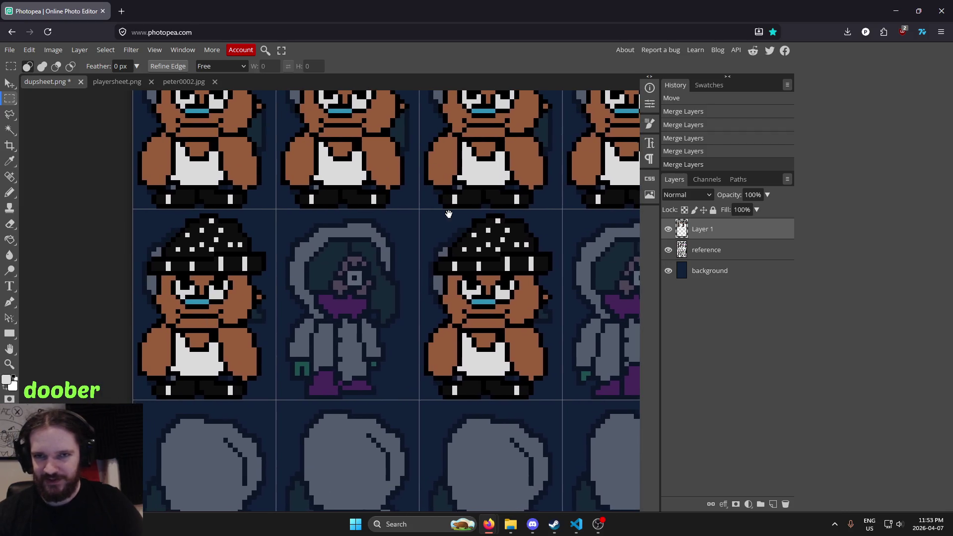
key(ctrl+v)
click(9, 83)
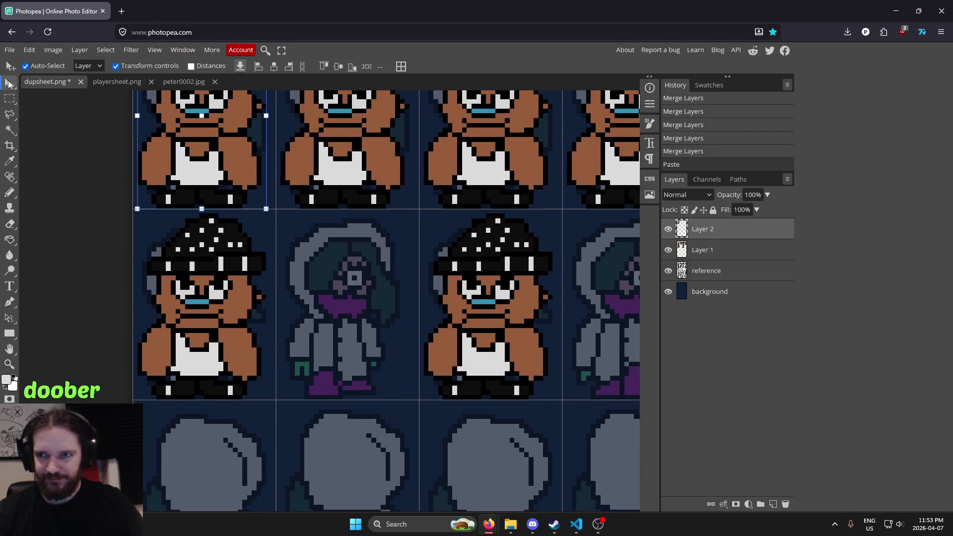
mouse_move(231, 161)
mouse_down()
mouse_move(379, 356)
mouse_move(366, 306)
mouse_up()
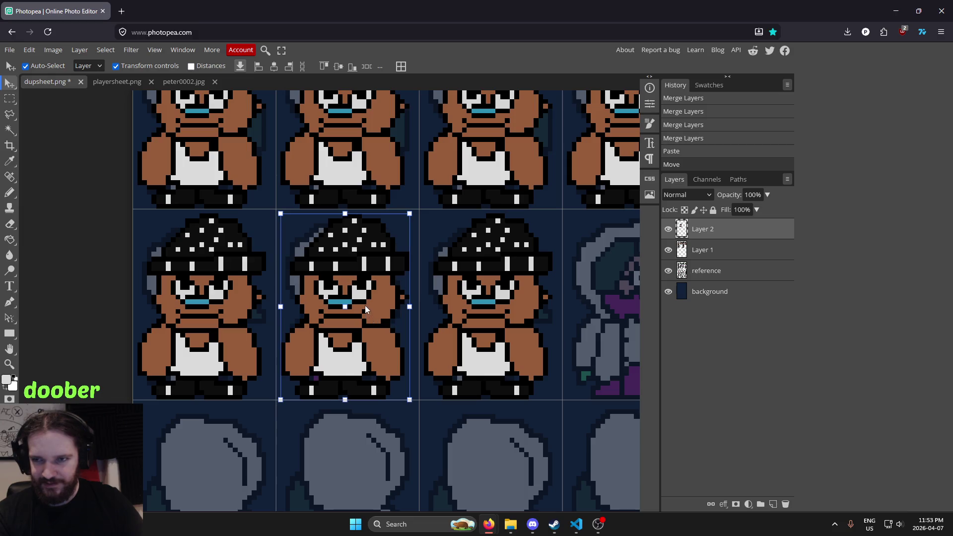
click(11, 99)
scroll(380, 283, up, 1)
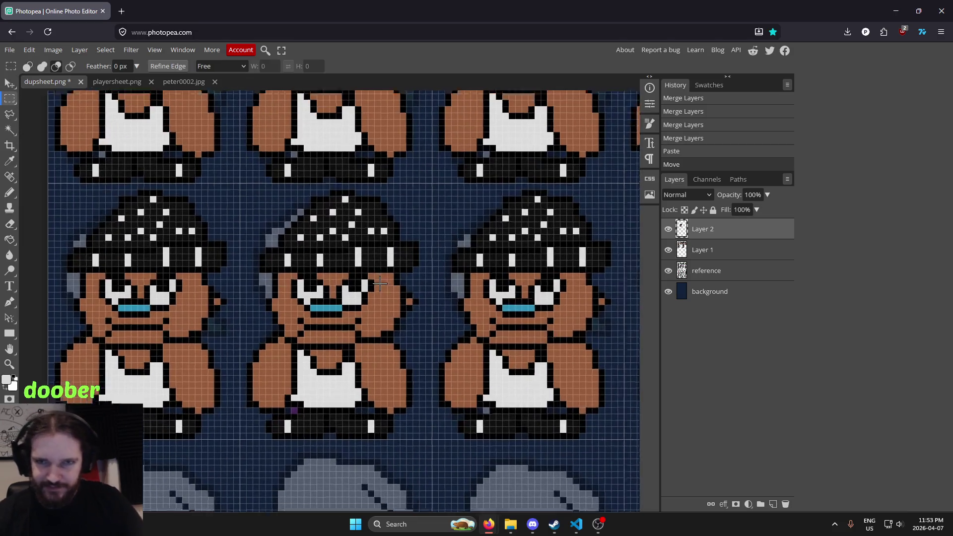
drag(720, 271, 722, 228)
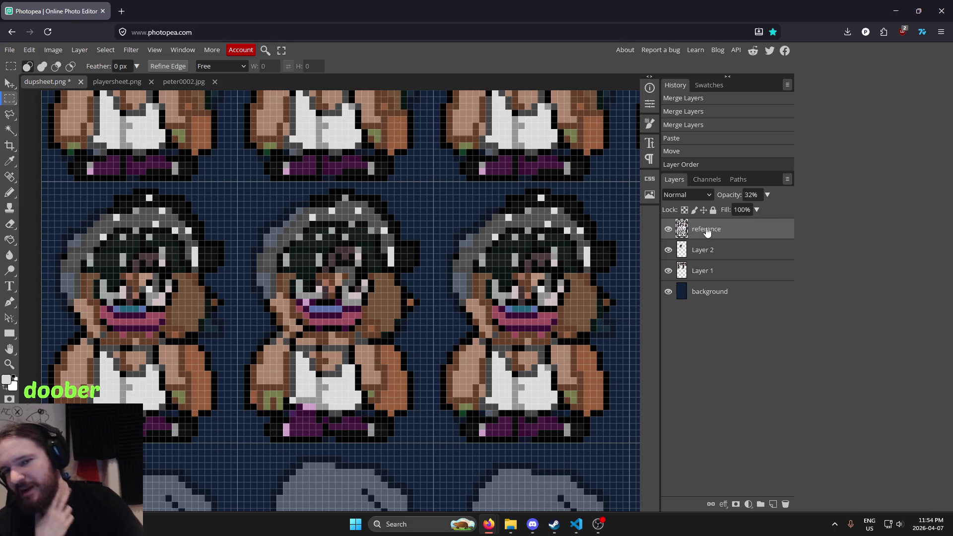
drag(707, 231, 710, 254)
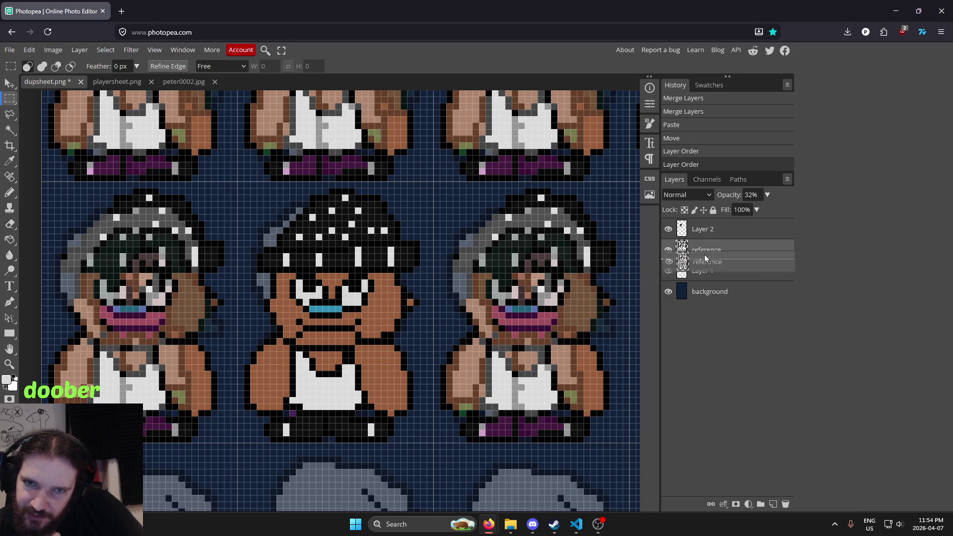
drag(705, 246, 707, 281)
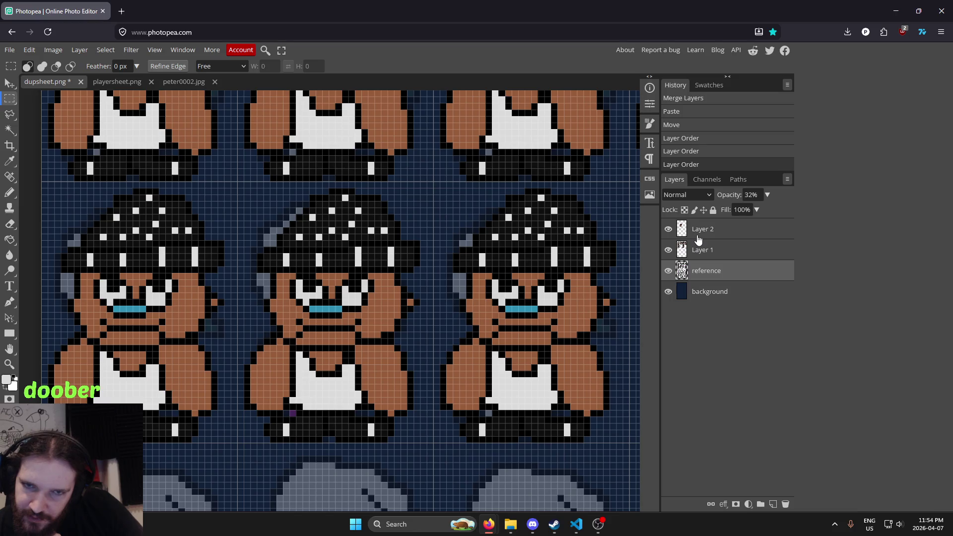
click(668, 230)
click(668, 230)
click(668, 229)
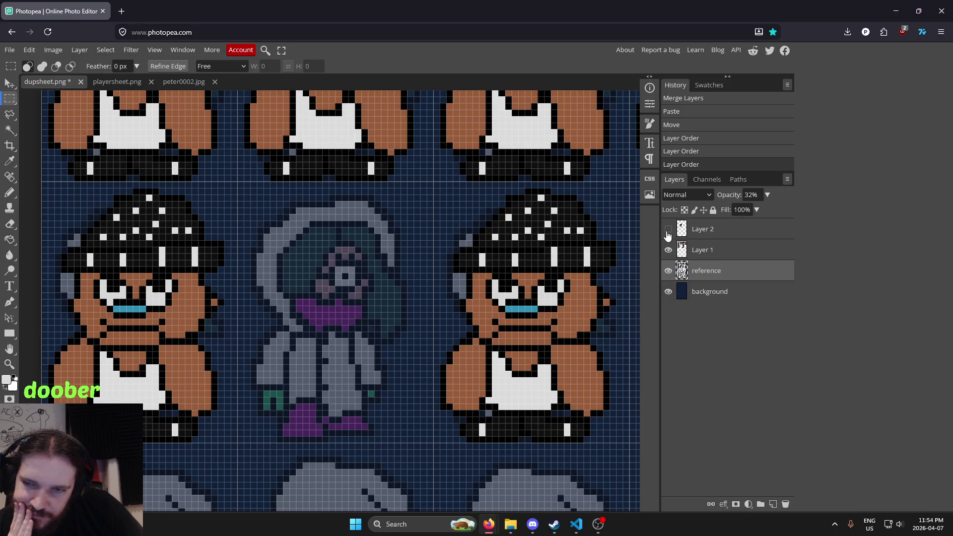
click(668, 230)
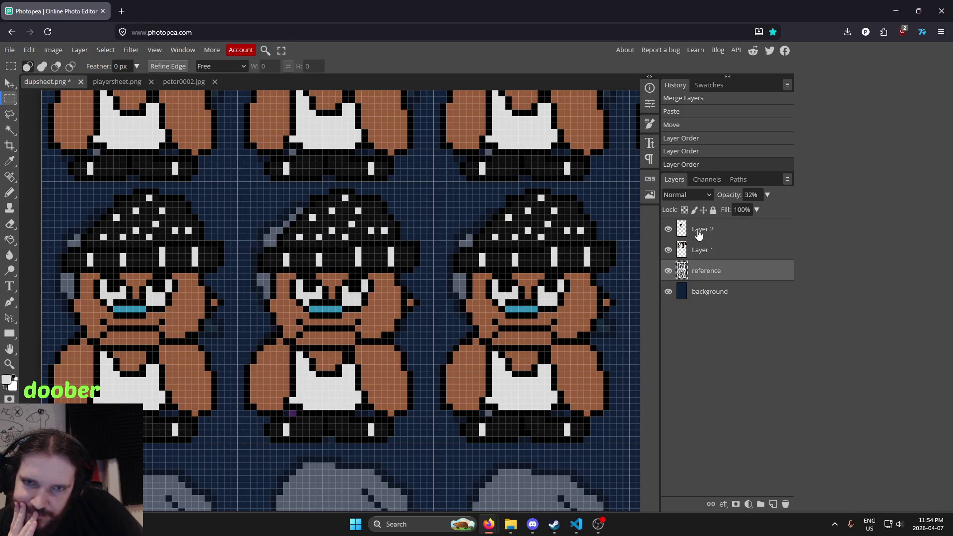
click(699, 234)
click(668, 231)
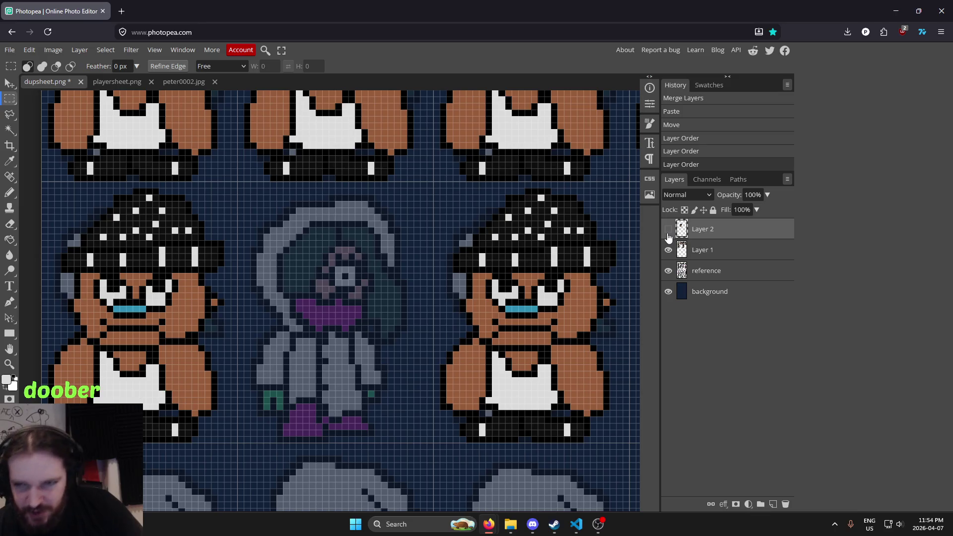
click(668, 234)
key(b)
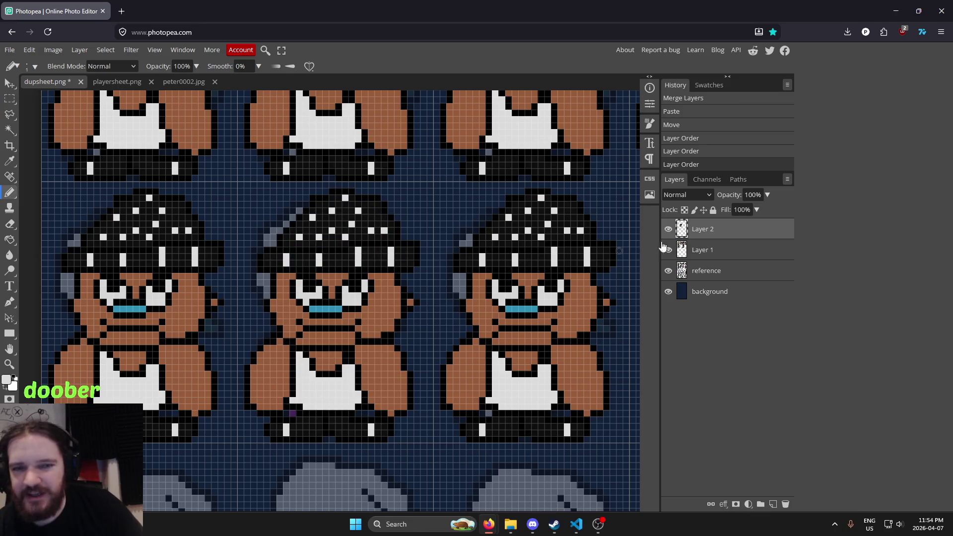
scroll(284, 323, up, 3)
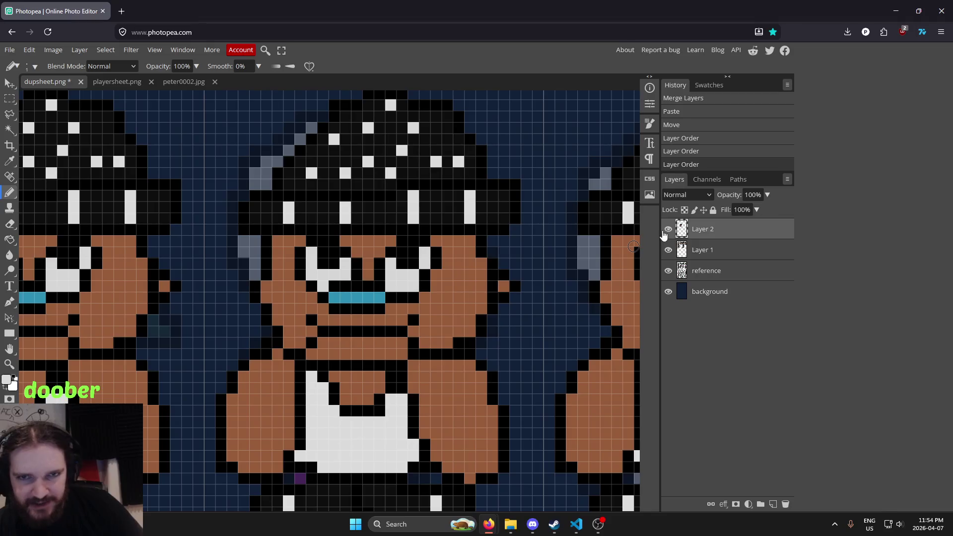
click(668, 231)
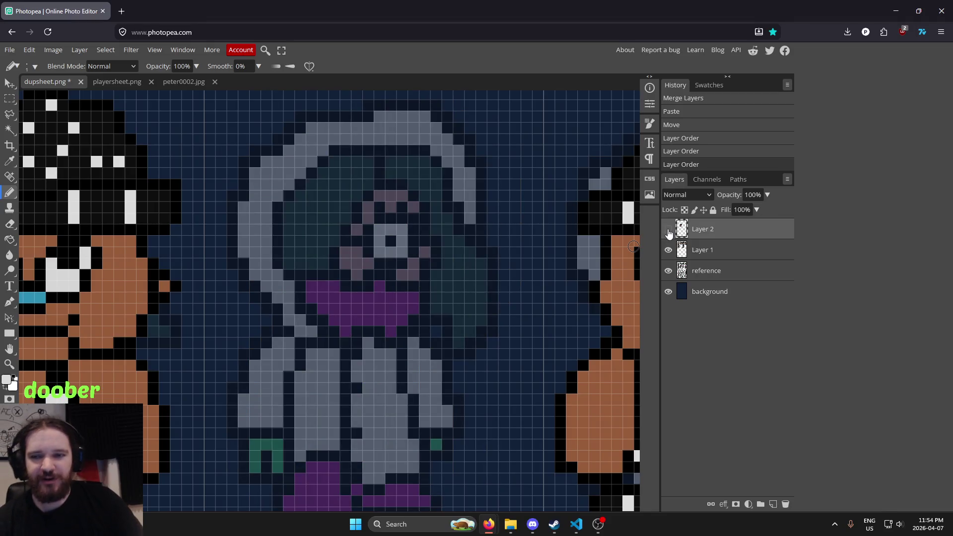
scroll(486, 279, down, 3)
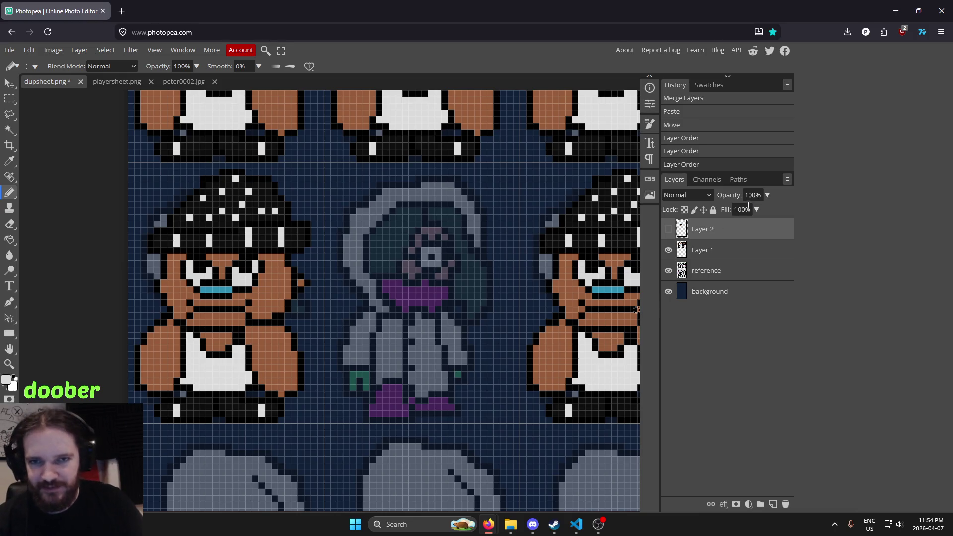
click(674, 229)
drag(451, 320, 367, 329)
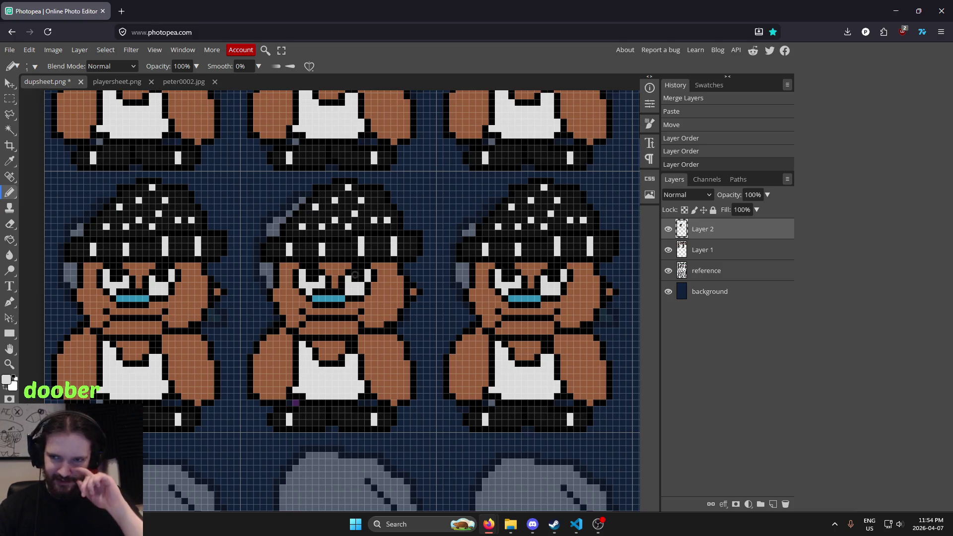
scroll(239, 318, up, 5)
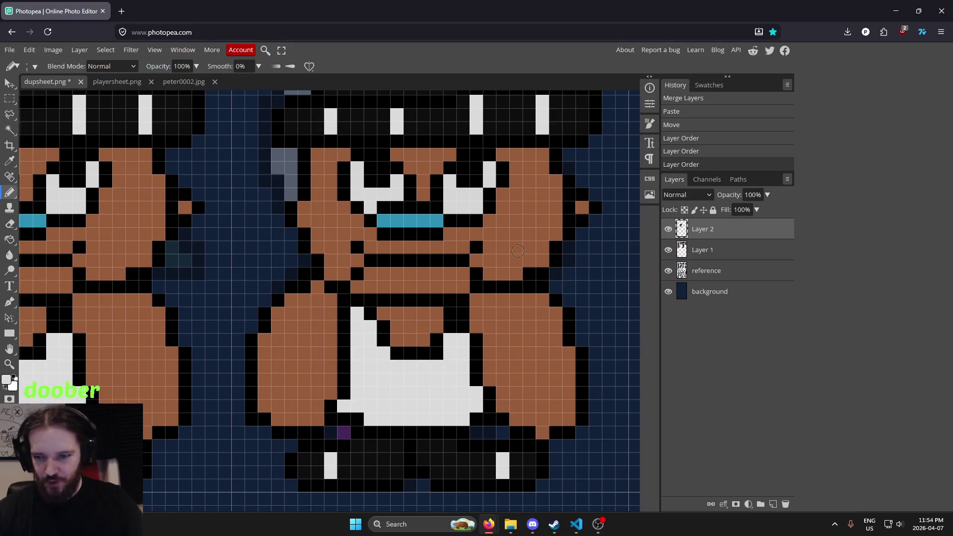
Erase a row of pixels along the lower-left body and the black pixels below the left arm.
key(e)
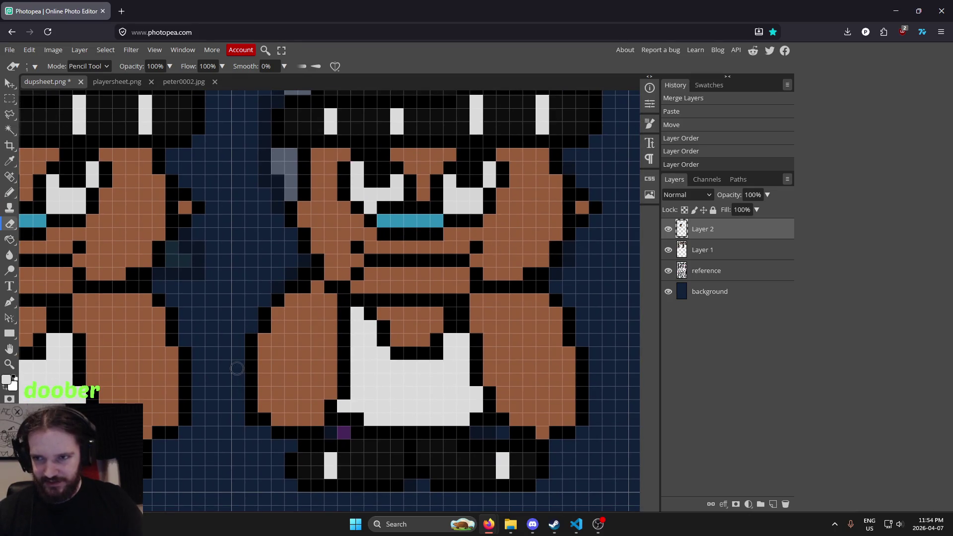
drag(261, 392, 344, 379)
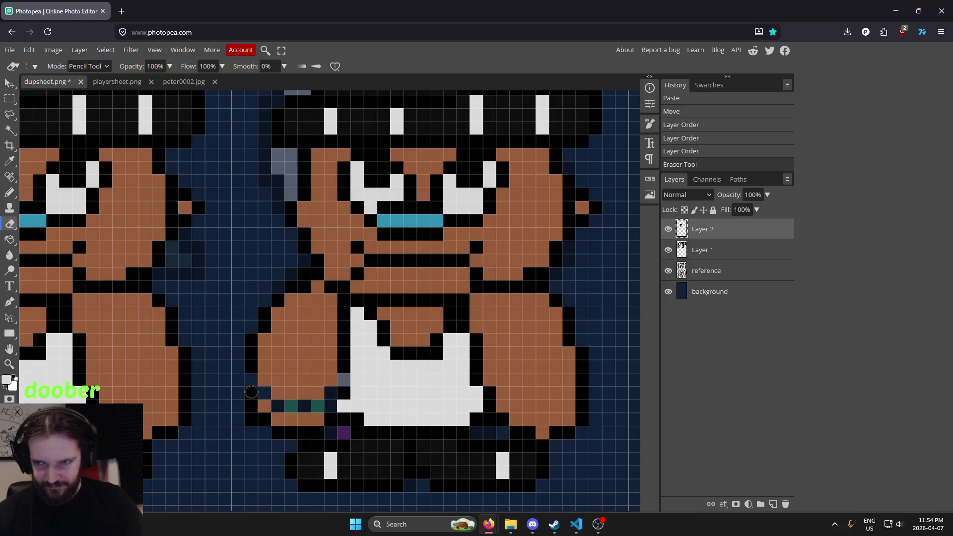
mouse_move(247, 391)
mouse_down()
mouse_move(255, 420)
mouse_move(315, 420)
mouse_move(271, 430)
mouse_up()
Sample black and pencil a new outline down and around the left of the arm.
key(i)
click(342, 331)
key(b)
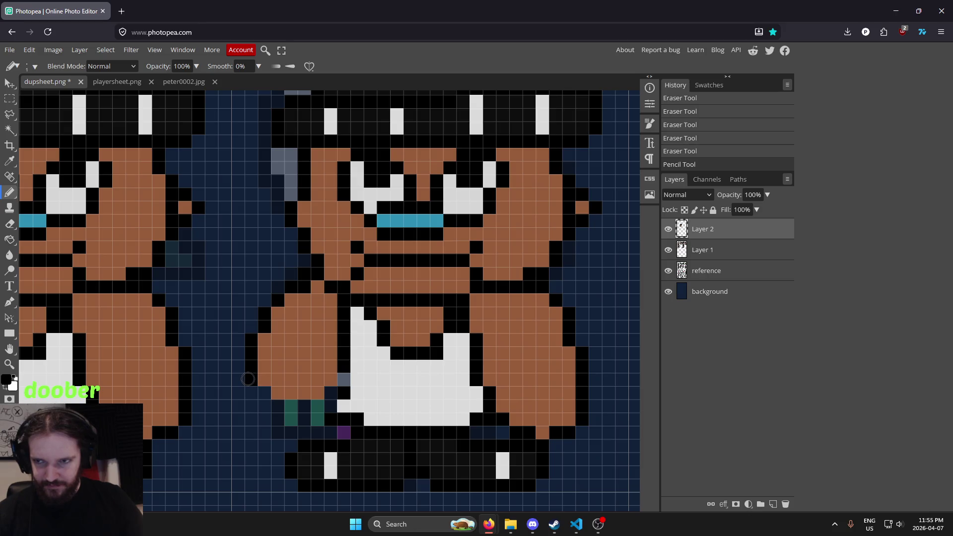
click(238, 380)
click(240, 393)
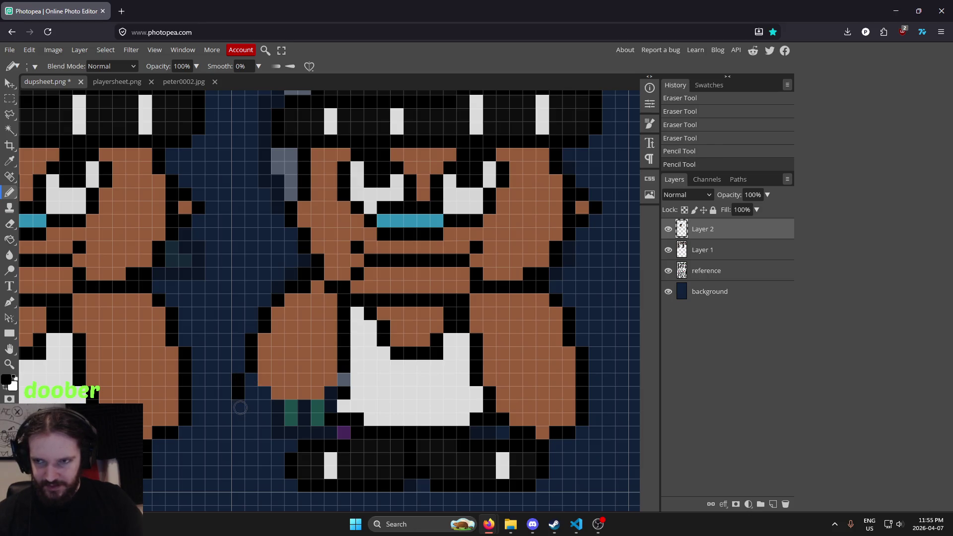
click(238, 406)
click(251, 420)
click(265, 420)
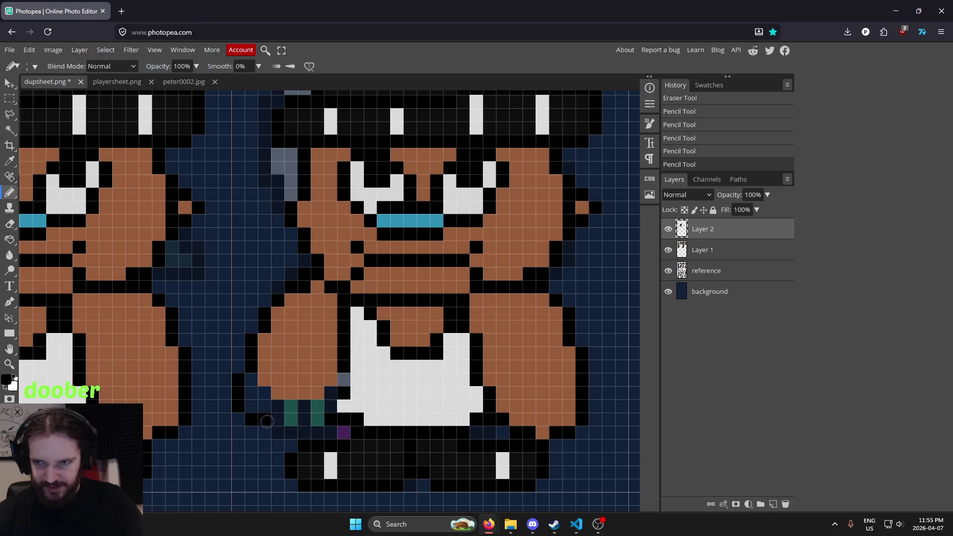
click(278, 429)
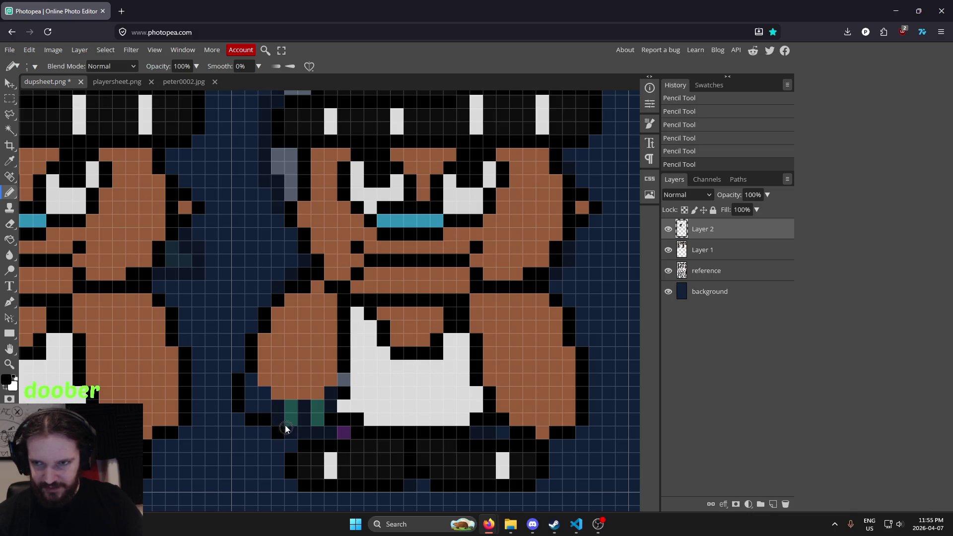
key(ctrl+z)
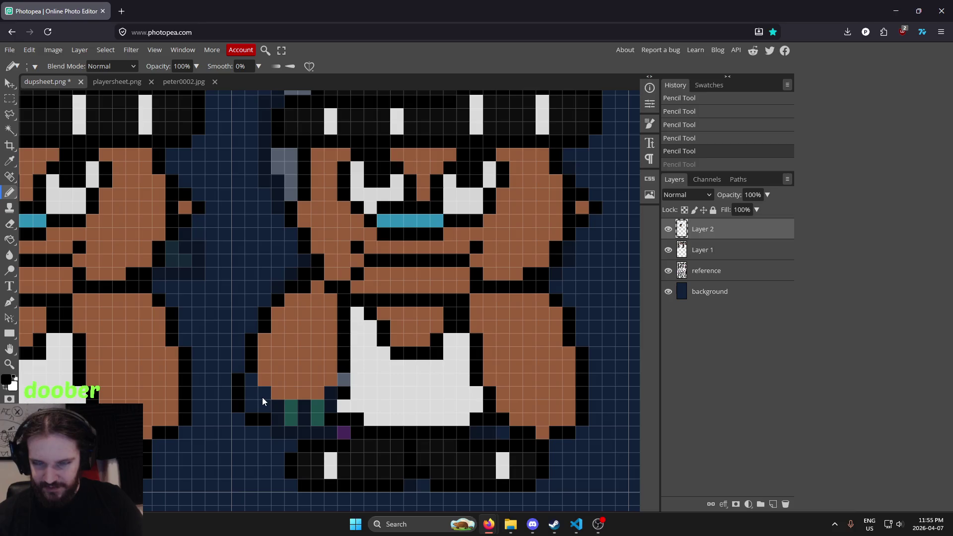
key(ctrl+z)
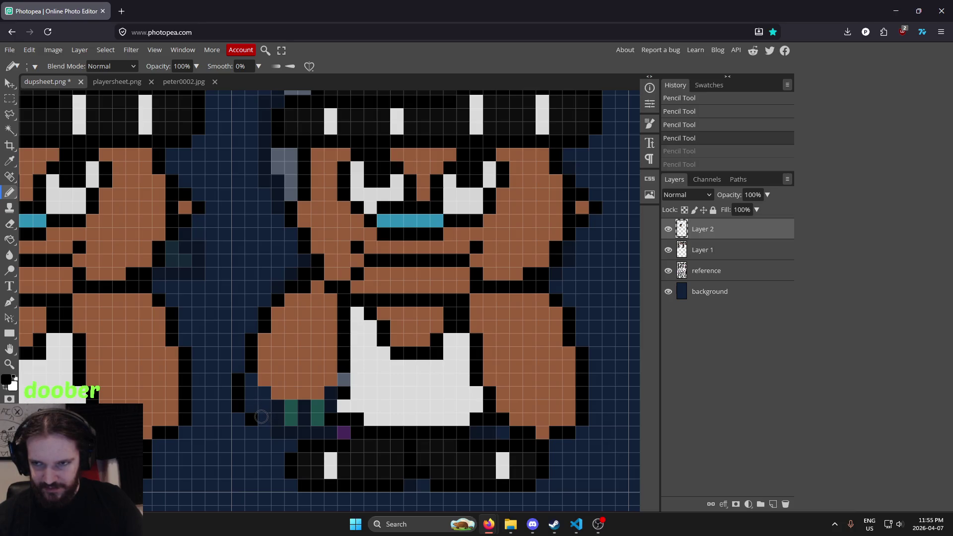
click(264, 417)
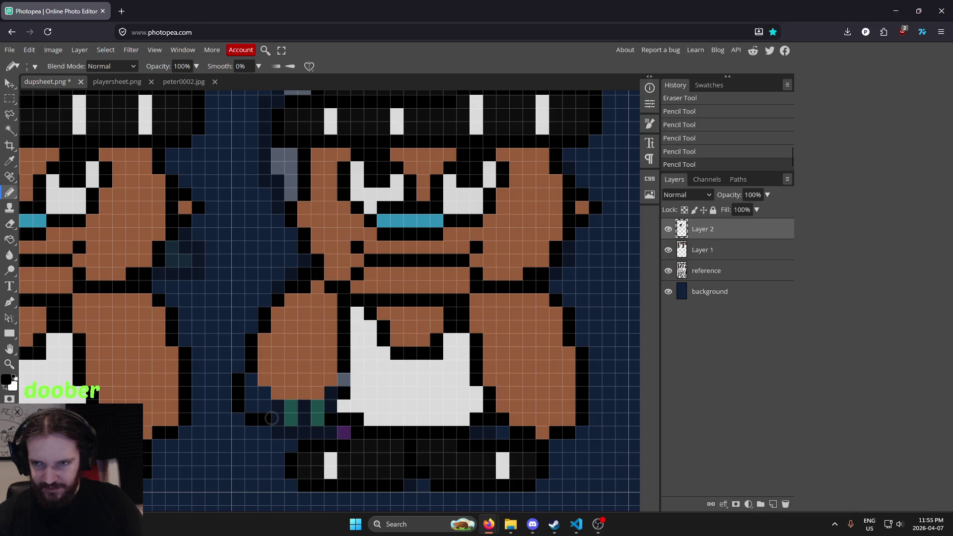
Draw a black outline row under the arm, blackening the teal and grey-blue pixels.
drag(276, 419, 310, 421)
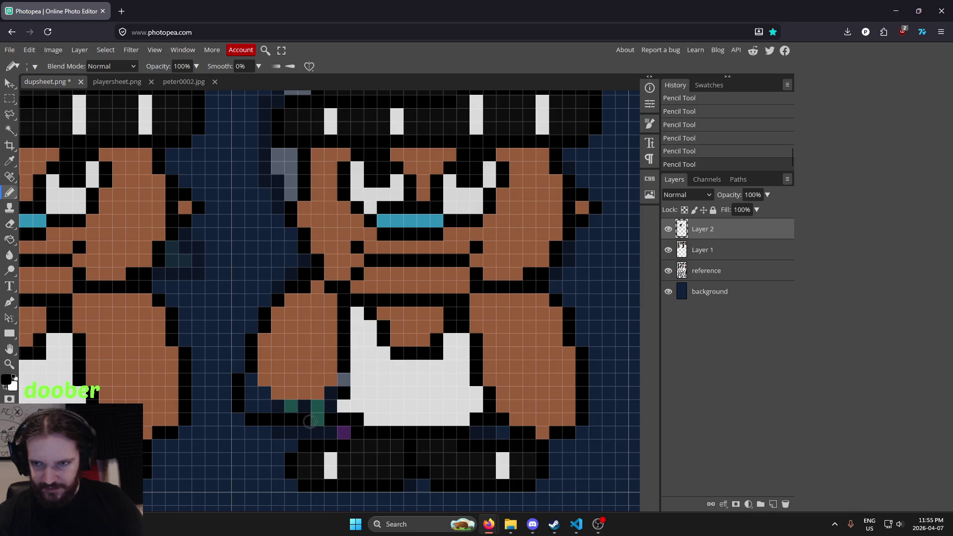
click(316, 417)
click(348, 380)
key(ctrl+z)
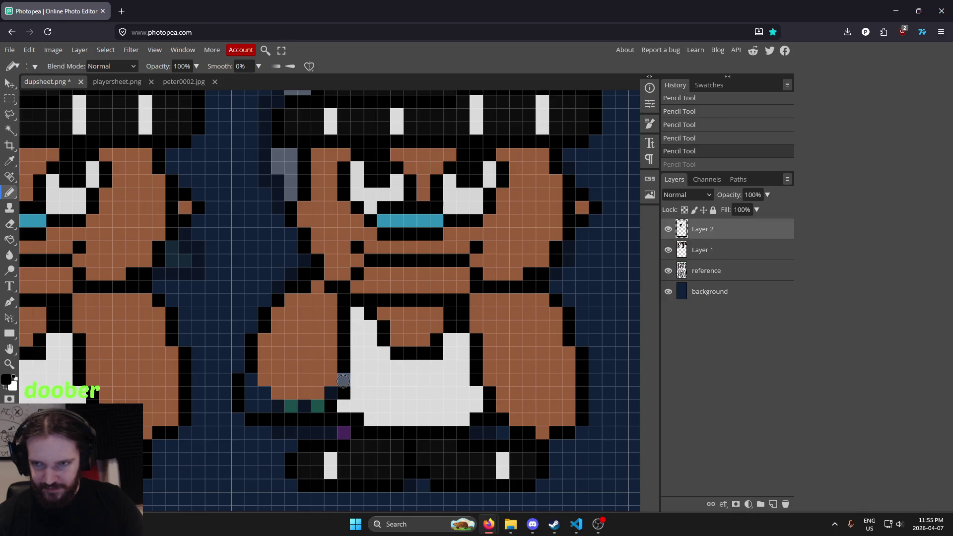
click(345, 380)
scroll(436, 343, down, 5)
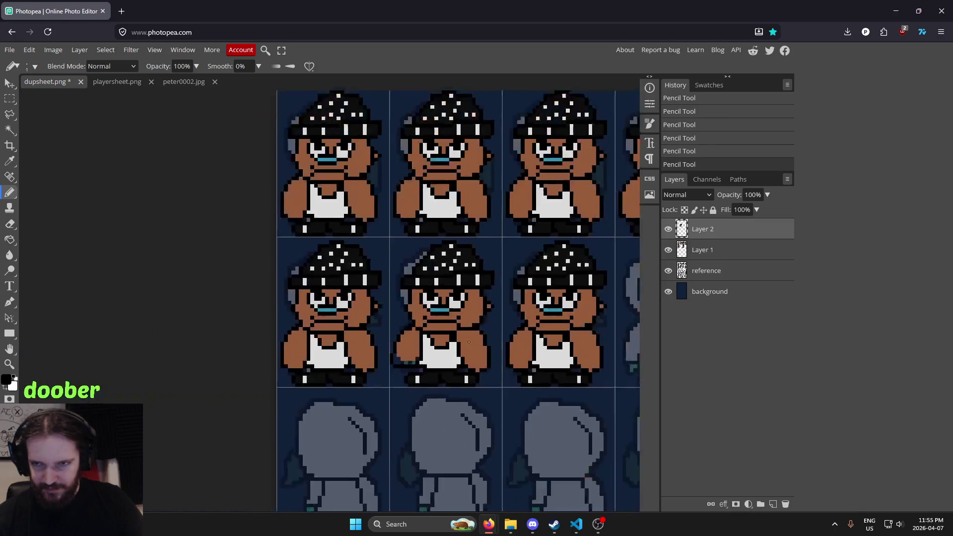
scroll(467, 342, up, 3)
scroll(472, 341, up, 2)
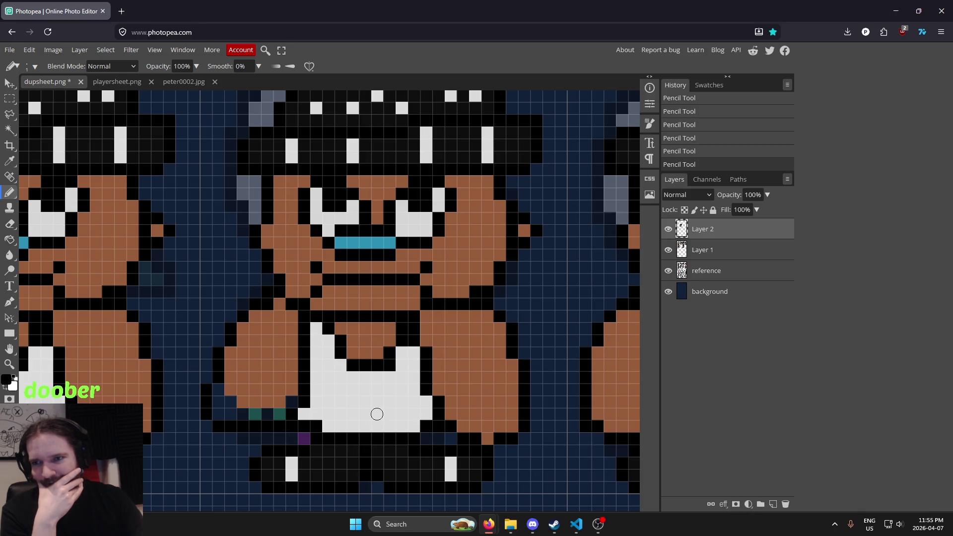
key(ctrl+z)
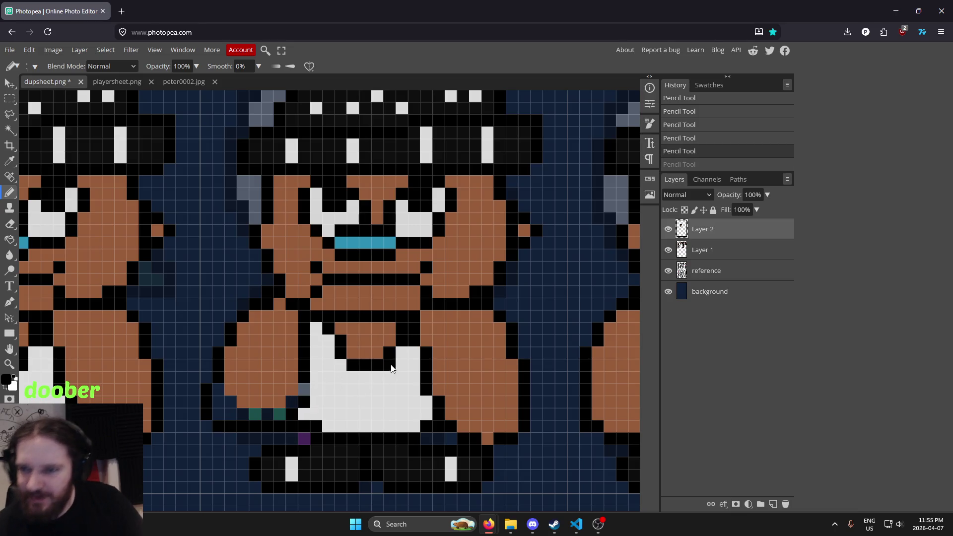
key(ctrl+z)
key(ctrl+z)
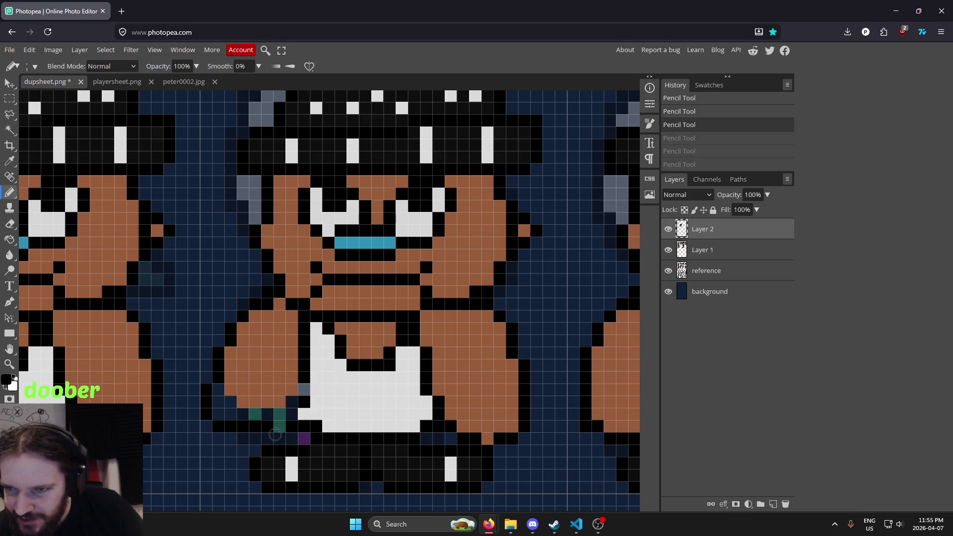
click(277, 430)
Erase pixels beside the white shirt and pencil a black edge down the shirt's side.
key(e)
click(305, 415)
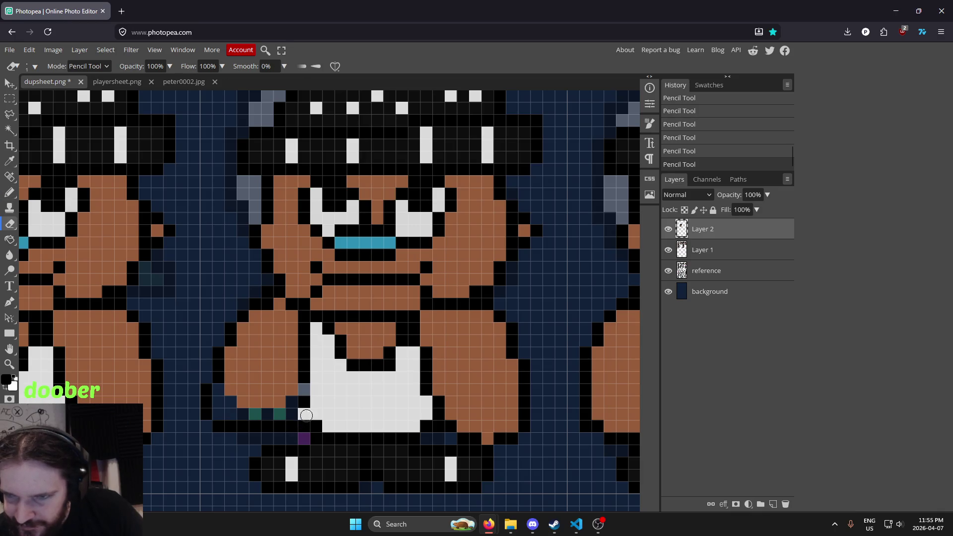
click(306, 412)
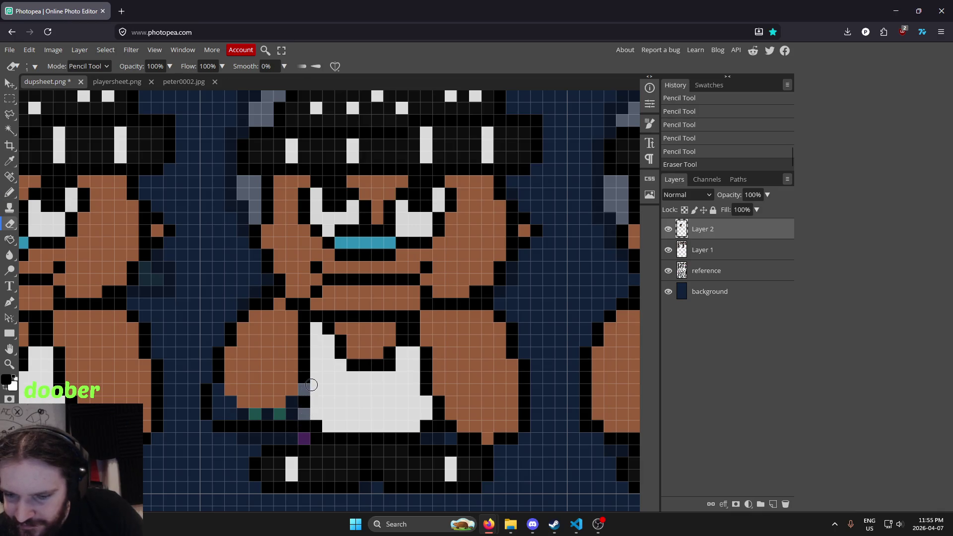
key(b)
click(314, 388)
click(316, 401)
click(317, 414)
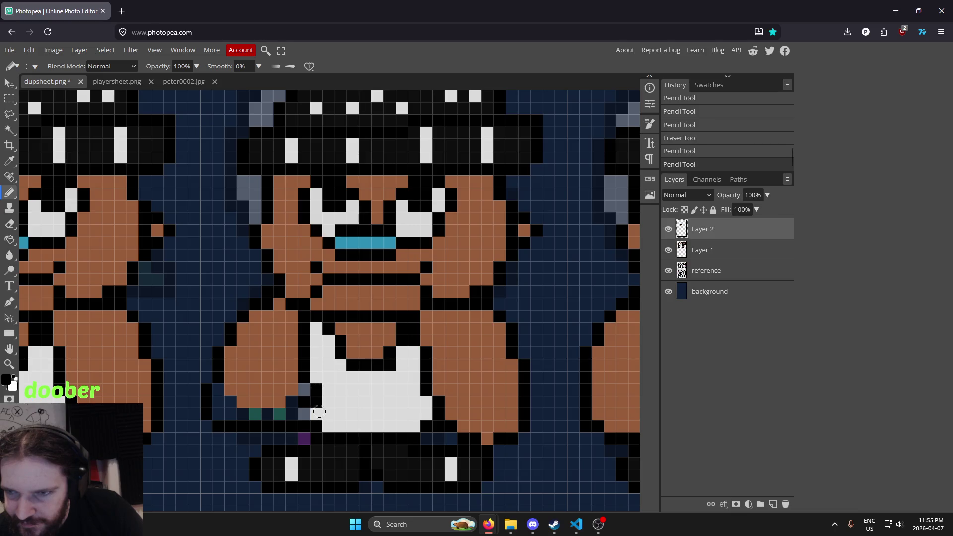
key(e)
click(303, 405)
Sample the brown skin colour and bucket-fill the gap in the arm.
key(i)
click(280, 368)
key(g)
click(306, 410)
scroll(400, 348, down, 5)
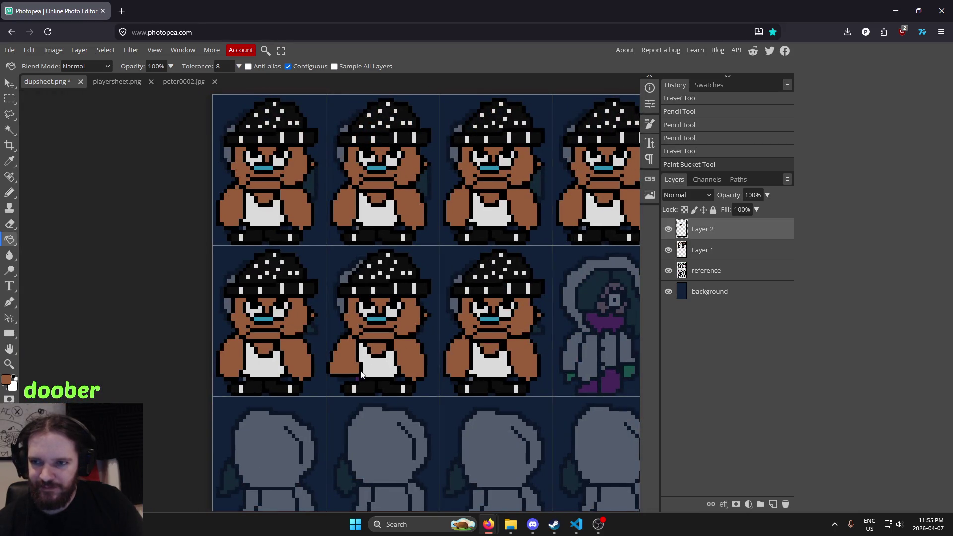
Zoom in and erase the arm's brown corner pixel and stray pixels from the bottom black outline.
scroll(360, 373, up, 1)
scroll(348, 372, up, 4)
scroll(322, 377, up, 2)
scroll(298, 382, down, 3)
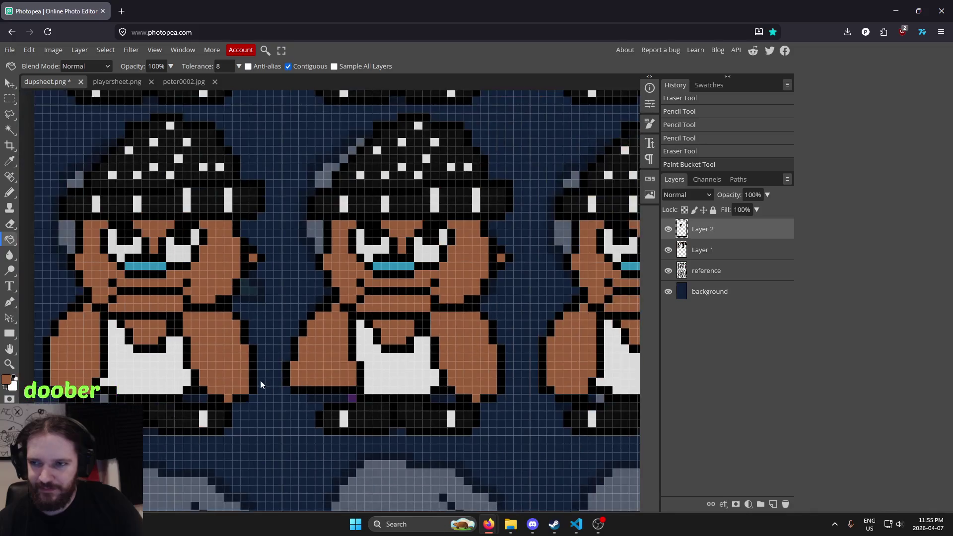
scroll(324, 378, up, 2)
scroll(387, 390, up, 1)
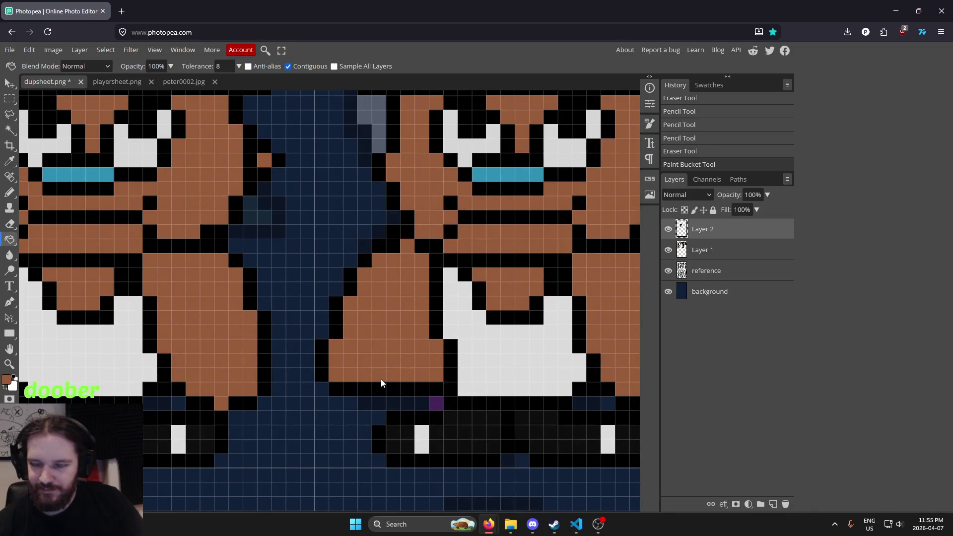
key(e)
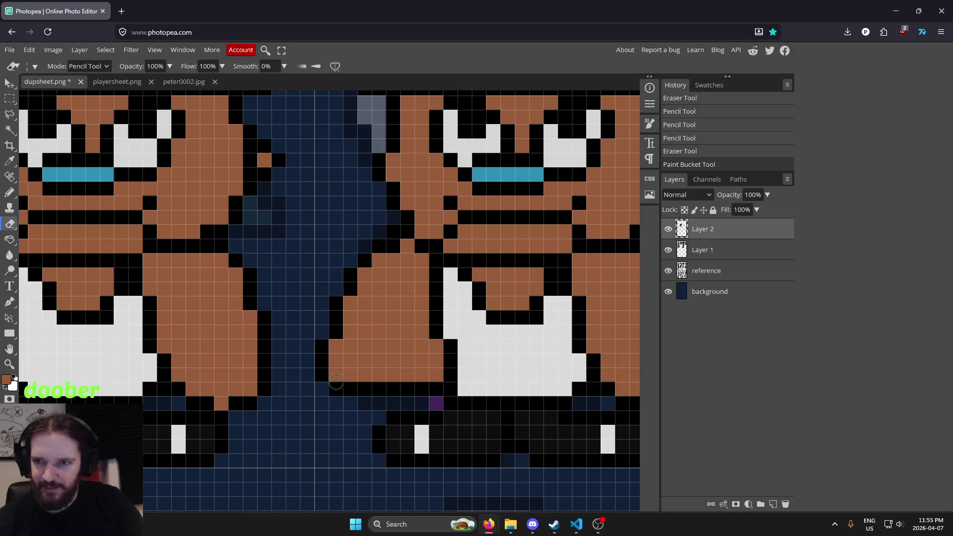
click(333, 379)
click(340, 390)
click(450, 389)
click(436, 389)
Sample black and pencil two new outline pixels beside the shirt and arm.
key(i)
click(451, 366)
key(b)
click(436, 374)
click(337, 381)
scroll(485, 370, down, 2)
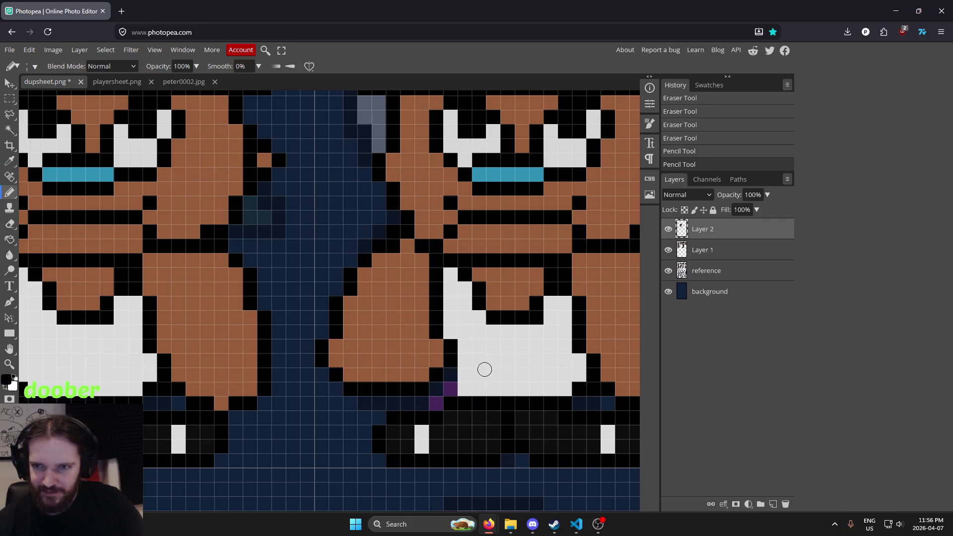
scroll(526, 353, down, 2)
scroll(572, 334, down, 1)
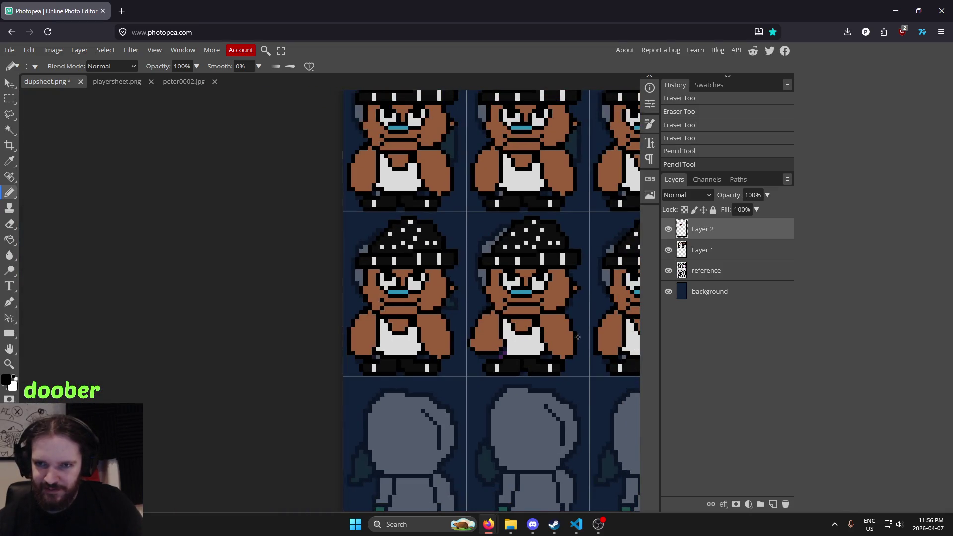
scroll(382, 382, up, 2)
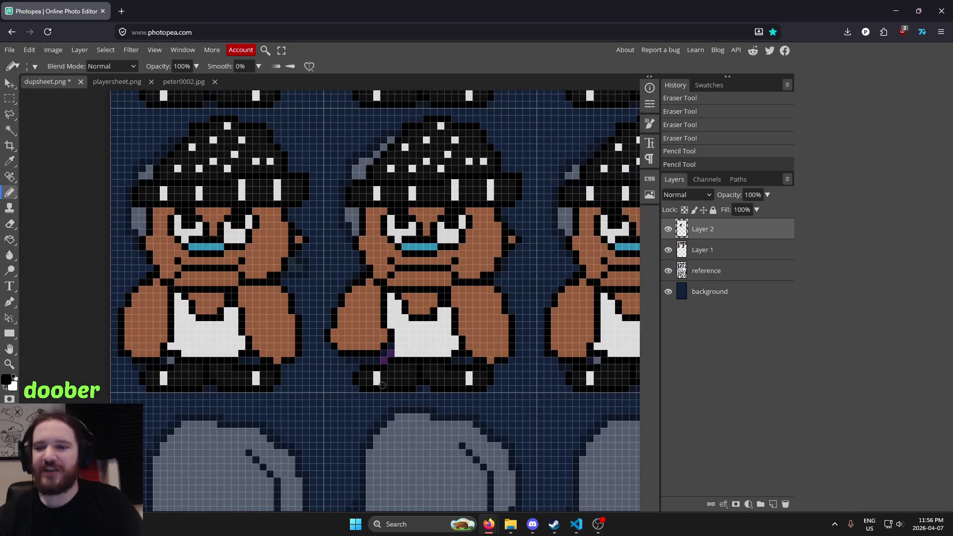
scroll(383, 385, down, 2)
scroll(381, 385, up, 2)
scroll(381, 385, up, 2)
scroll(356, 377, up, 2)
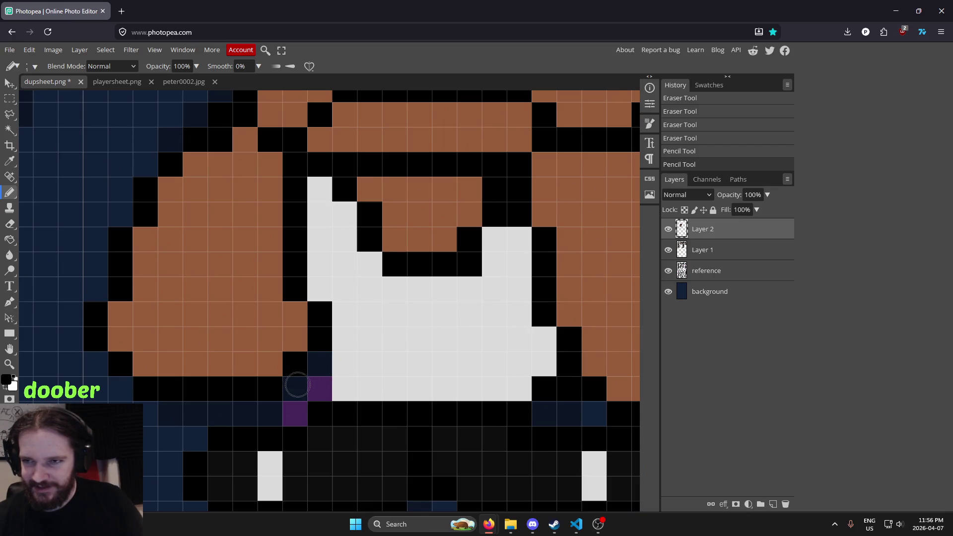
scroll(327, 373, down, 1)
scroll(328, 377, down, 2)
Recolour the cell beside the purple pixel, then fill the dark shirt cell with light grey #dbdbdb.
drag(327, 382, 397, 363)
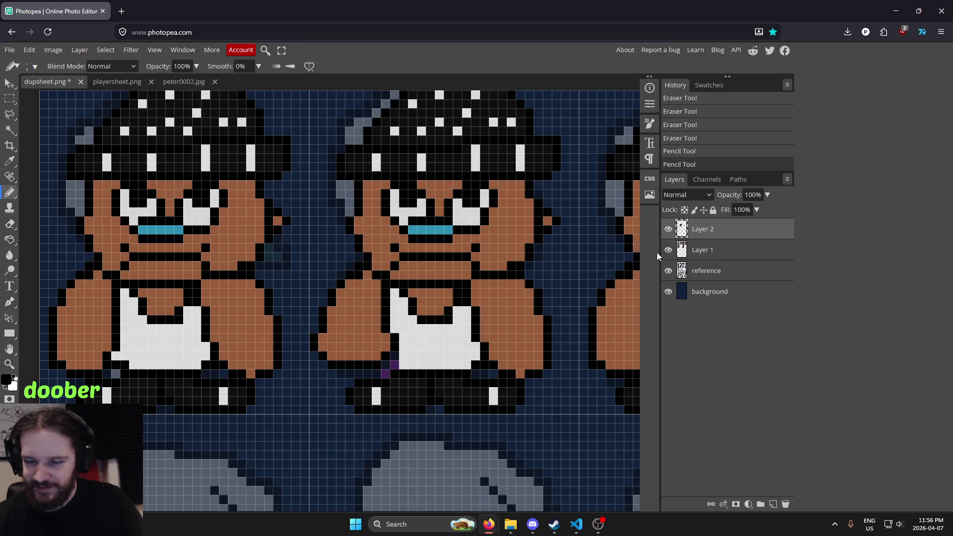
scroll(430, 360, up, 3)
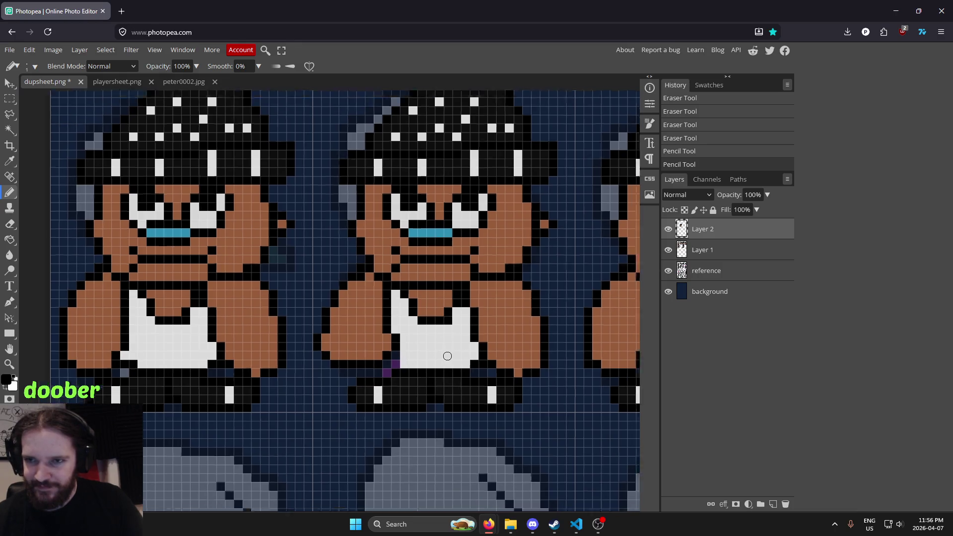
click(340, 370)
alt+click(436, 329)
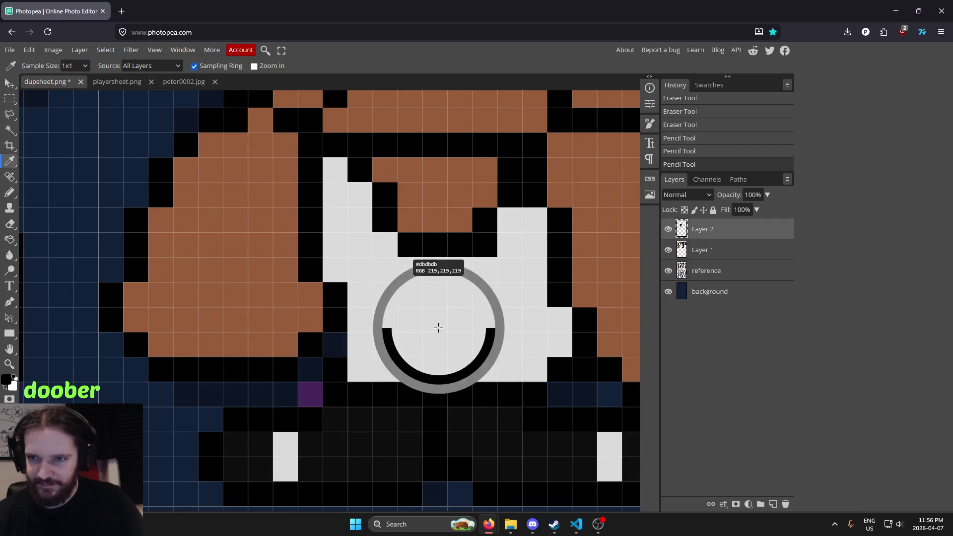
key(g)
click(334, 344)
Erase the lower arm's diagonal run, its black outline columns and its bottom row of pixels.
scroll(444, 318, down, 3)
scroll(442, 315, down, 3)
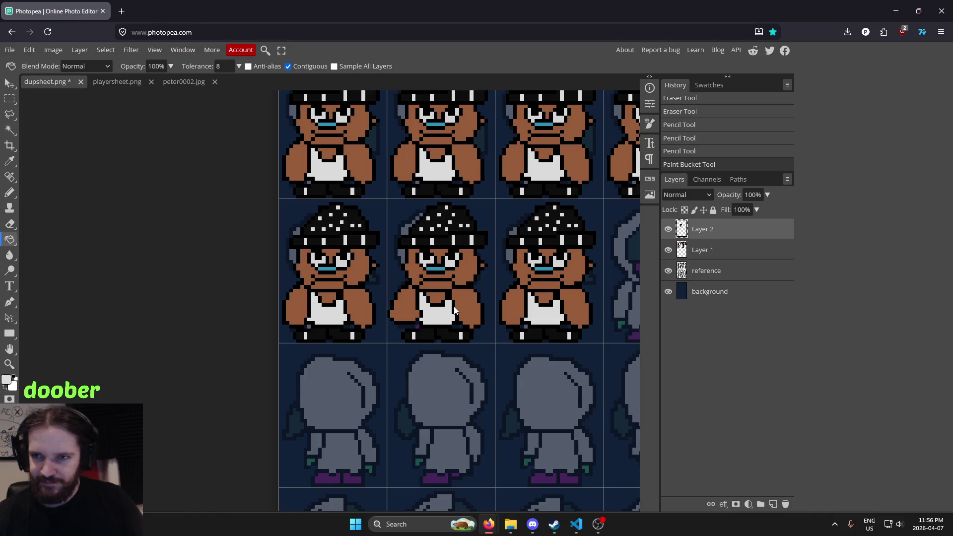
scroll(454, 310, up, 3)
scroll(484, 290, up, 1)
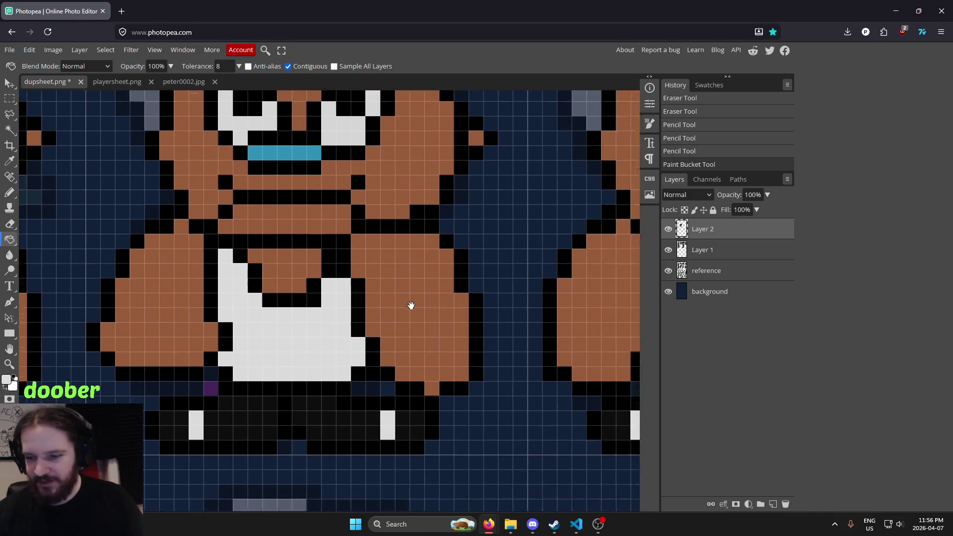
key(e)
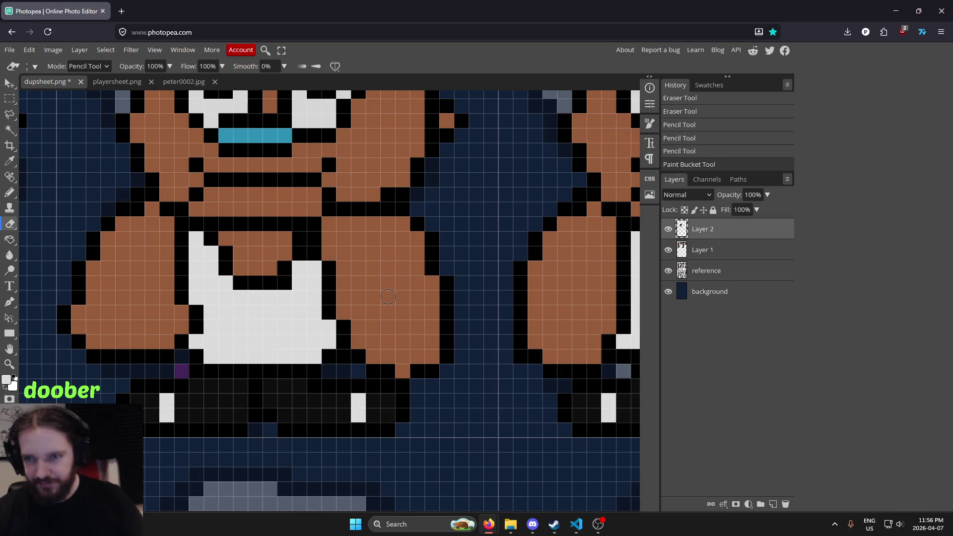
scroll(383, 329, down, 3)
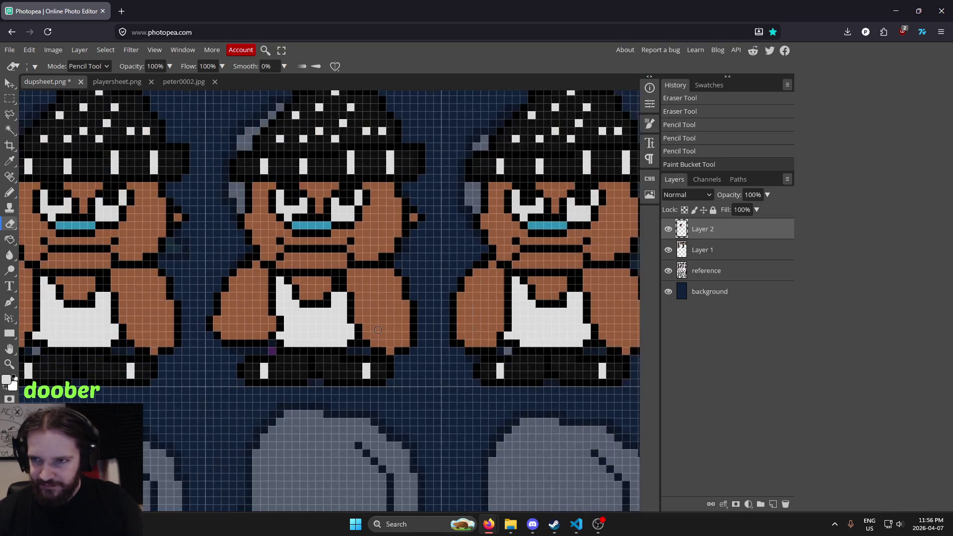
scroll(372, 330, up, 4)
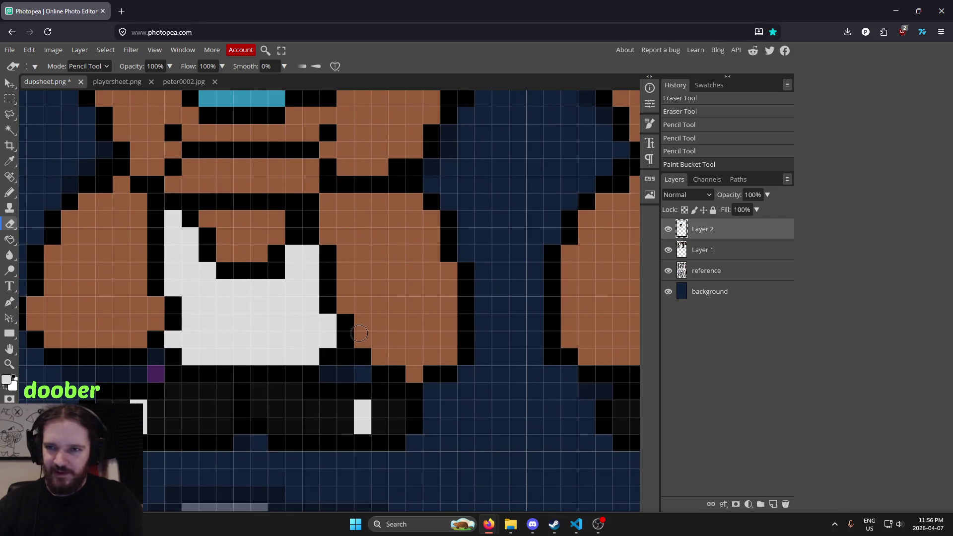
mouse_move(362, 325)
mouse_down()
mouse_move(450, 268)
mouse_move(452, 206)
mouse_up()
mouse_move(466, 263)
mouse_down()
mouse_move(465, 371)
mouse_move(365, 373)
mouse_move(480, 353)
mouse_move(404, 330)
mouse_move(450, 323)
mouse_up()
click(363, 357)
Sample black and pencil a new outline along the trimmed arm's edge, erasing a leftover corner cell.
key(i)
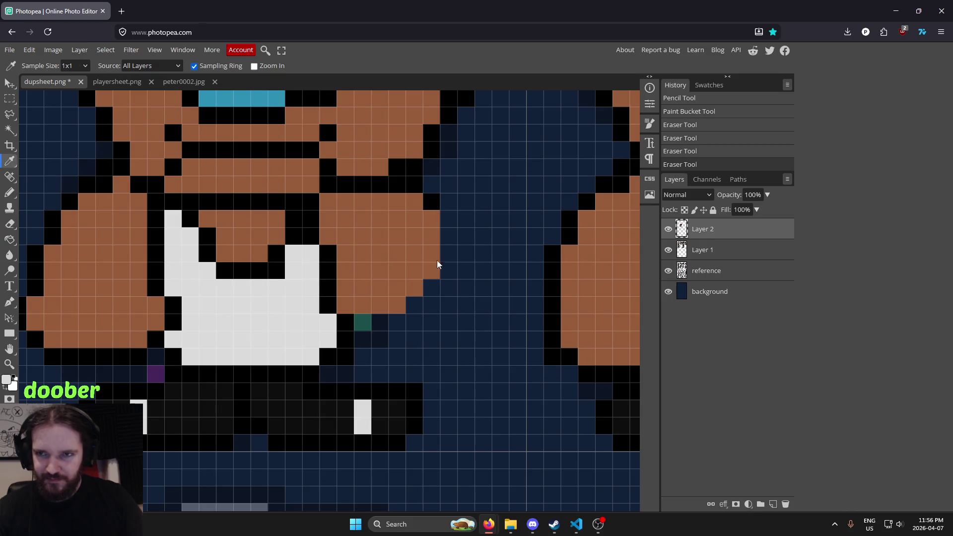
click(432, 208)
key(b)
drag(432, 214, 432, 272)
click(415, 288)
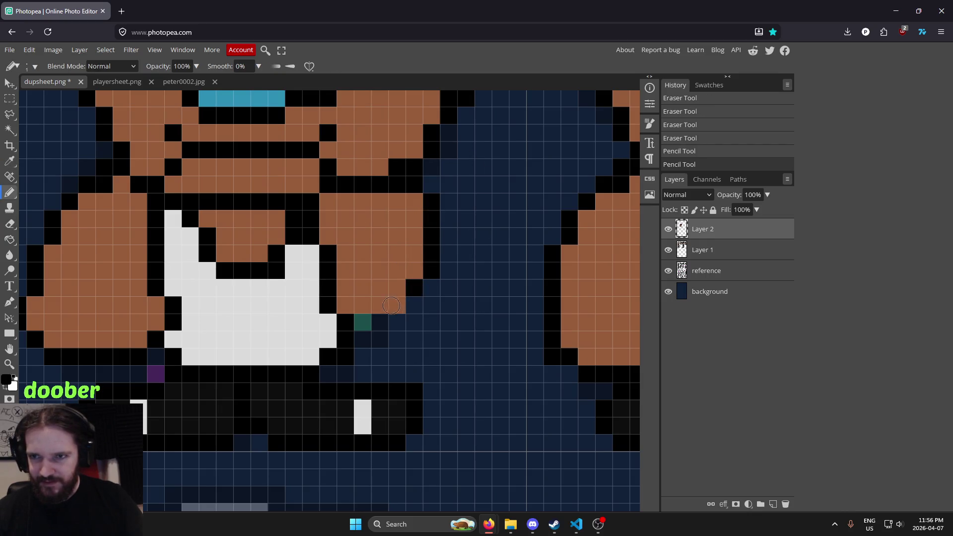
click(397, 304)
click(380, 304)
click(363, 305)
click(346, 288)
key(e)
click(345, 304)
scroll(382, 299, down, 3)
scroll(524, 269, down, 3)
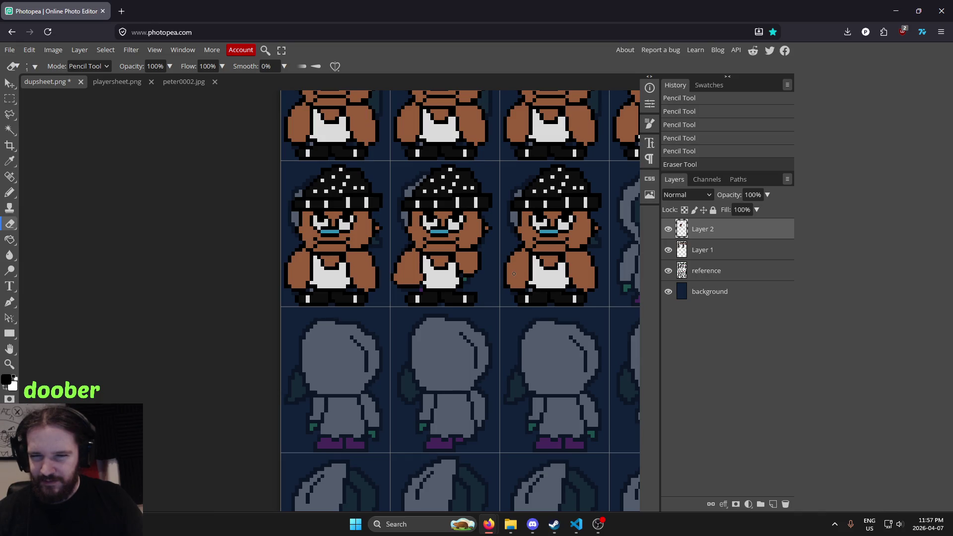
scroll(511, 272, down, 2)
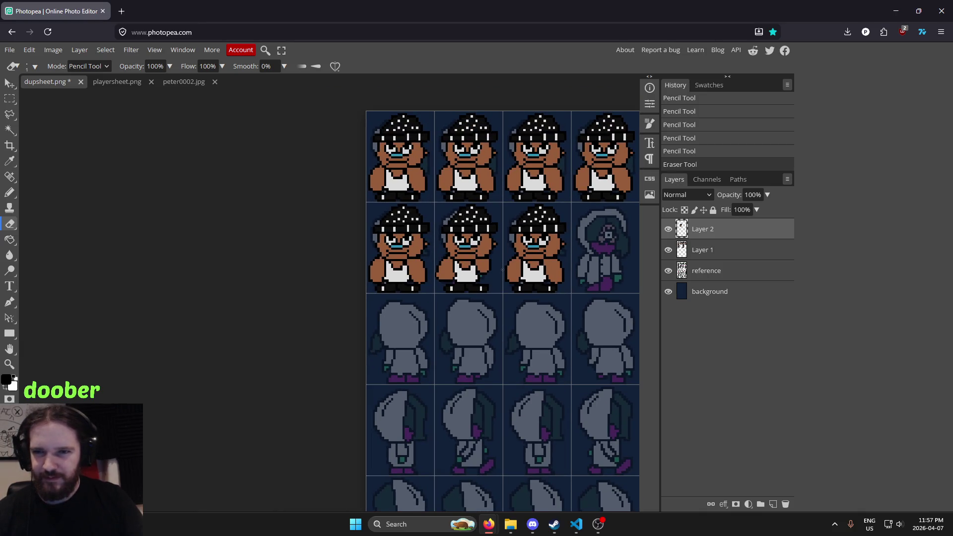
scroll(503, 271, up, 2)
scroll(496, 268, up, 1)
scroll(489, 264, up, 2)
scroll(481, 259, up, 2)
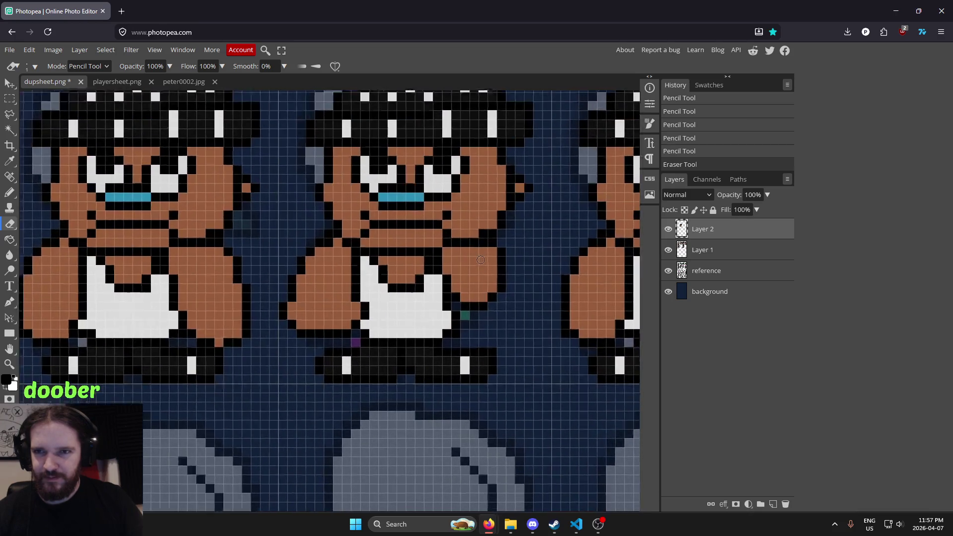
scroll(480, 259, down, 1)
scroll(478, 259, down, 1)
scroll(476, 260, down, 2)
scroll(474, 260, down, 1)
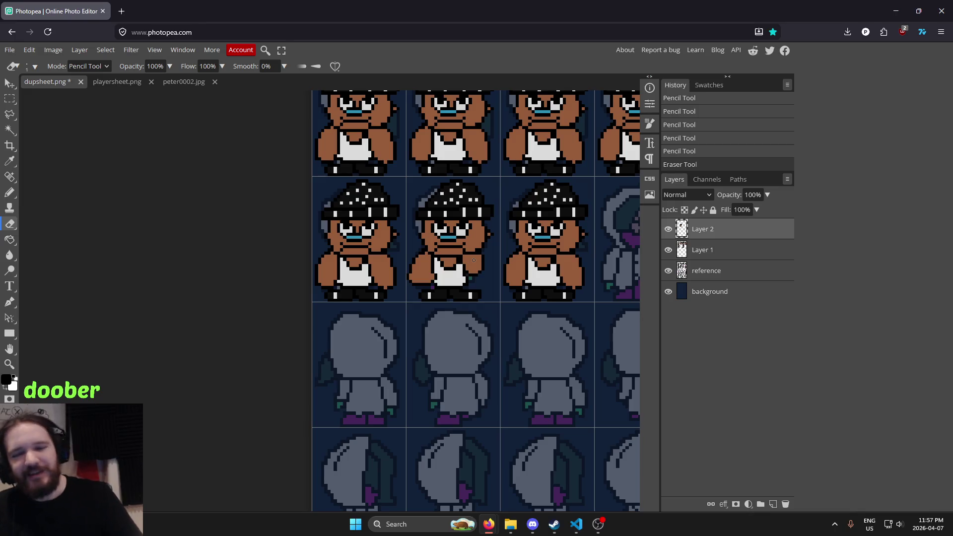
drag(473, 260, 375, 278)
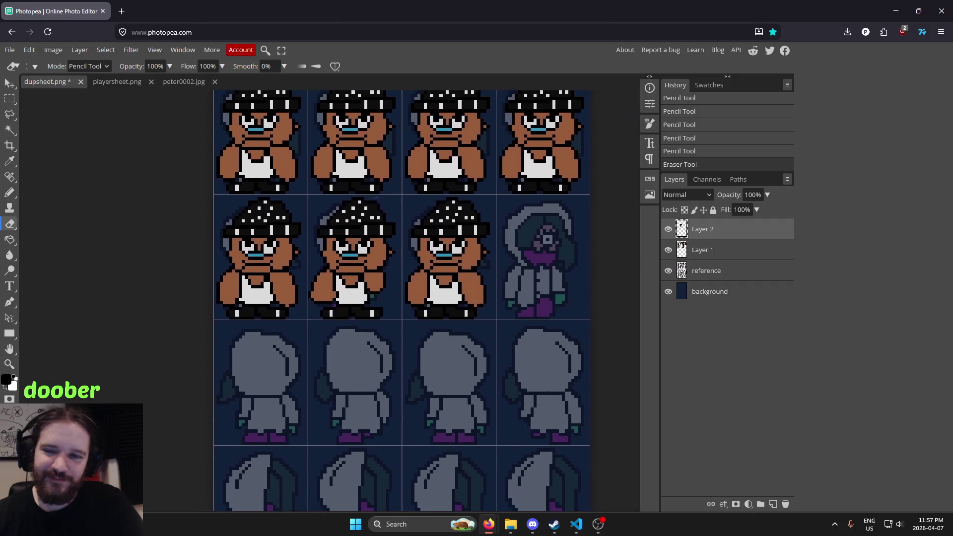
scroll(401, 187, up, 3)
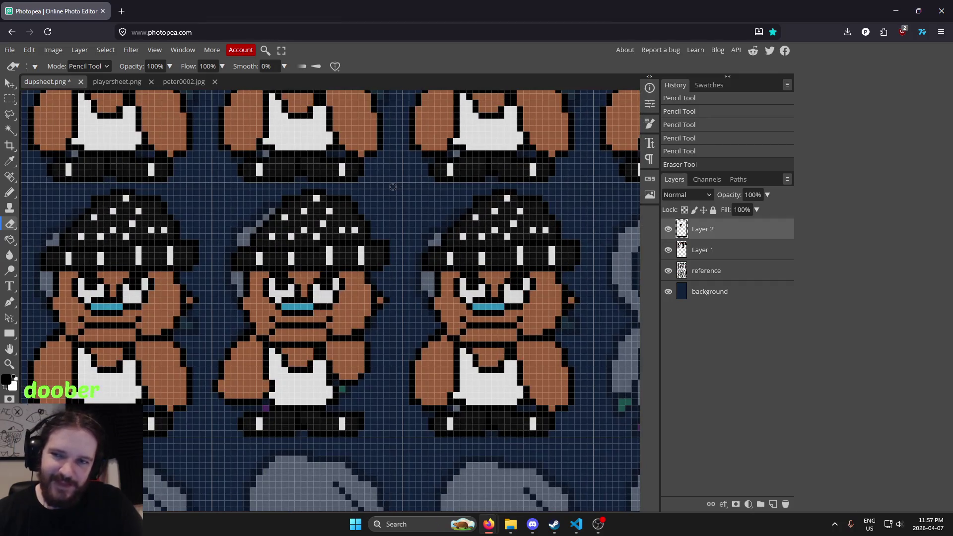
scroll(392, 186, down, 3)
scroll(444, 173, up, 3)
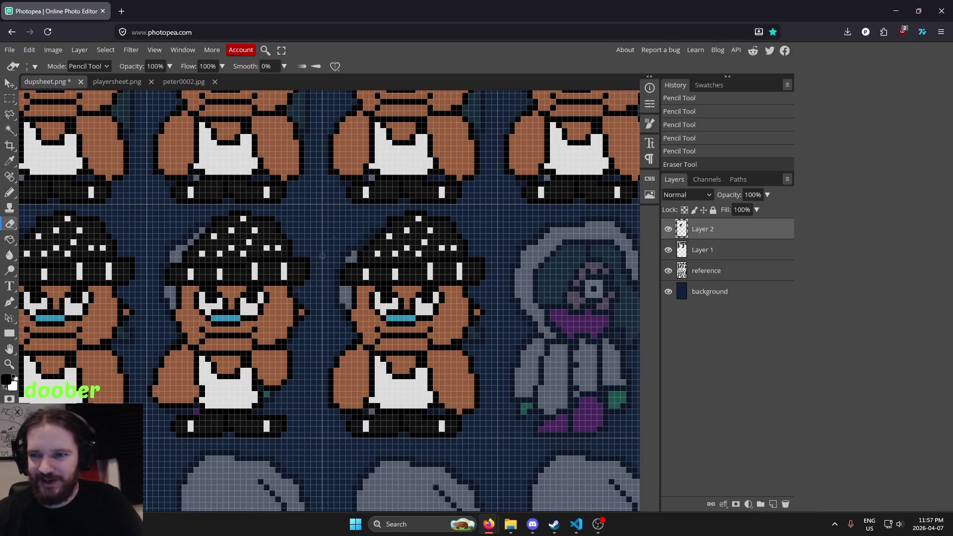
scroll(322, 256, down, 3)
scroll(338, 208, up, 3)
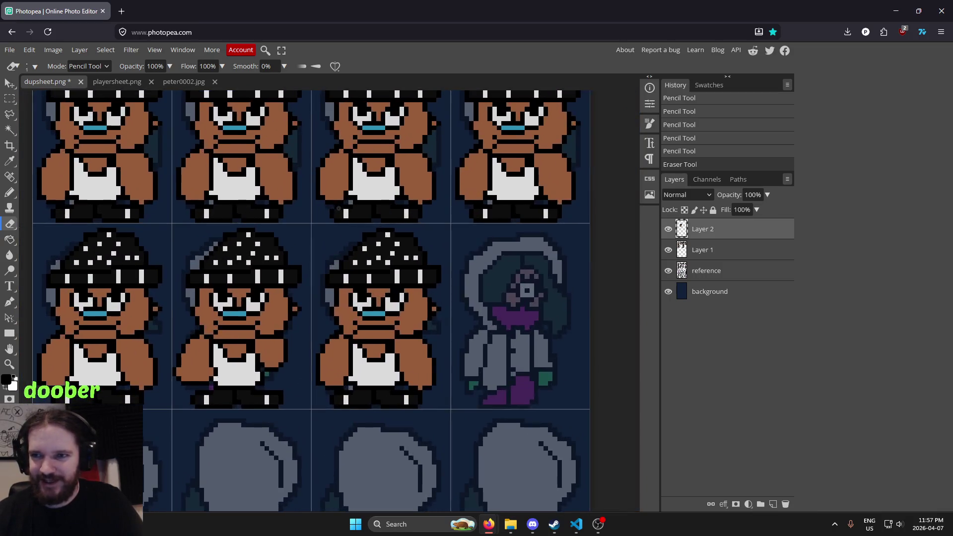
scroll(339, 209, up, 1)
scroll(319, 273, down, 3)
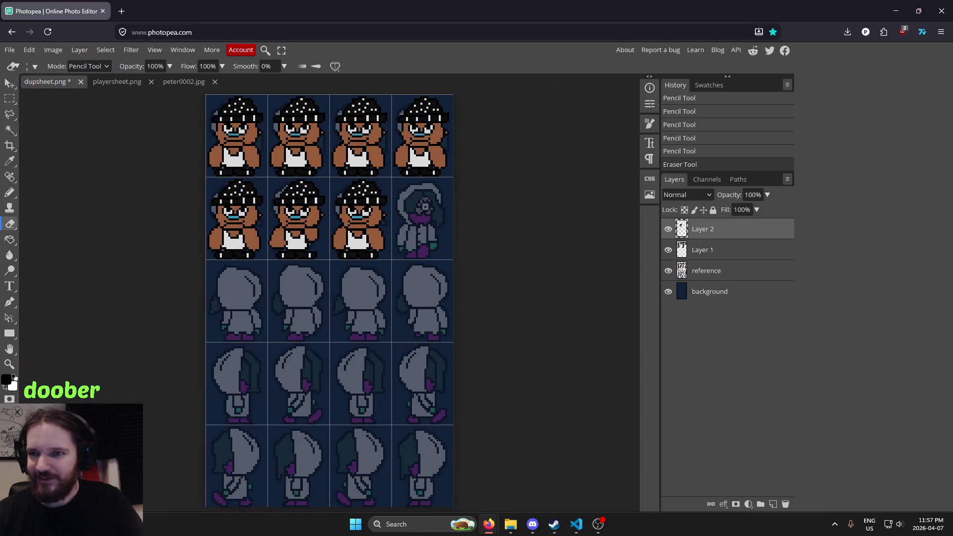
scroll(415, 233, up, 3)
scroll(393, 276, down, 3)
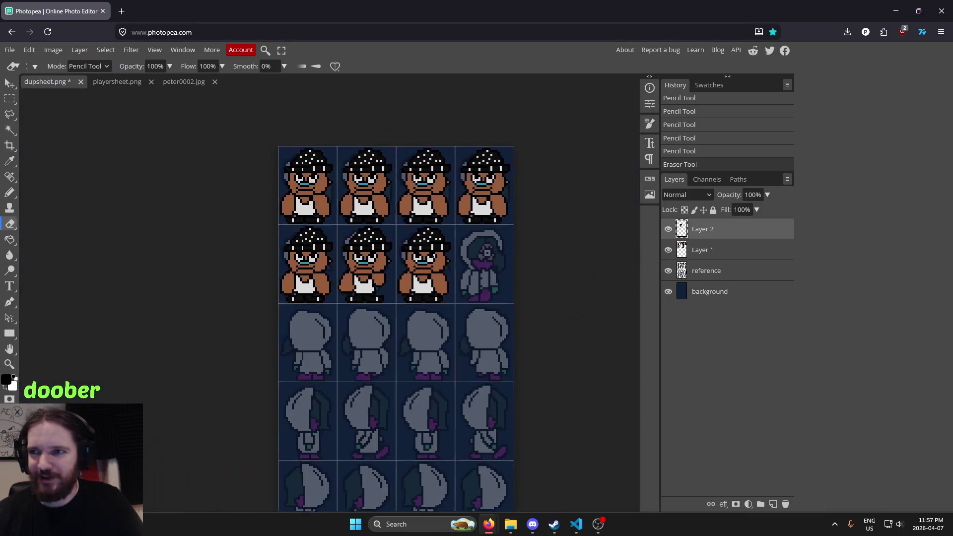
scroll(340, 265, up, 3)
scroll(340, 264, down, 3)
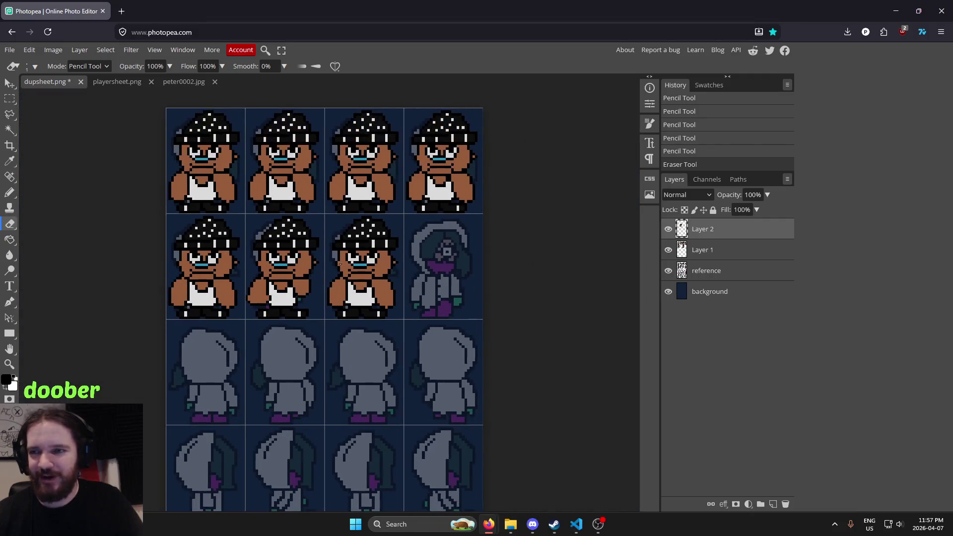
scroll(340, 264, up, 2)
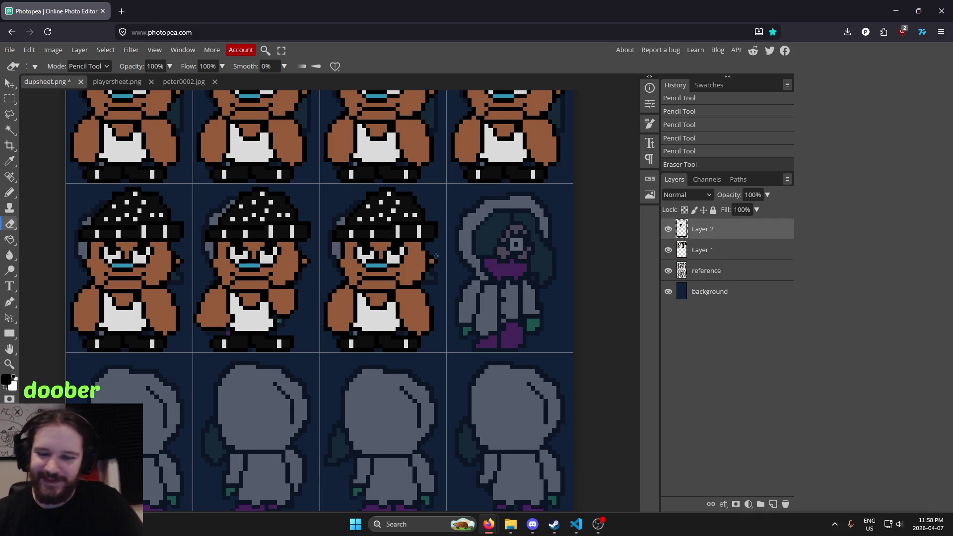
drag(436, 257, 422, 269)
key(i)
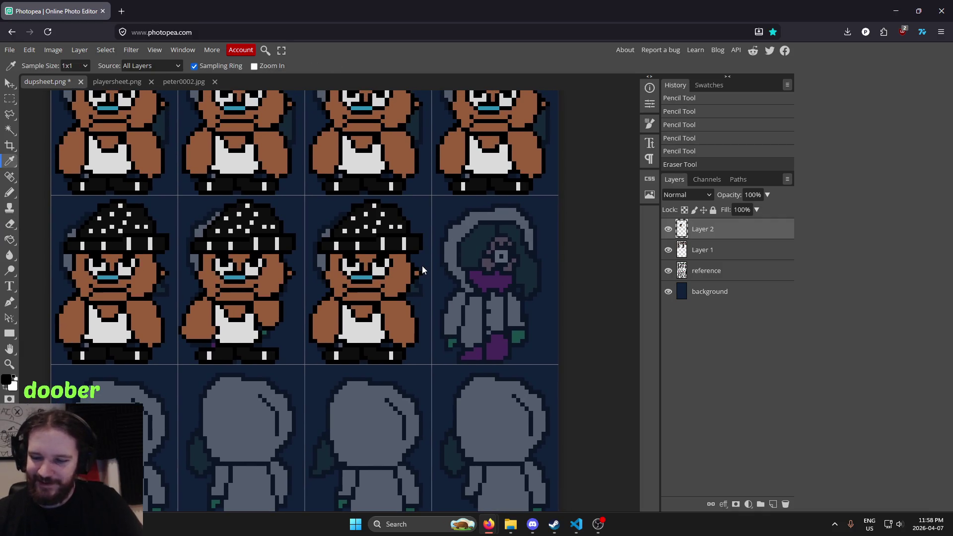
scroll(419, 263, up, 1)
scroll(409, 259, up, 2)
scroll(393, 258, down, 2)
scroll(392, 256, down, 2)
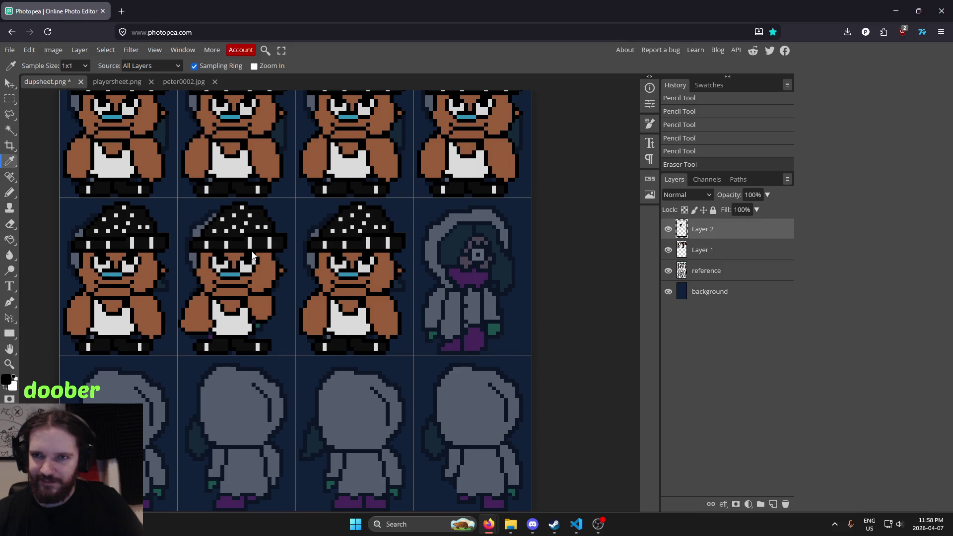
click(668, 229)
click(669, 250)
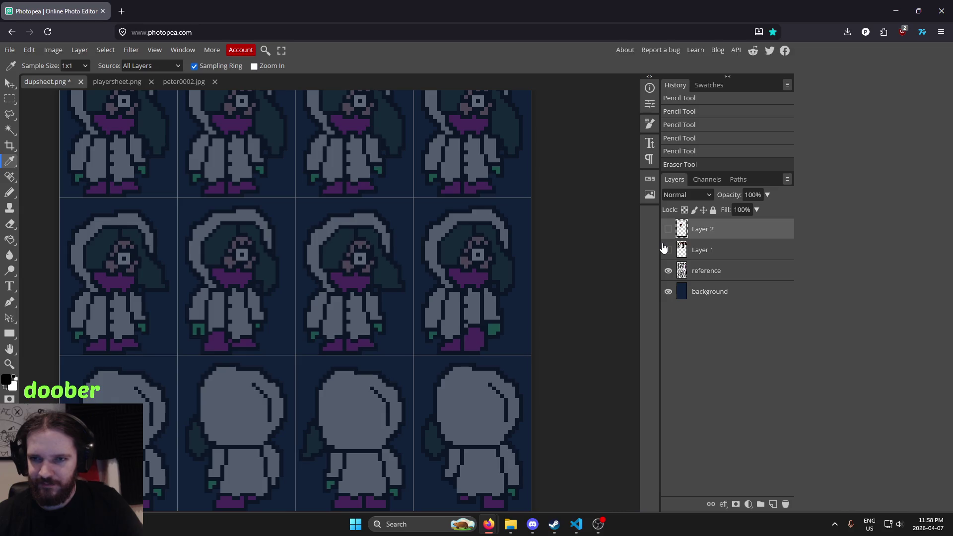
click(668, 249)
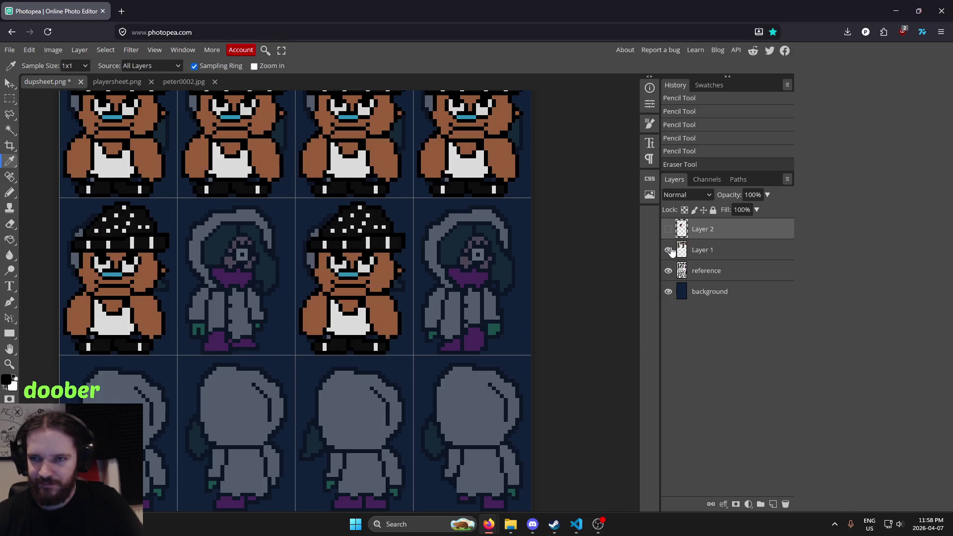
click(669, 229)
drag(397, 251, 522, 255)
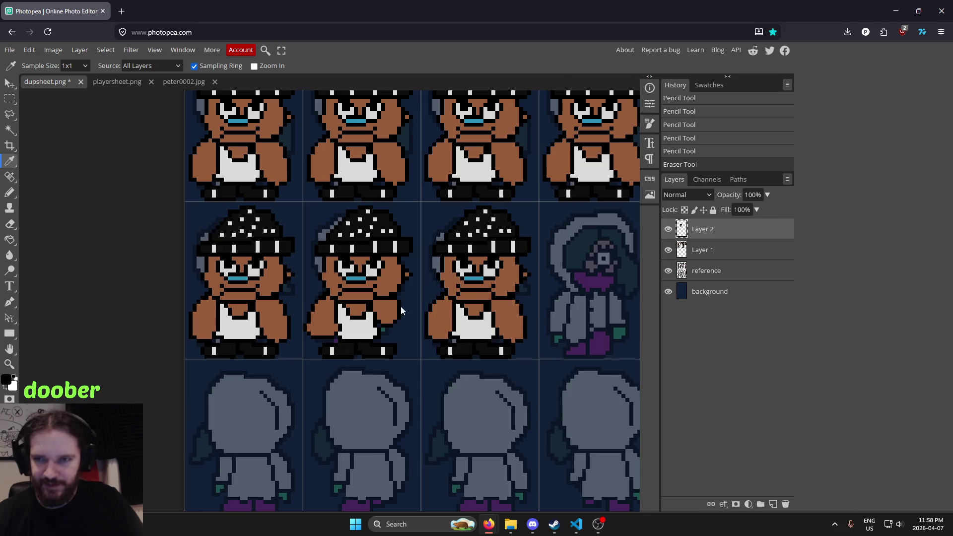
scroll(372, 342, up, 3)
scroll(343, 376, up, 3)
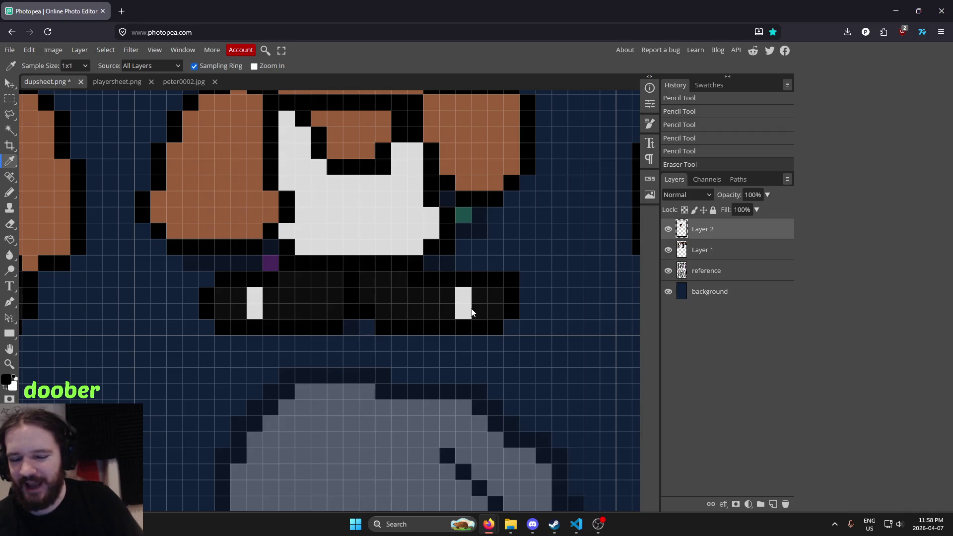
scroll(481, 285, down, 3)
scroll(477, 268, down, 3)
scroll(502, 246, up, 2)
scroll(509, 226, up, 2)
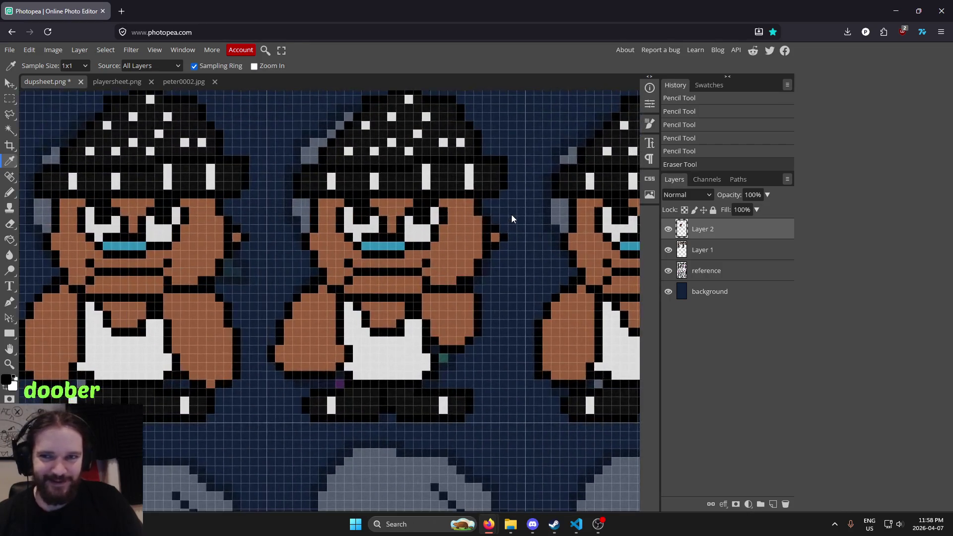
scroll(443, 361, down, 2)
scroll(422, 278, down, 2)
scroll(441, 272, down, 1)
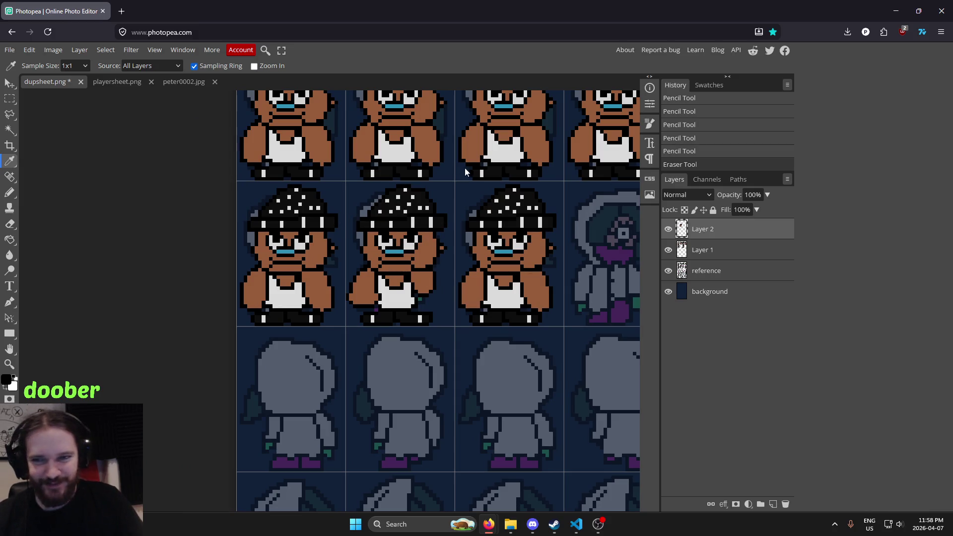
scroll(456, 288, up, 1)
scroll(469, 278, up, 1)
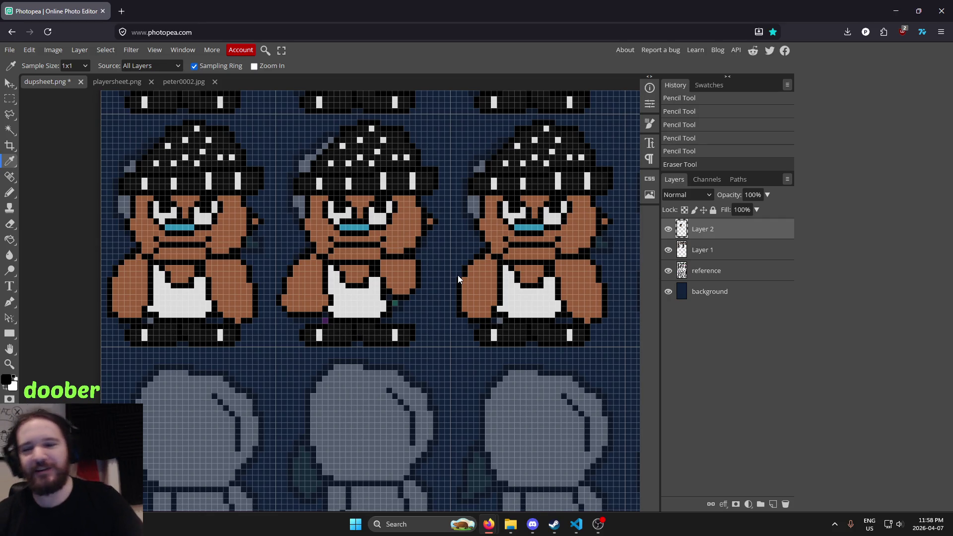
scroll(447, 251, down, 2)
scroll(452, 258, down, 2)
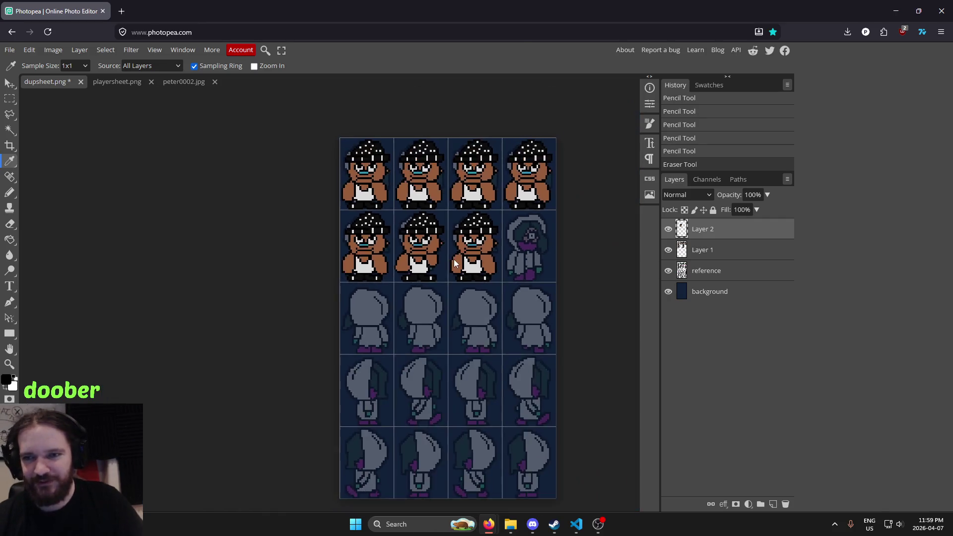
scroll(454, 263, up, 2)
scroll(341, 288, up, 2)
scroll(377, 318, up, 1)
scroll(418, 346, up, 1)
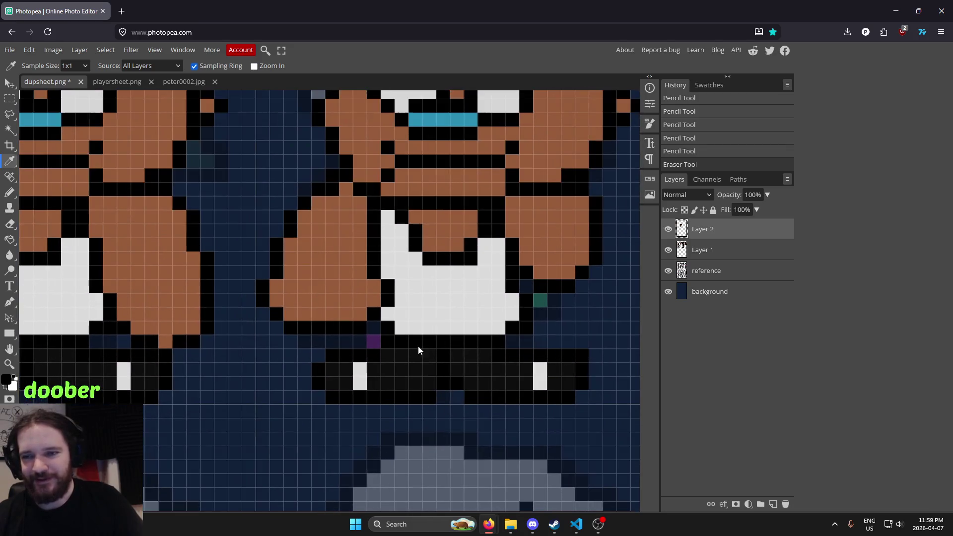
scroll(425, 345, down, 2)
scroll(433, 340, up, 2)
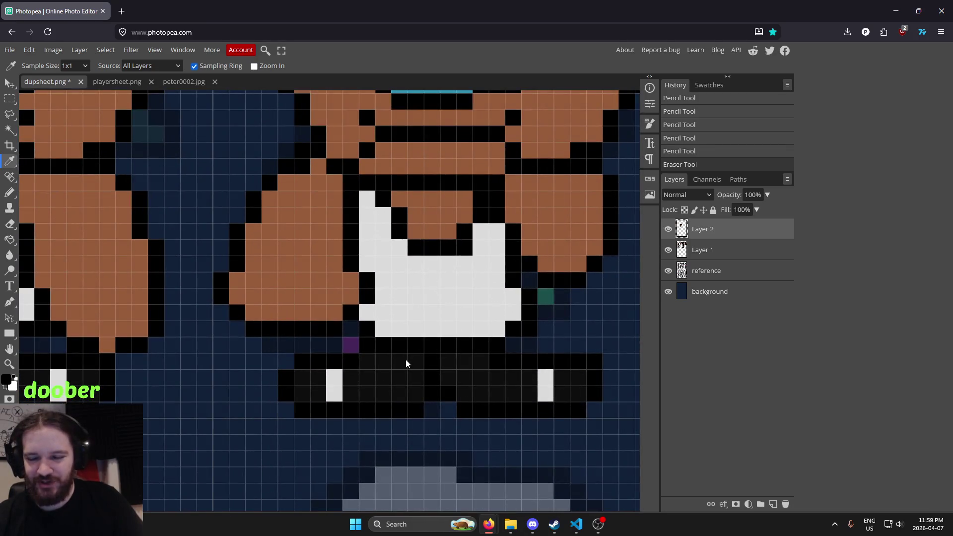
Erase the black and white pixels along the pants' left edge and across the pants.
drag(380, 369, 391, 364)
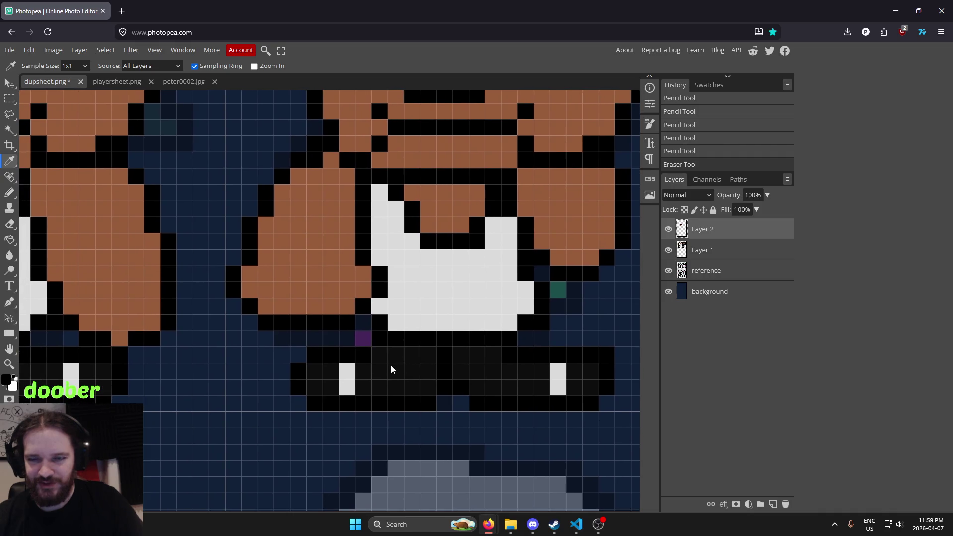
key(e)
mouse_move(330, 354)
mouse_down()
mouse_move(330, 382)
mouse_move(313, 354)
mouse_move(346, 407)
mouse_up()
drag(363, 370, 405, 340)
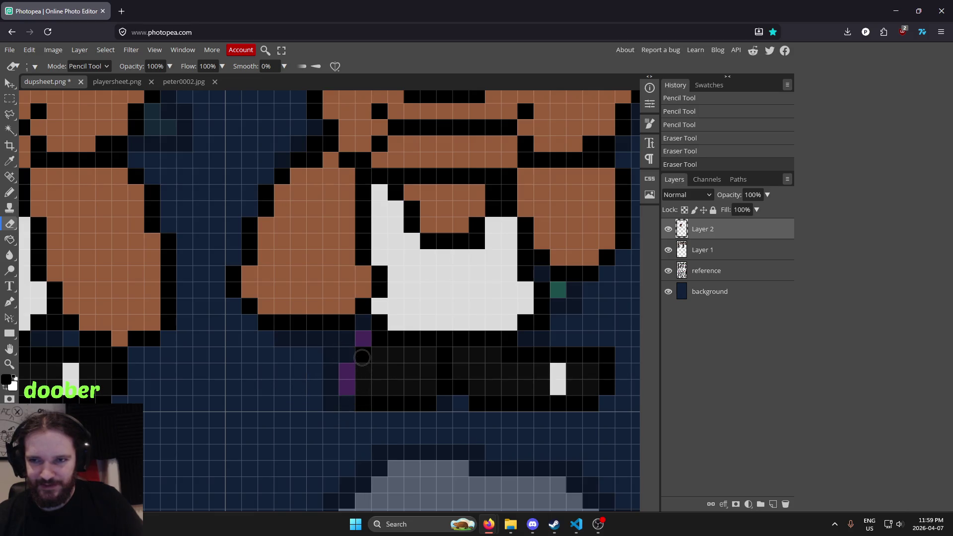
click(406, 340)
Sample black and repaint the pants, blackening leftover purple and white pixels below the shirt.
key(i)
click(391, 402)
key(b)
mouse_move(362, 402)
mouse_down()
mouse_move(416, 340)
mouse_move(407, 339)
mouse_up()
key(i)
key(b)
click(380, 338)
click(391, 341)
click(395, 323)
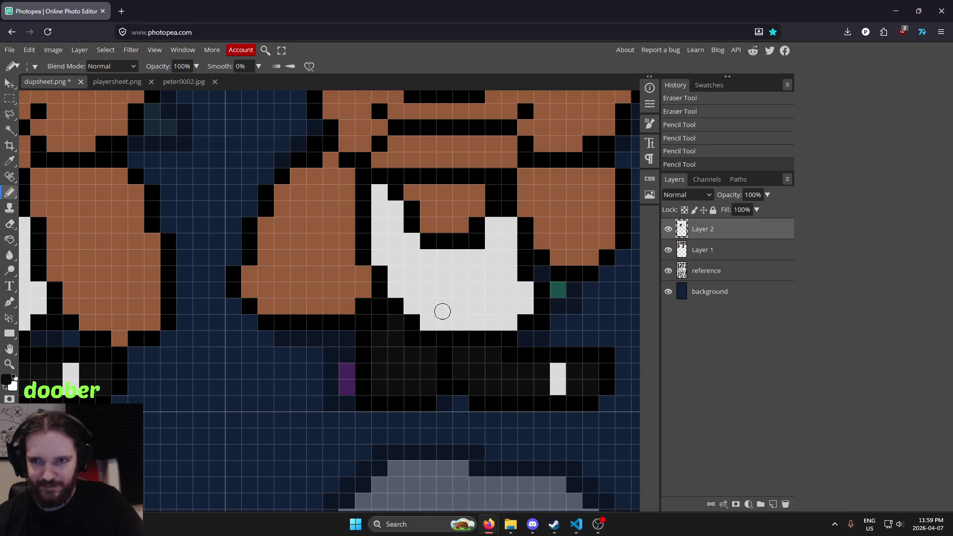
Hide Layer 1 so only the edited sprites remain visible.
scroll(440, 310, down, 3)
scroll(501, 309, up, 3)
scroll(390, 351, down, 1)
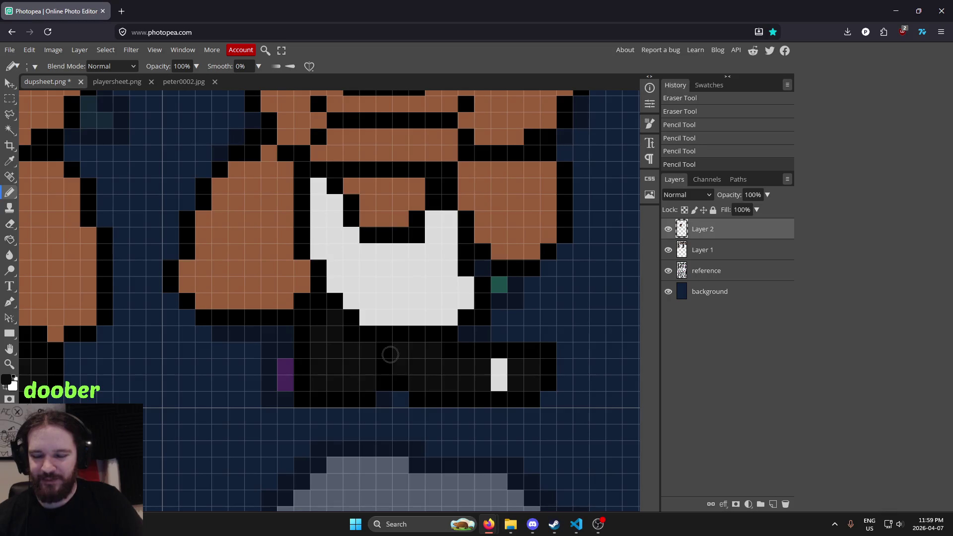
scroll(415, 298, down, 3)
scroll(428, 306, down, 2)
scroll(427, 305, up, 2)
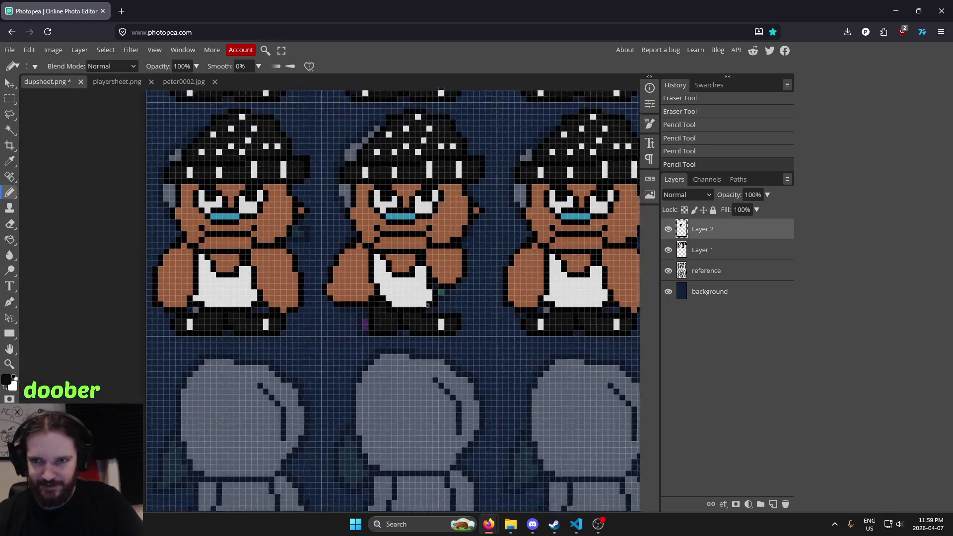
scroll(428, 305, up, 1)
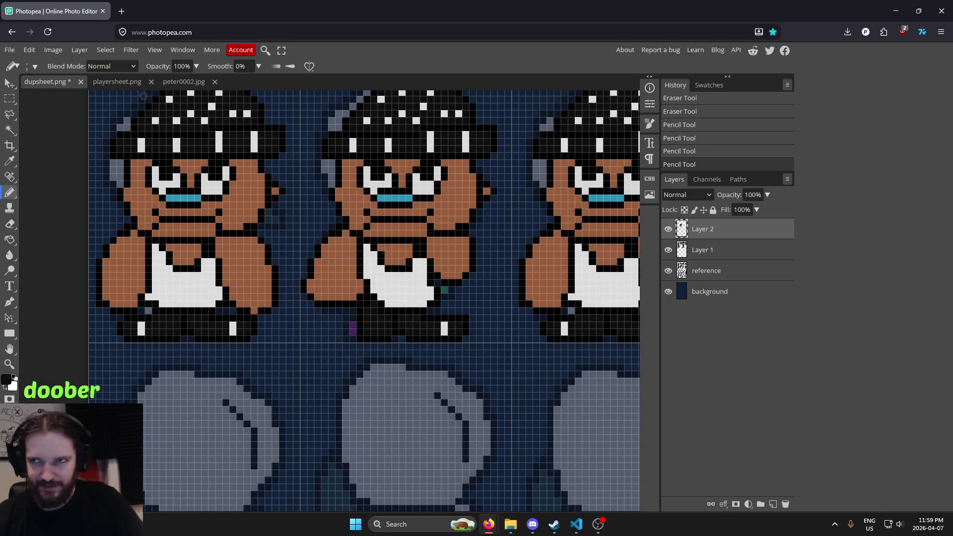
scroll(607, 282, down, 2)
click(668, 250)
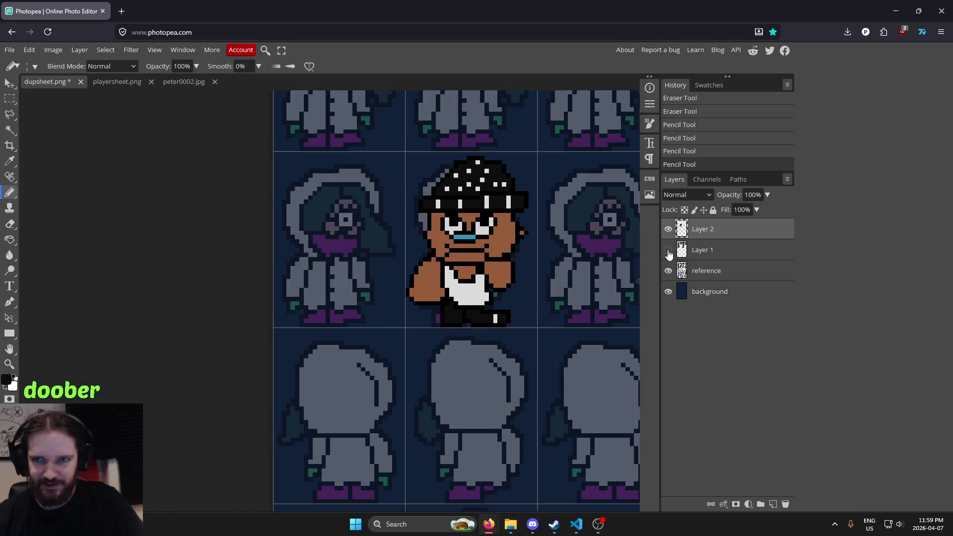
drag(566, 271, 417, 298)
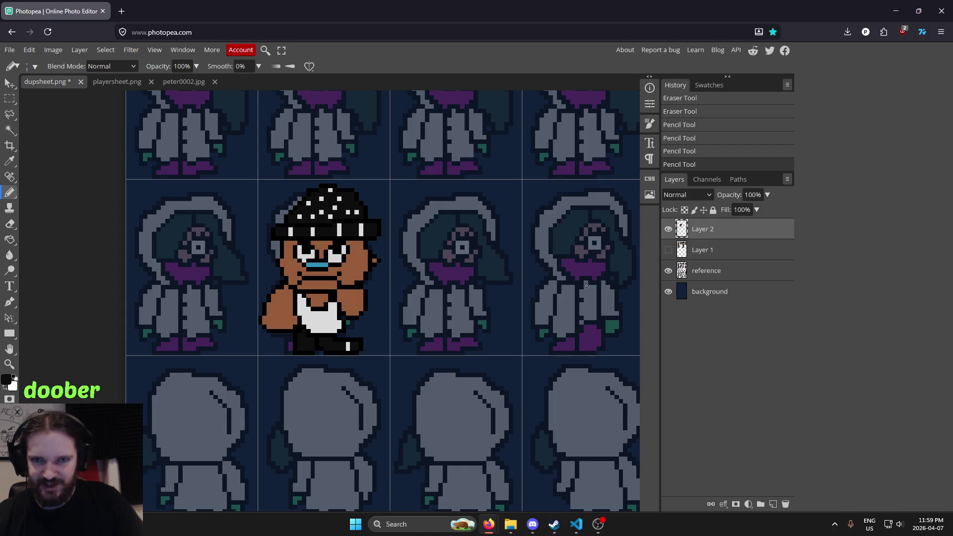
click(669, 250)
click(668, 250)
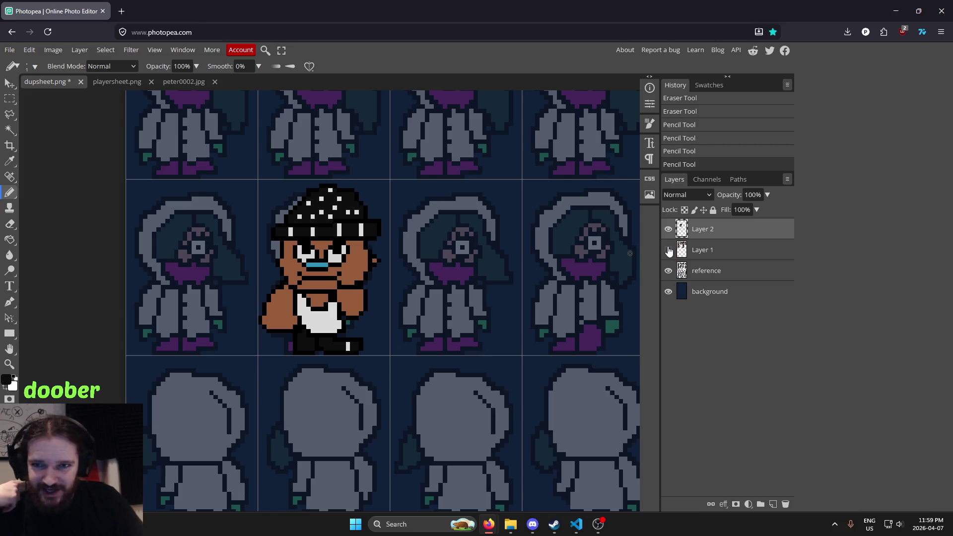
click(668, 251)
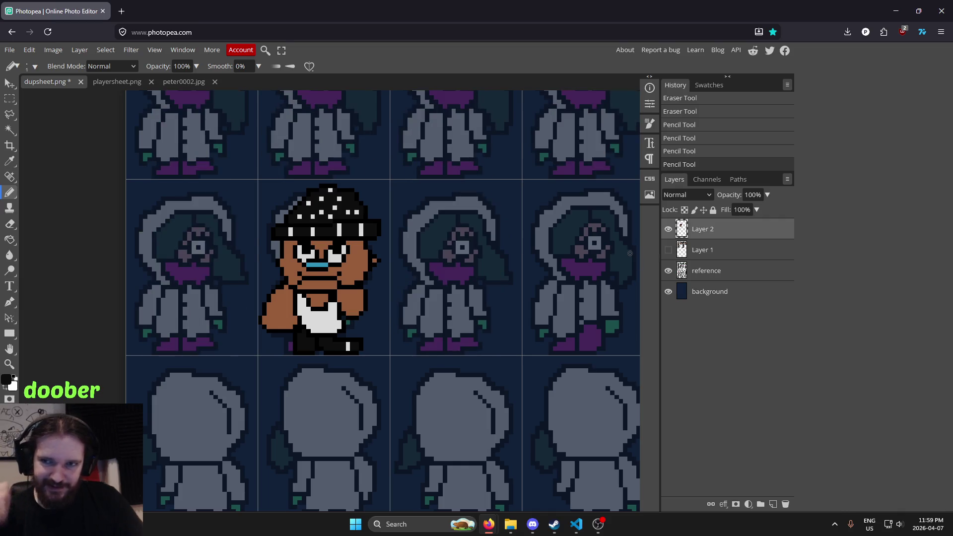
scroll(446, 371, up, 3)
scroll(457, 372, up, 2)
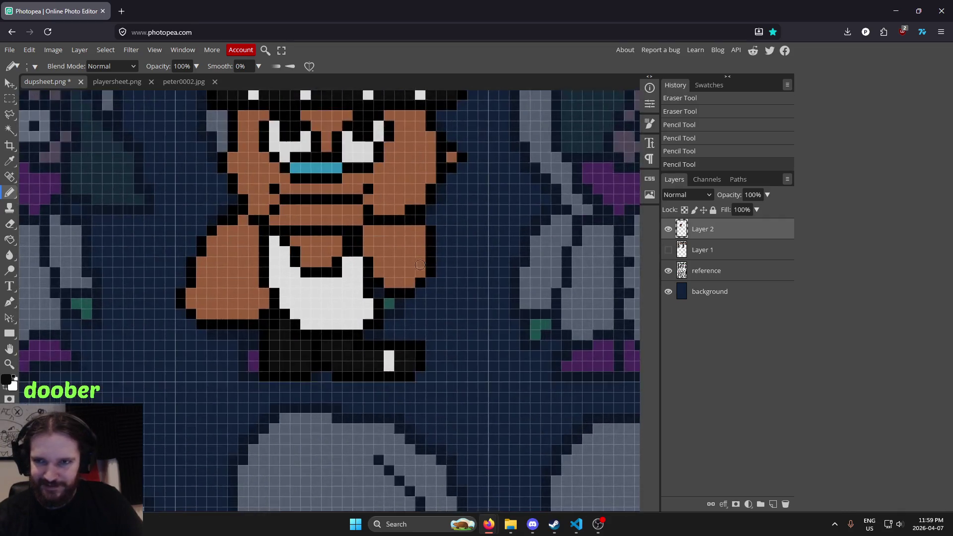
scroll(357, 268, down, 5)
scroll(370, 278, up, 2)
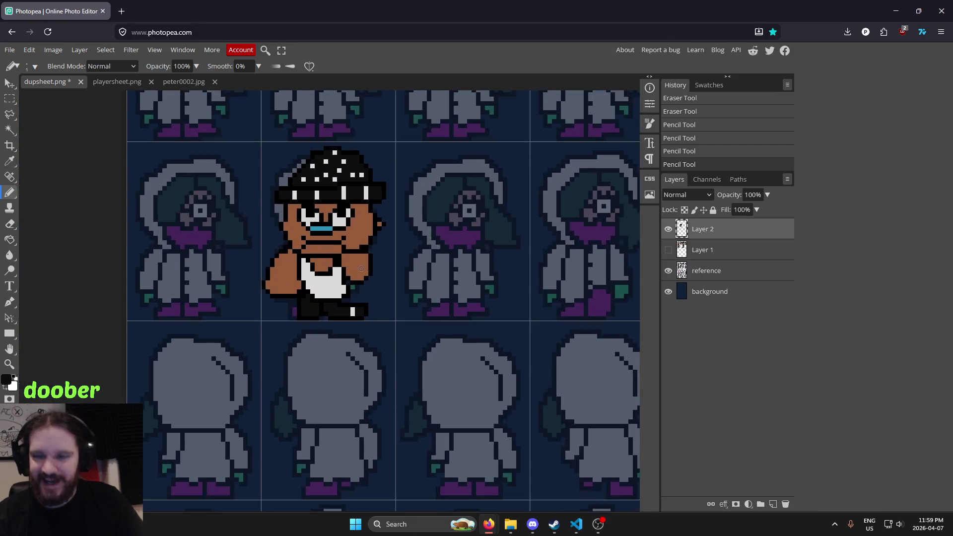
scroll(364, 318, up, 1)
scroll(360, 352, up, 1)
scroll(359, 373, up, 1)
scroll(358, 373, down, 2)
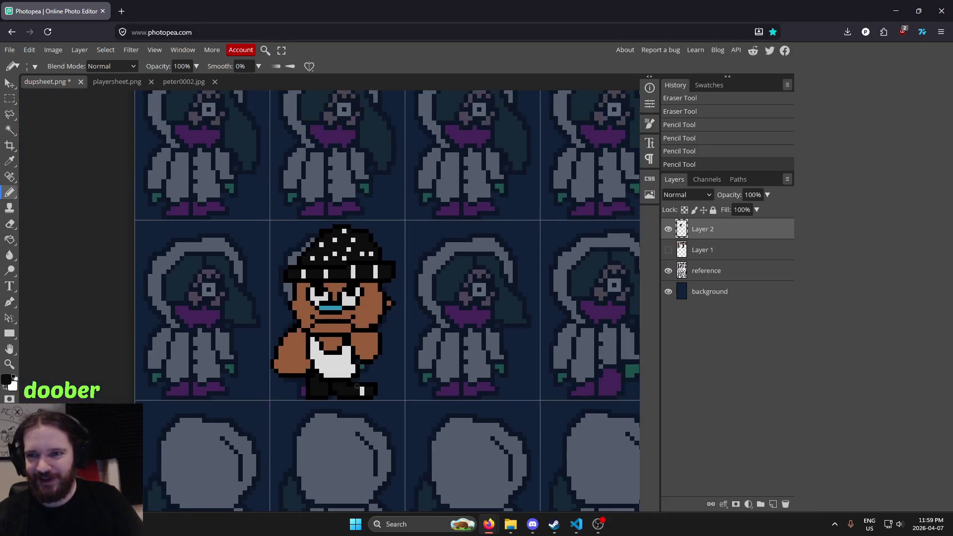
scroll(356, 373, down, 2)
scroll(354, 376, up, 2)
scroll(352, 376, down, 1)
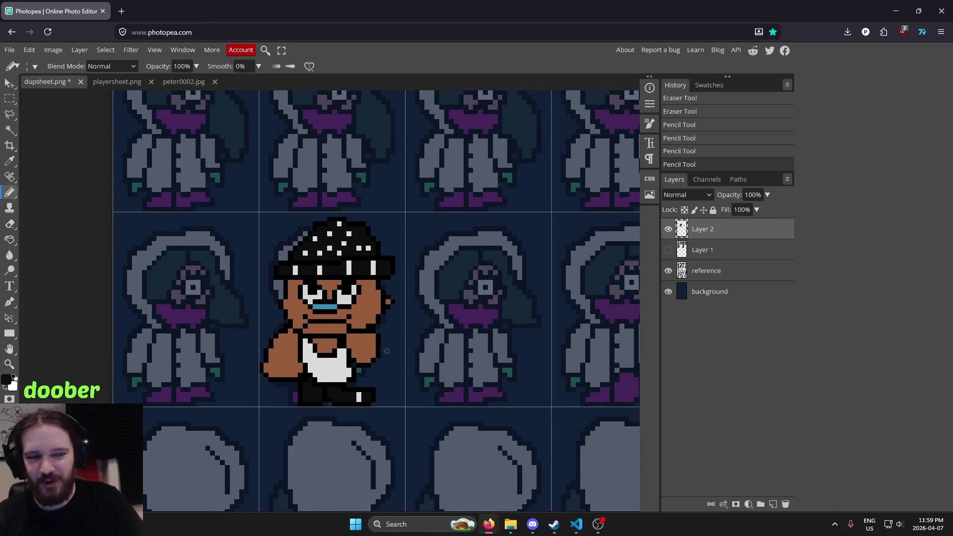
scroll(353, 346, up, 2)
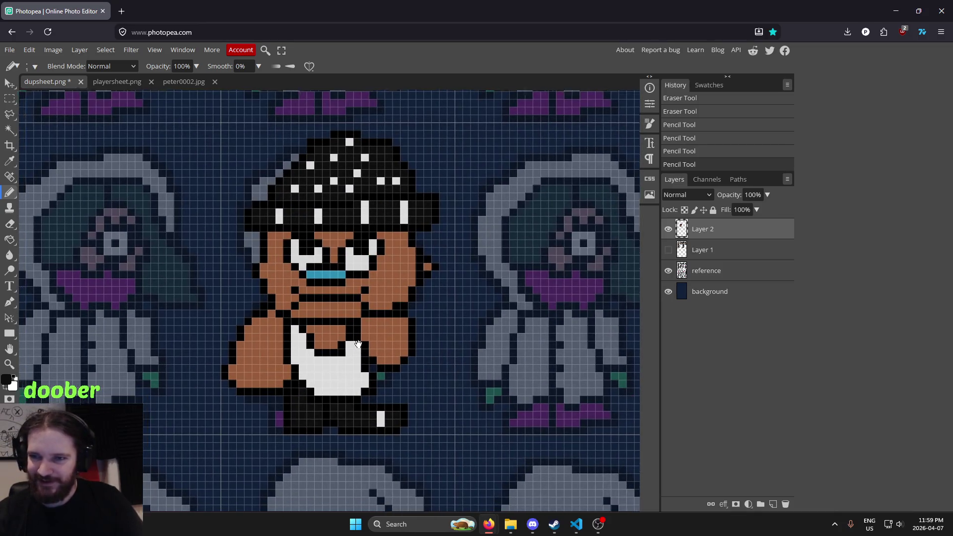
scroll(367, 332, down, 1)
scroll(373, 333, up, 2)
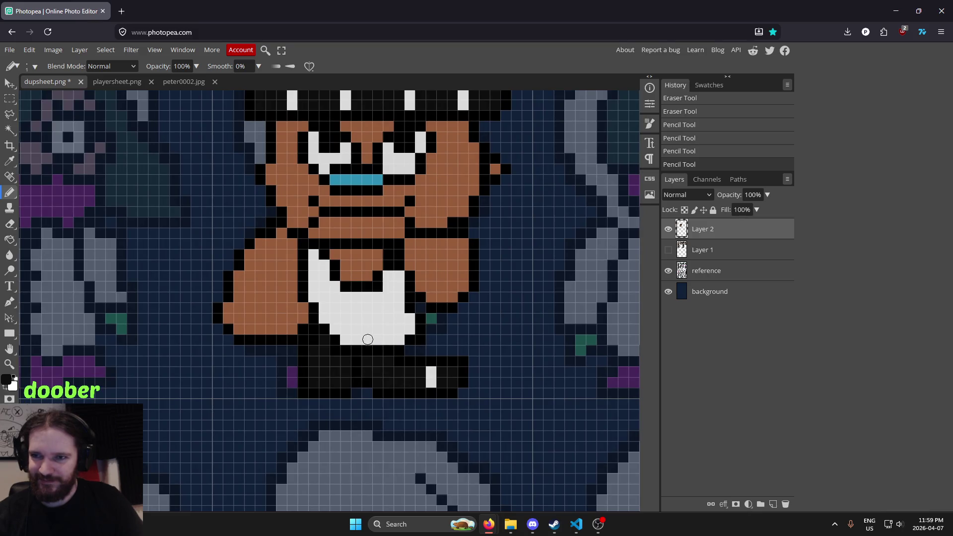
scroll(368, 339, down, 2)
scroll(368, 332, up, 1)
scroll(367, 328, up, 1)
scroll(367, 328, down, 2)
scroll(367, 328, up, 2)
scroll(367, 328, down, 2)
scroll(367, 329, up, 2)
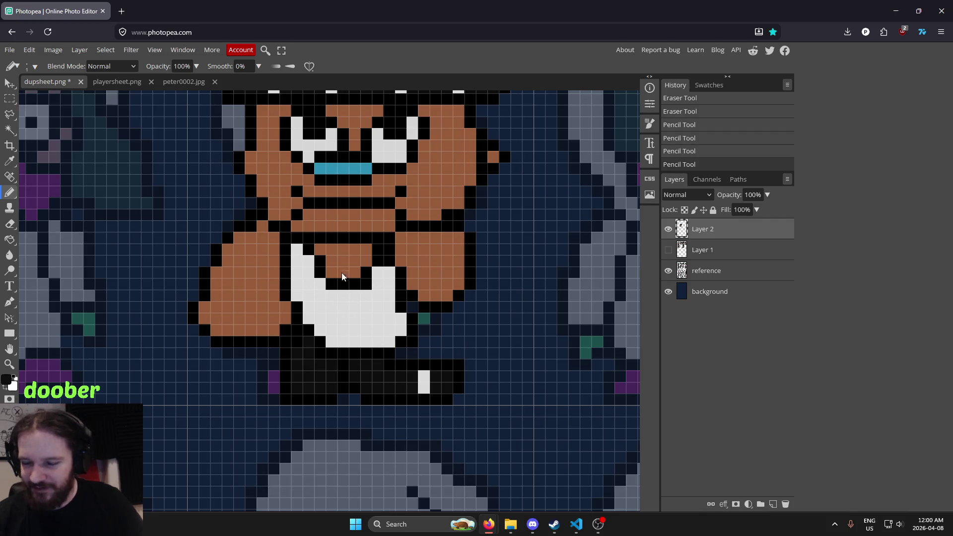
Show Layer 1's sprites again and undo the recent pencil and eraser edits.
click(668, 250)
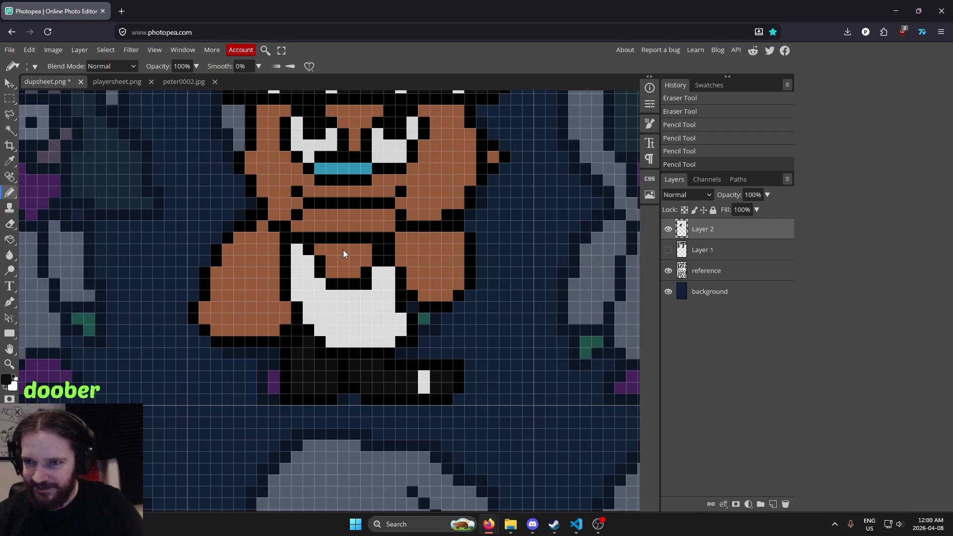
key(ctrl+z)
key(ctrl+z)
key(ctrl+z)
key(ctrl+z)
key(ctrl+z)
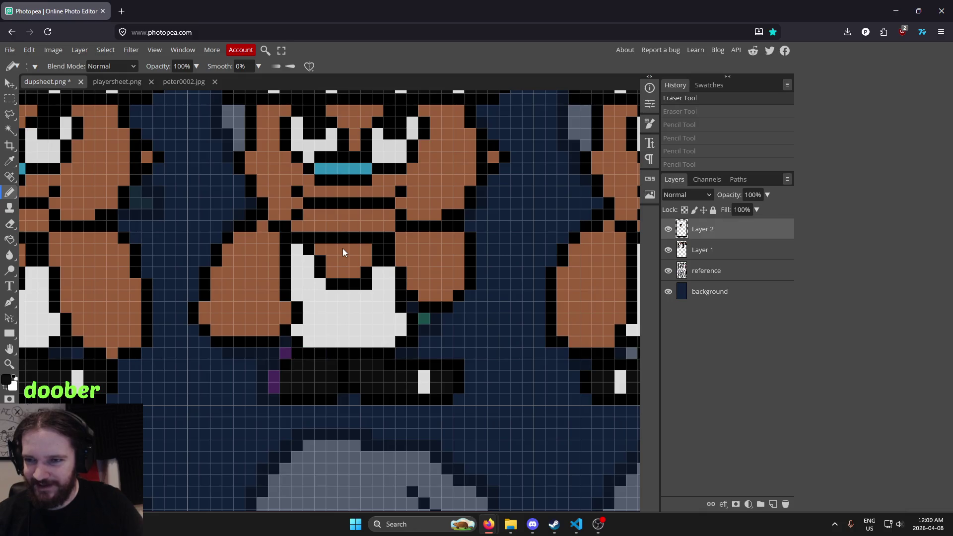
key(ctrl+z)
Erase the white stud and stray black pixels around the belt's right side.
scroll(343, 253, down, 2)
scroll(371, 367, up, 4)
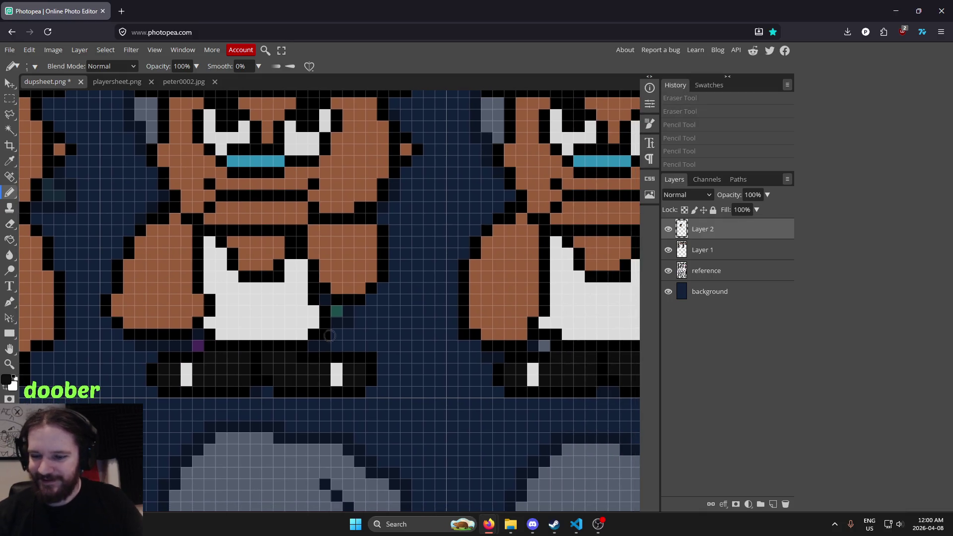
drag(372, 367, 451, 353)
key(e)
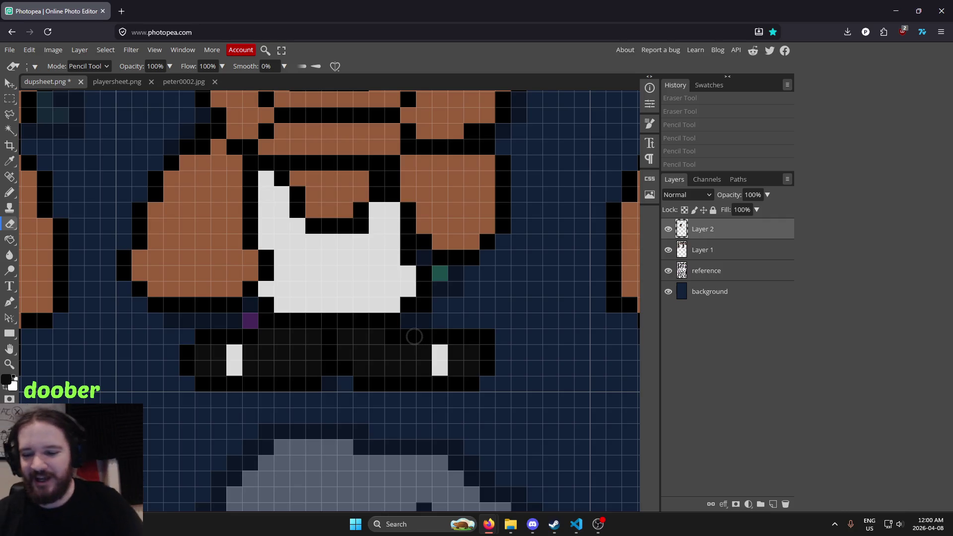
mouse_move(467, 320)
mouse_down()
mouse_move(473, 388)
mouse_move(478, 331)
mouse_up()
drag(466, 377, 449, 382)
mouse_move(489, 330)
mouse_down()
mouse_move(400, 337)
mouse_move(394, 320)
mouse_up()
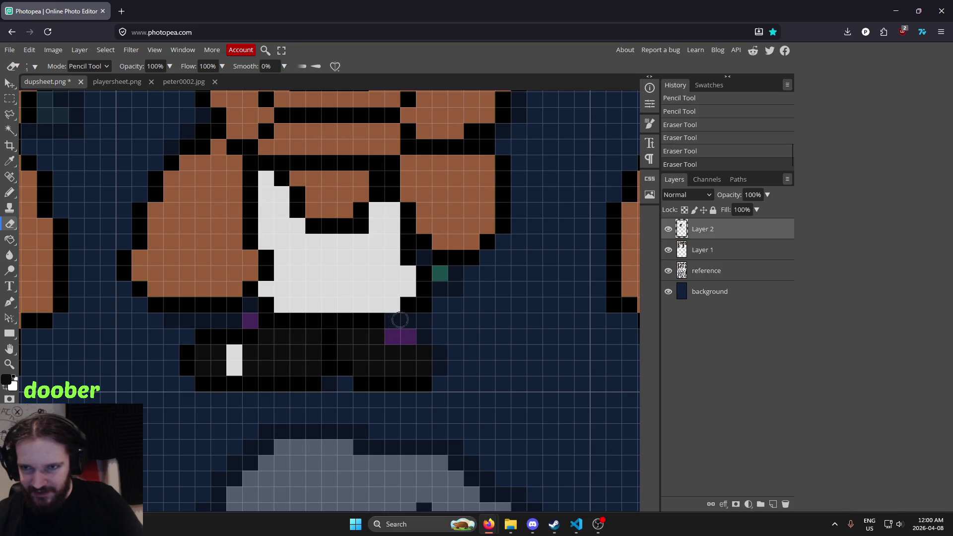
click(408, 304)
key(i)
click(426, 387)
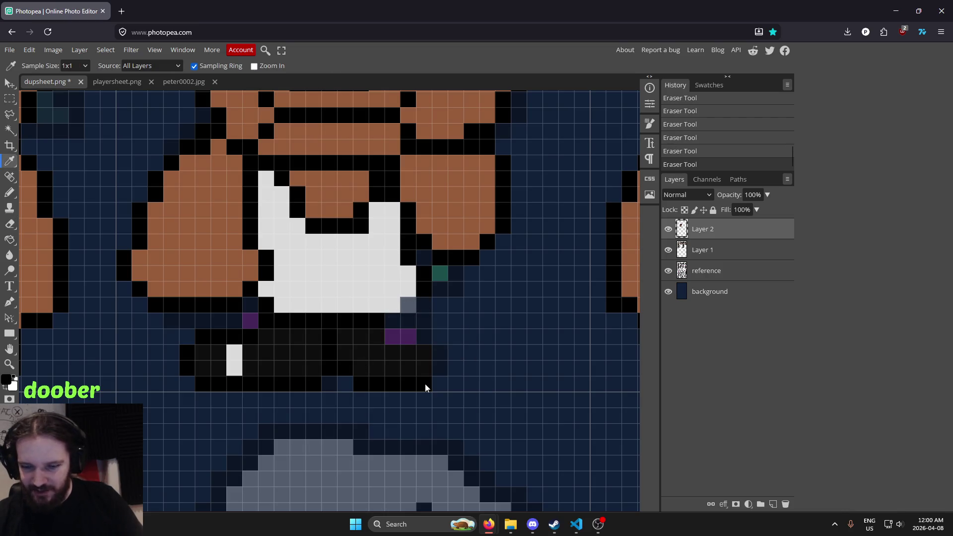
key(e)
click(426, 384)
Pencil black cells up the column beside the purple and at the shirt's bottom-right.
key(i)
click(408, 387)
key(b)
click(409, 366)
click(411, 349)
click(419, 338)
click(422, 320)
click(421, 308)
click(408, 304)
click(390, 306)
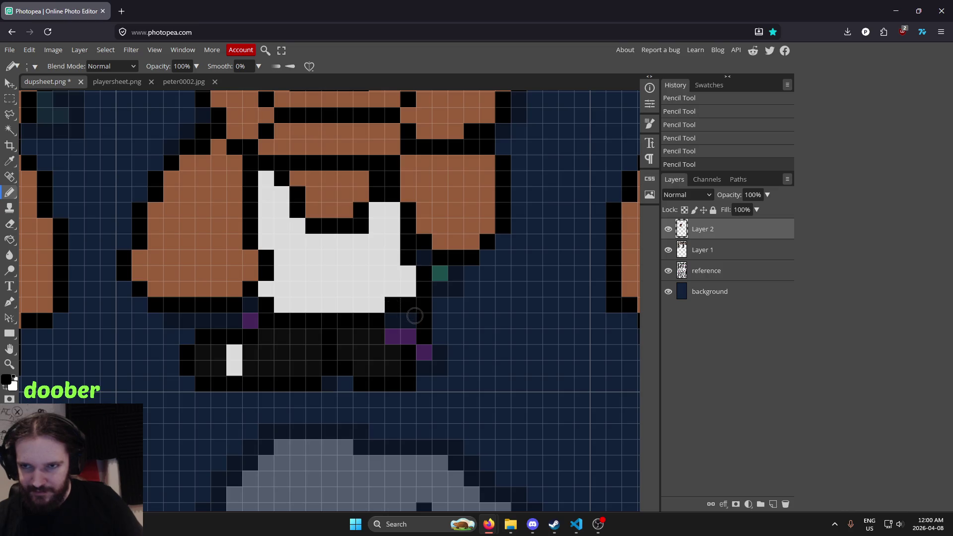
key(ctrl+z)
key(ctrl+z)
key(ctrl+z)
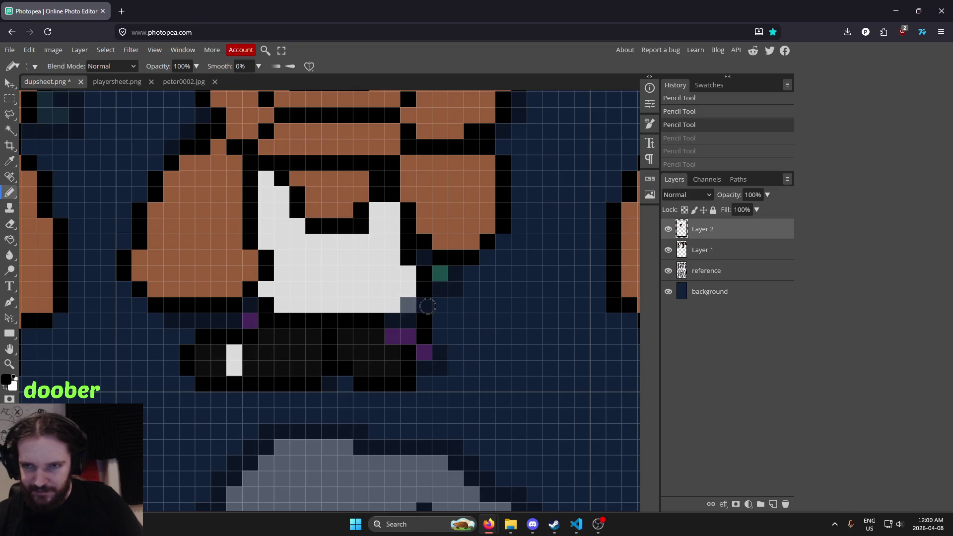
Outline the hand beside the shirt in black and blacken the shirt's lower-edge cell.
click(426, 305)
click(408, 289)
click(393, 289)
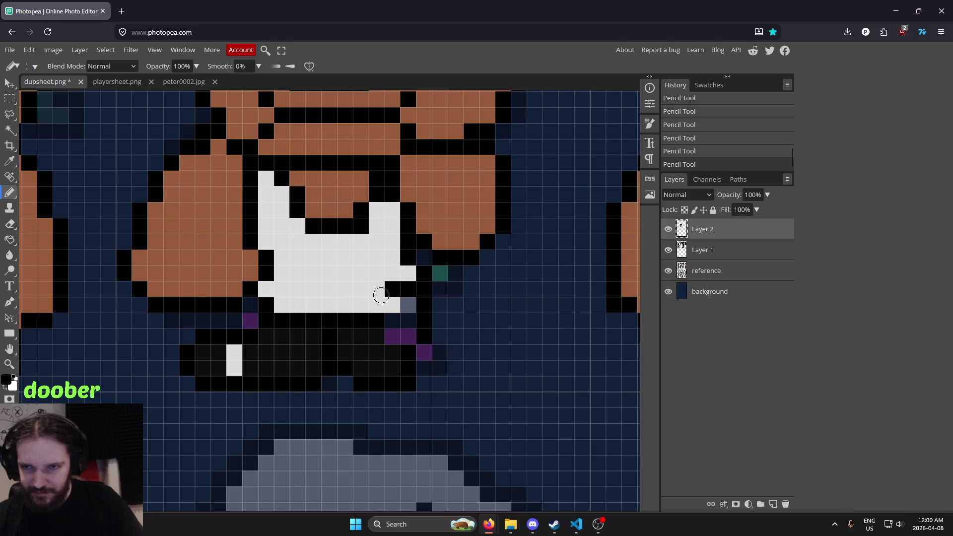
key(ctrl+z)
key(ctrl+z)
key(ctrl+z)
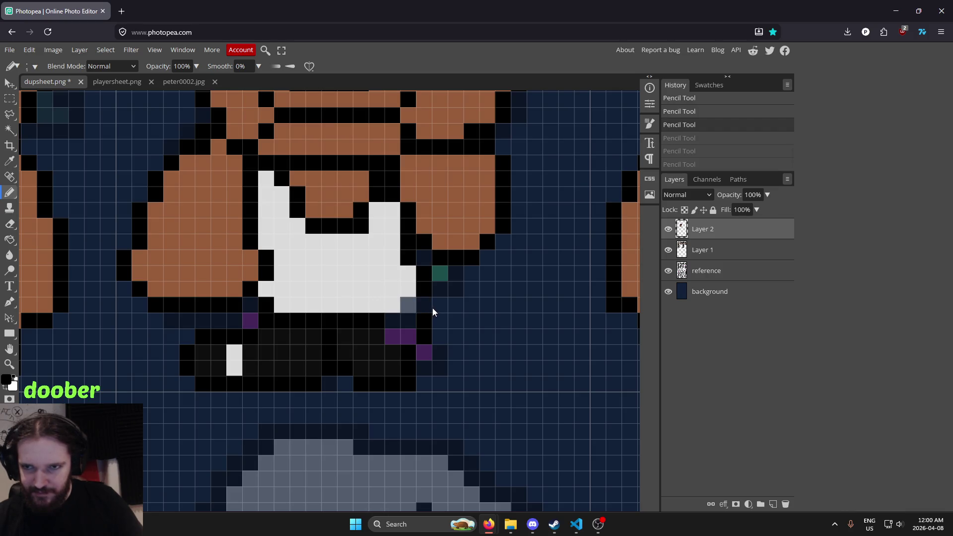
key(ctrl+z)
click(440, 320)
click(440, 305)
click(408, 305)
click(392, 307)
Repaint the four pixels just below the white shirt.
scroll(490, 300, down, 5)
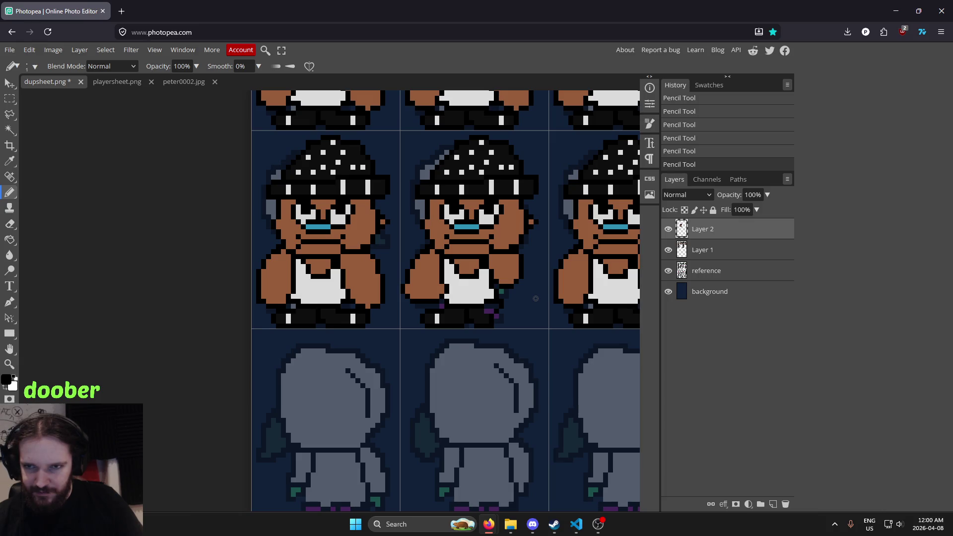
scroll(535, 298, up, 3)
scroll(531, 289, up, 2)
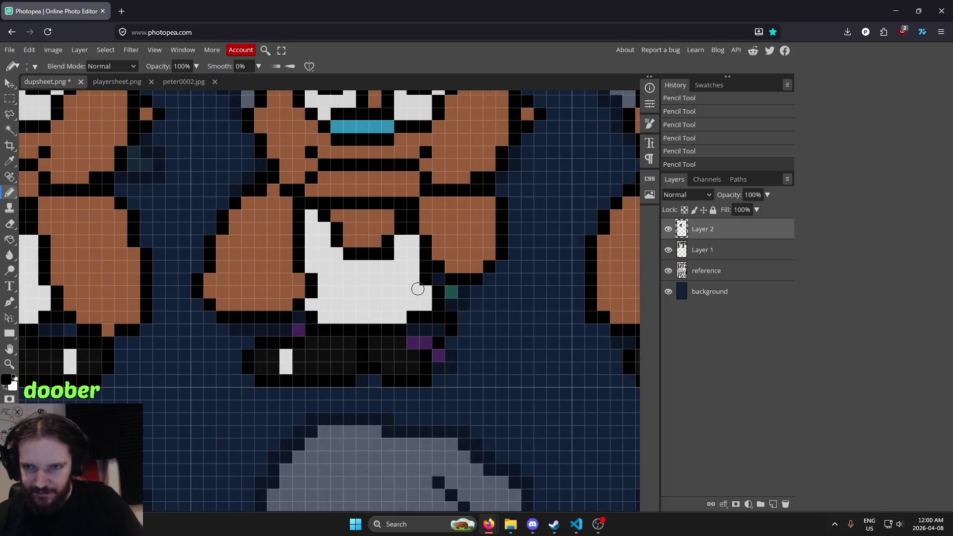
click(413, 317)
click(426, 316)
click(425, 304)
click(413, 304)
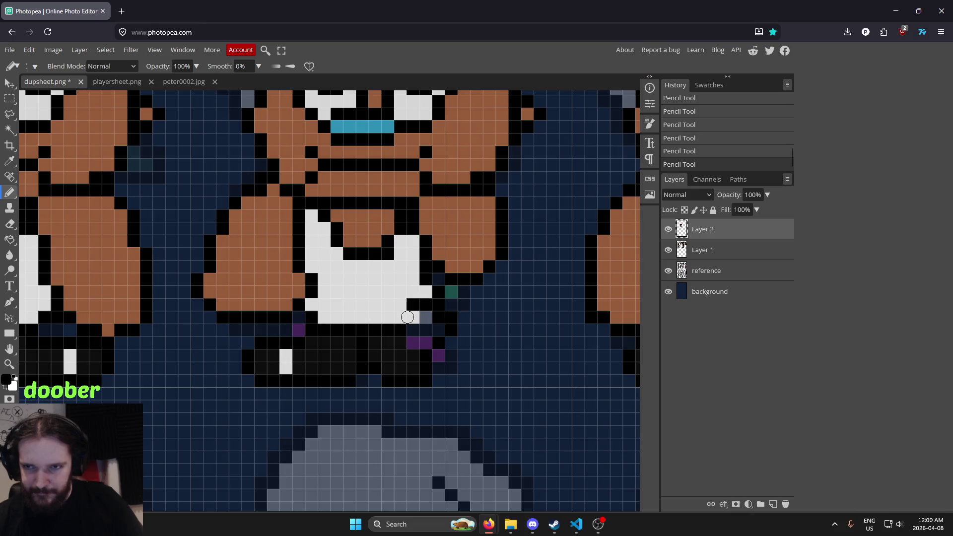
Fill the three small patches below the shirt with black.
scroll(424, 350, down, 3)
scroll(437, 334, down, 2)
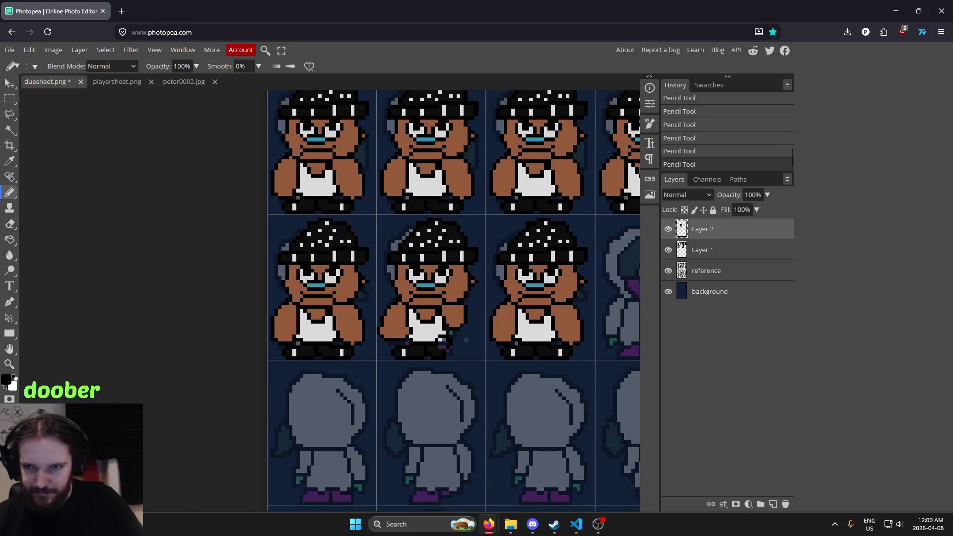
scroll(470, 337, up, 3)
scroll(394, 385, up, 2)
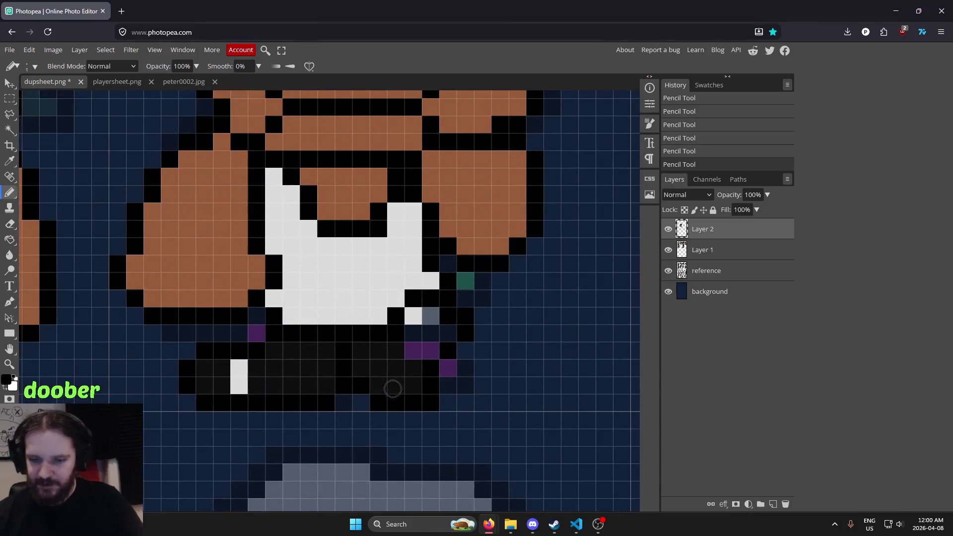
key(i)
scroll(436, 313, up, 1)
scroll(432, 320, down, 1)
key(g)
click(424, 320)
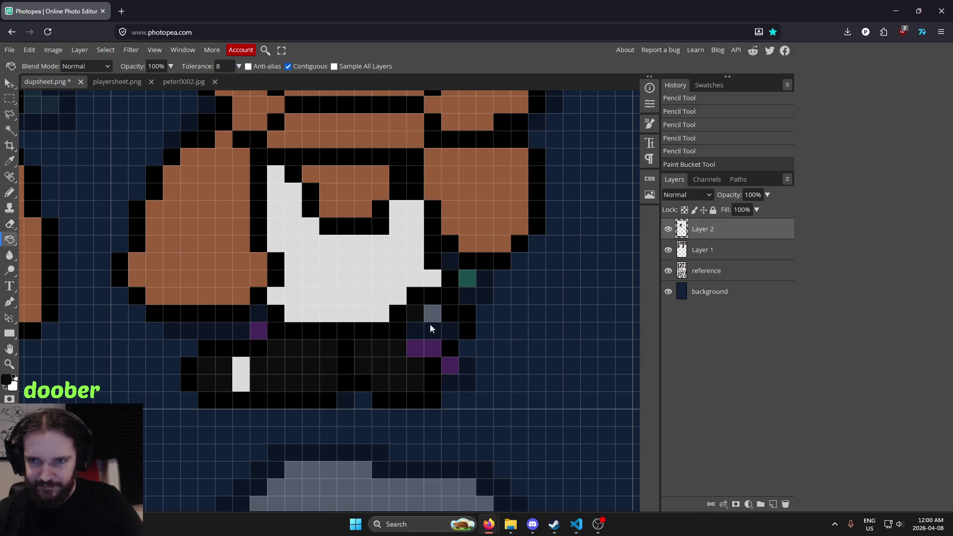
click(433, 326)
click(429, 334)
Erase the bottom row of dark pixels at the belt's right.
scroll(470, 294, down, 2)
scroll(490, 285, down, 2)
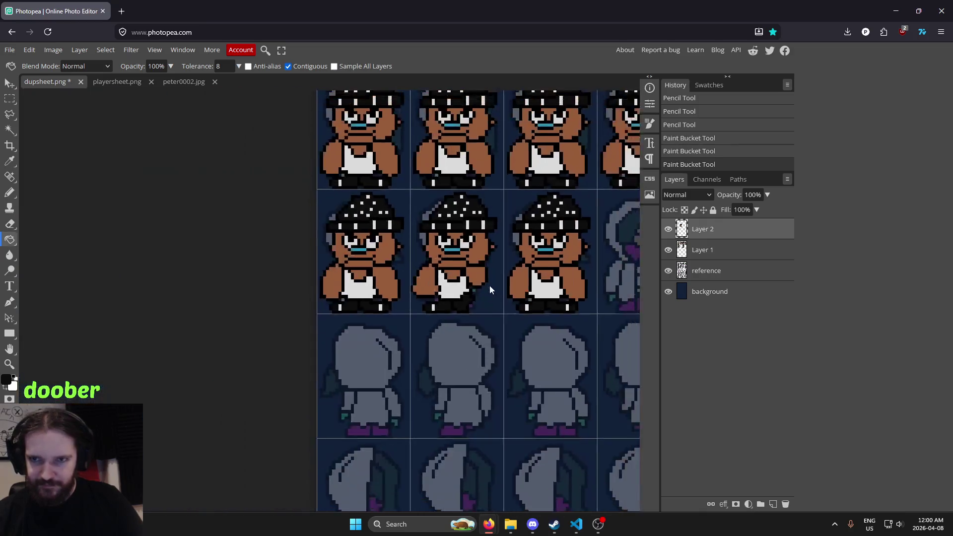
scroll(498, 286, down, 1)
scroll(497, 282, up, 1)
scroll(496, 282, up, 1)
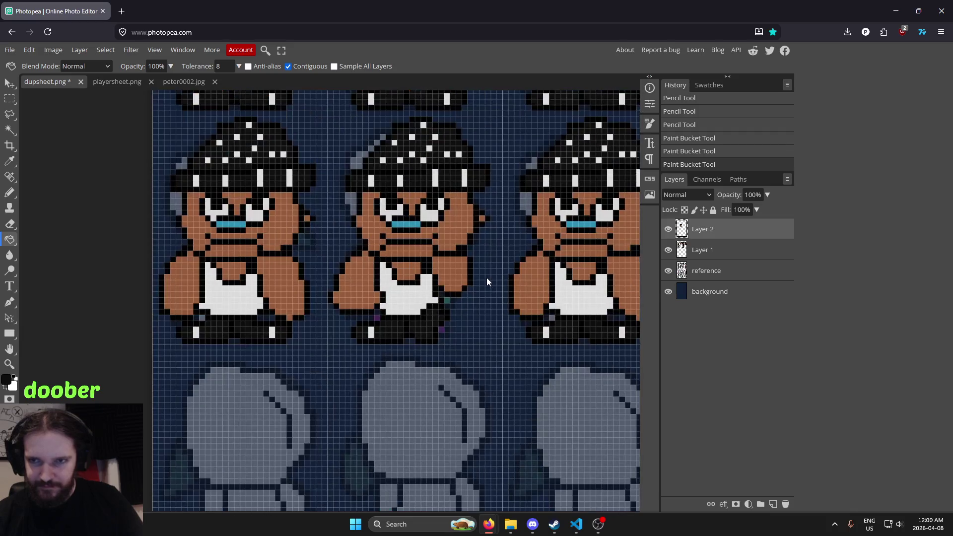
scroll(484, 278, up, 1)
scroll(485, 278, down, 2)
scroll(478, 282, down, 1)
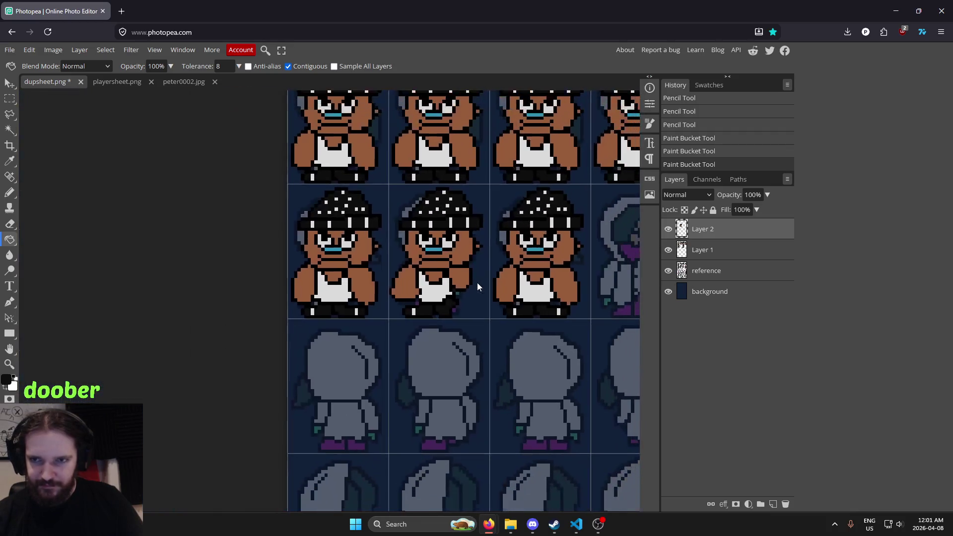
scroll(443, 322, up, 1)
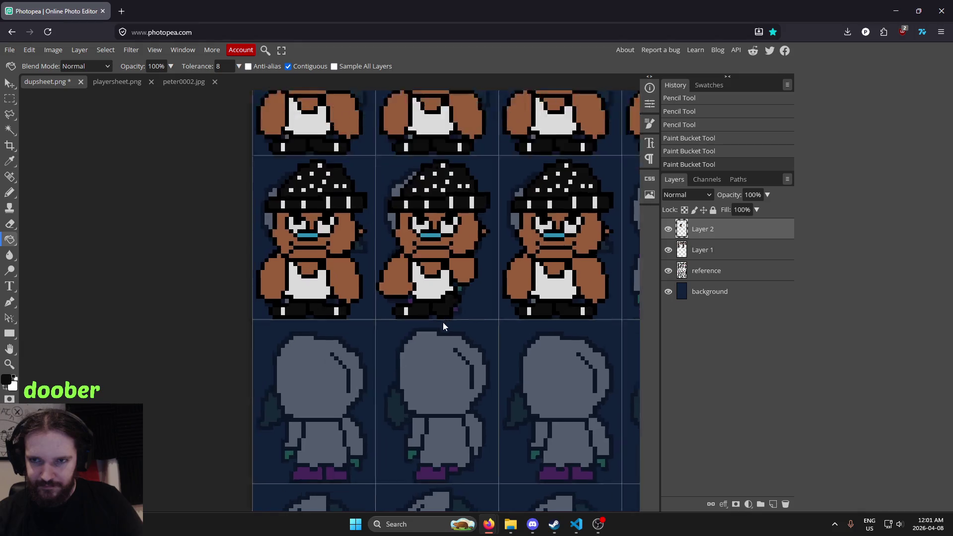
scroll(444, 324, up, 1)
scroll(443, 323, up, 1)
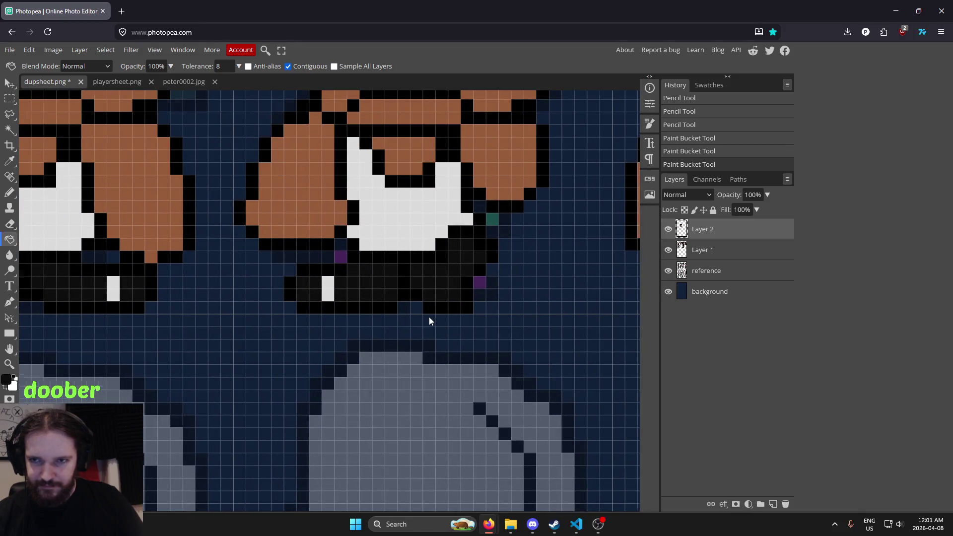
scroll(429, 317, down, 2)
scroll(428, 315, up, 1)
scroll(438, 312, up, 2)
key(e)
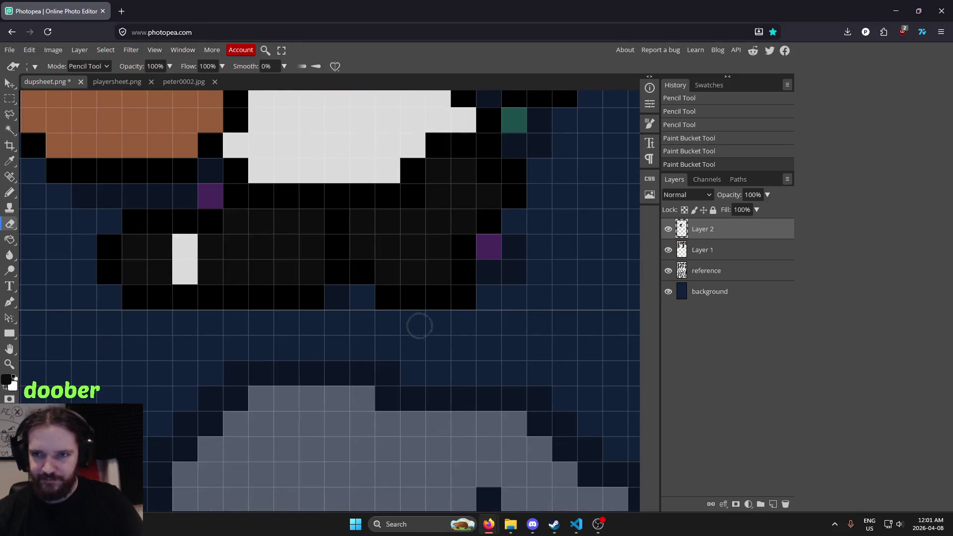
drag(395, 300, 472, 299)
Sample a sprite colour and pencil pixels onto the belt's right edge.
key(i)
click(469, 281)
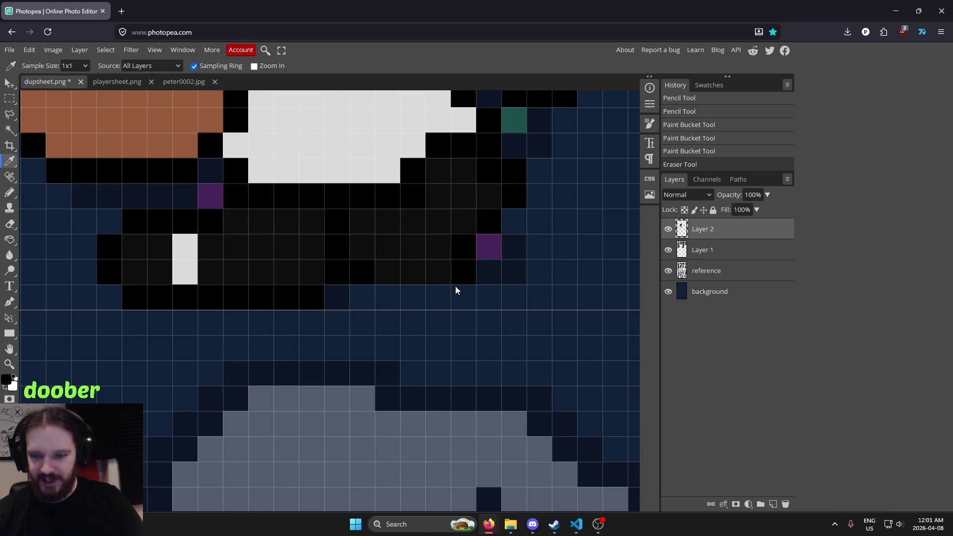
key(b)
click(393, 277)
click(389, 272)
Paint a dark grey cell beside the hand and blacken a cell at its right edge.
scroll(390, 273, down, 5)
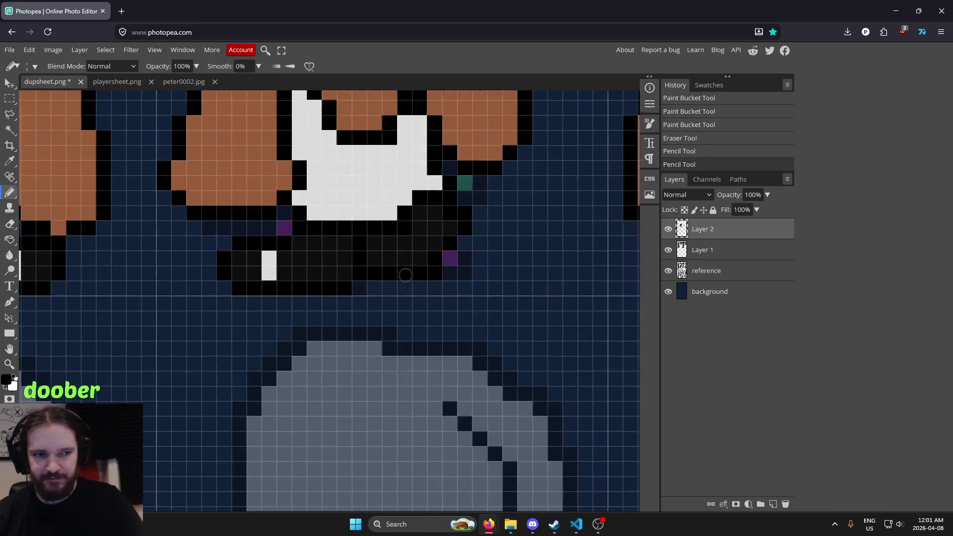
scroll(454, 270, up, 2)
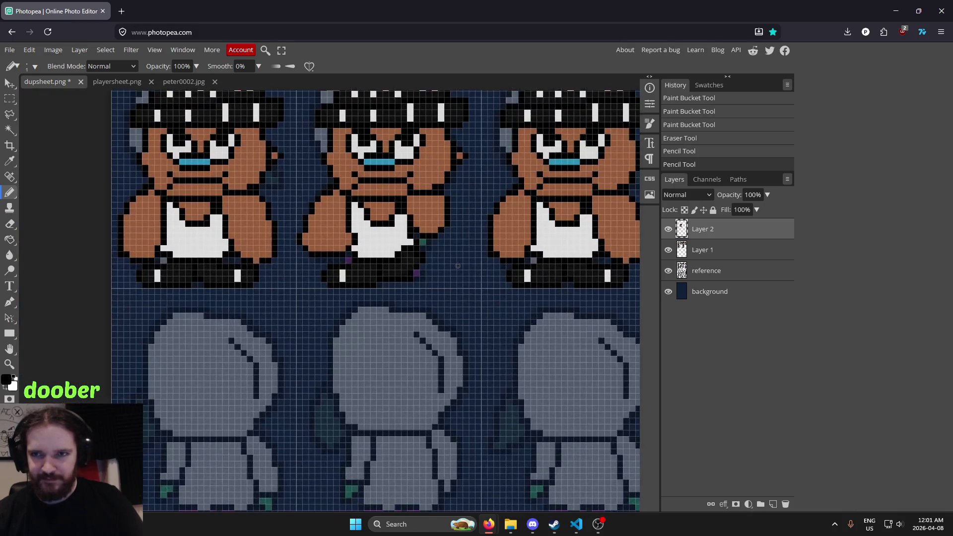
scroll(457, 266, up, 2)
scroll(458, 266, down, 1)
scroll(431, 266, up, 1)
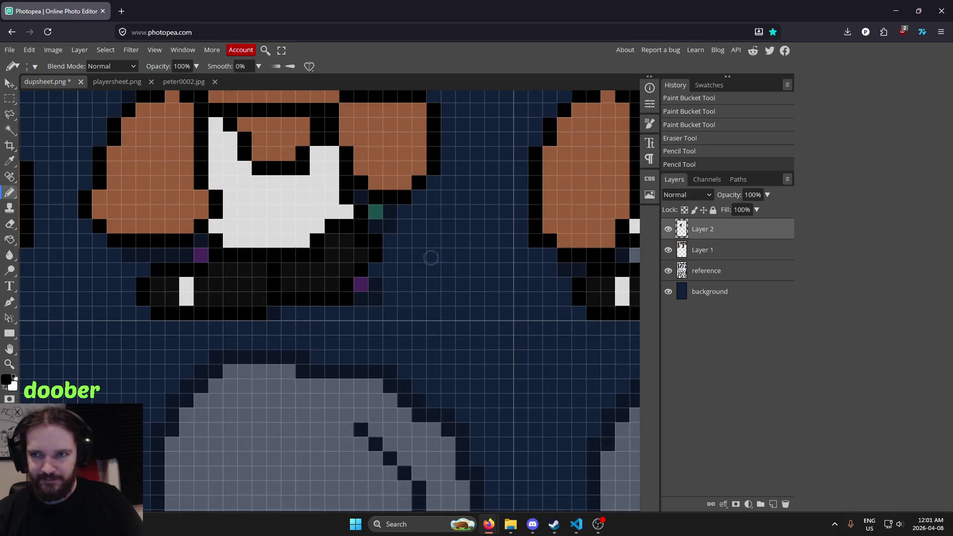
scroll(431, 266, down, 2)
scroll(431, 266, down, 1)
scroll(431, 267, up, 1)
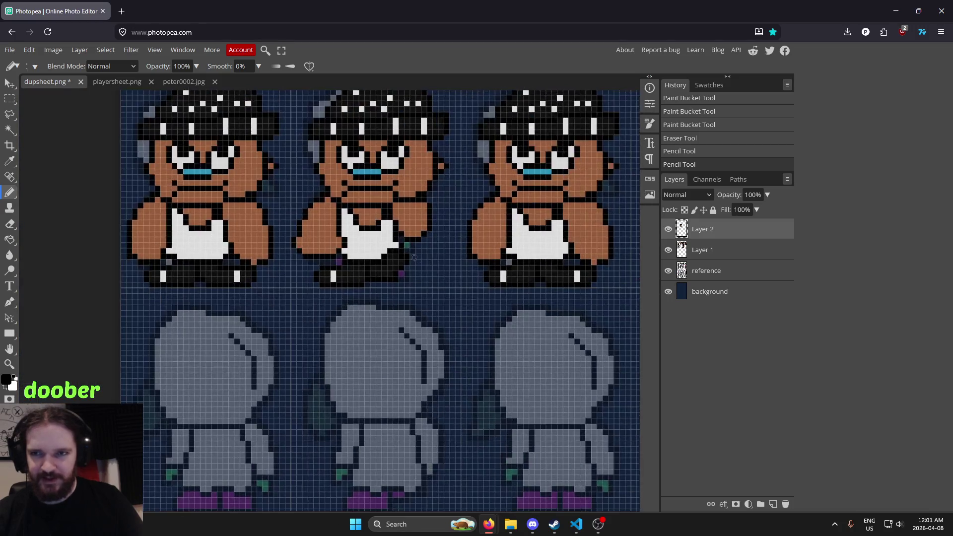
scroll(431, 266, up, 2)
scroll(430, 268, up, 1)
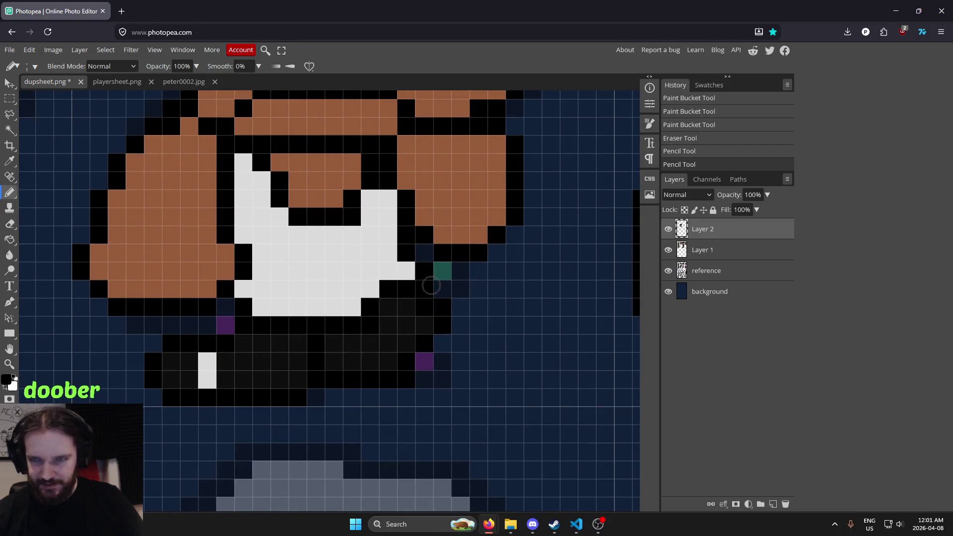
key(i)
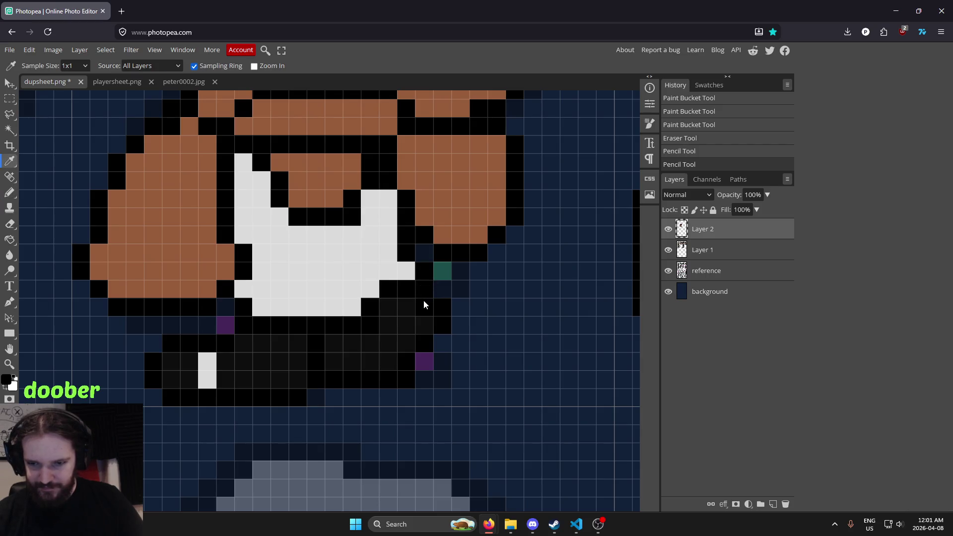
click(403, 316)
key(b)
click(420, 309)
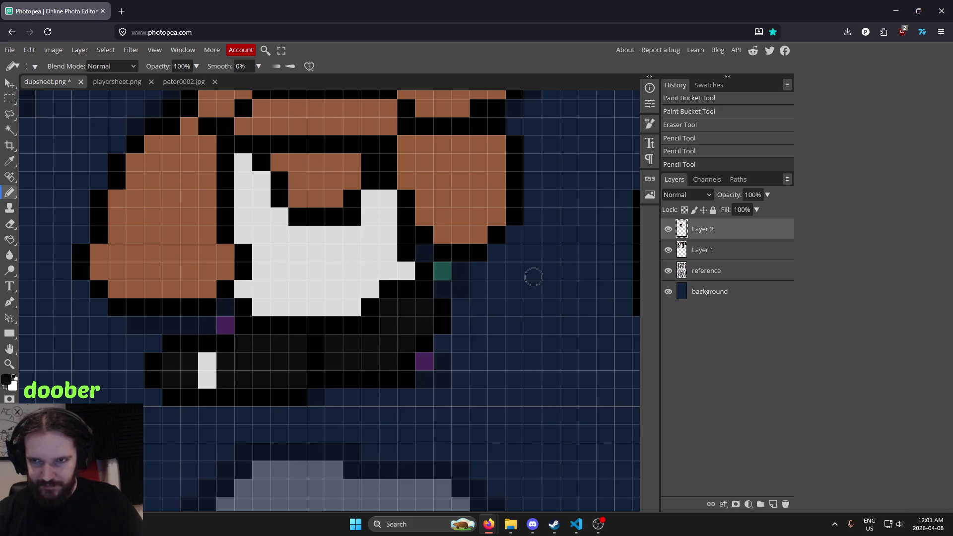
key(i)
click(443, 298)
key(b)
click(443, 290)
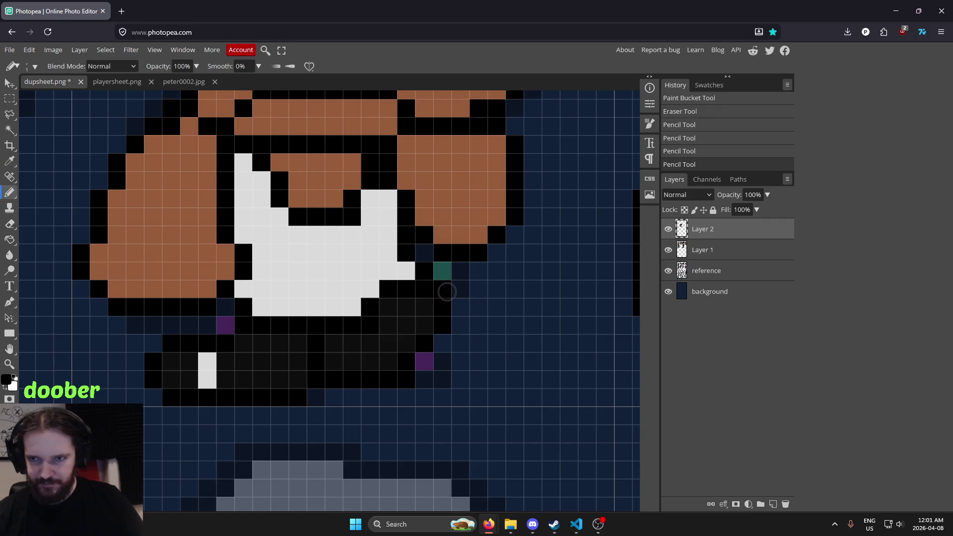
Bring the sprites further right into view and sample the dark grey from the legs.
scroll(444, 292, down, 5)
scroll(568, 270, up, 2)
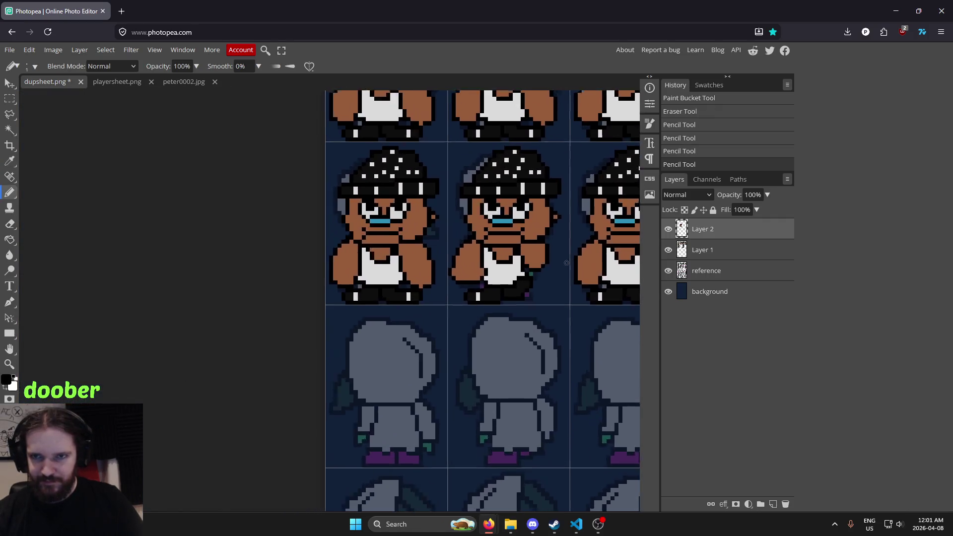
scroll(496, 298, up, 3)
scroll(447, 322, up, 1)
scroll(426, 334, up, 1)
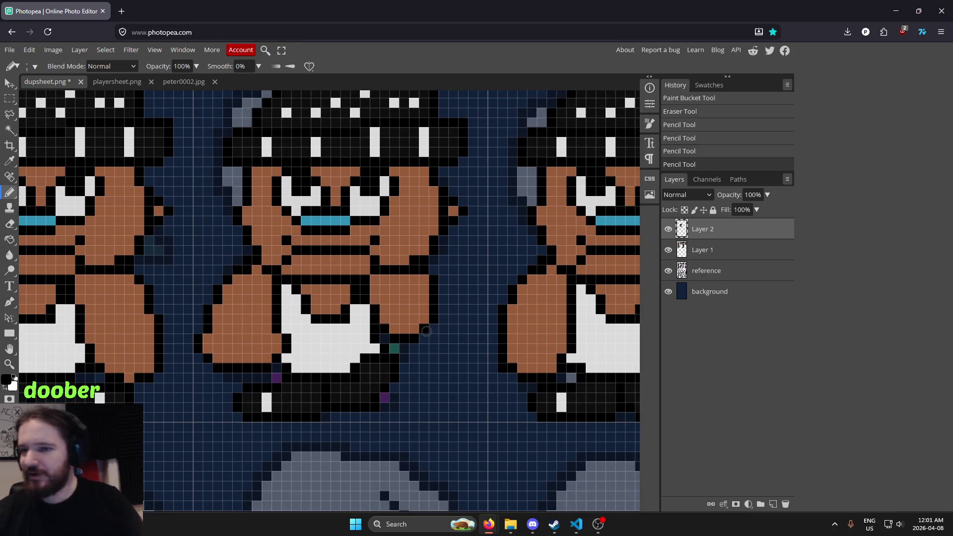
scroll(470, 268, down, 2)
scroll(468, 265, down, 1)
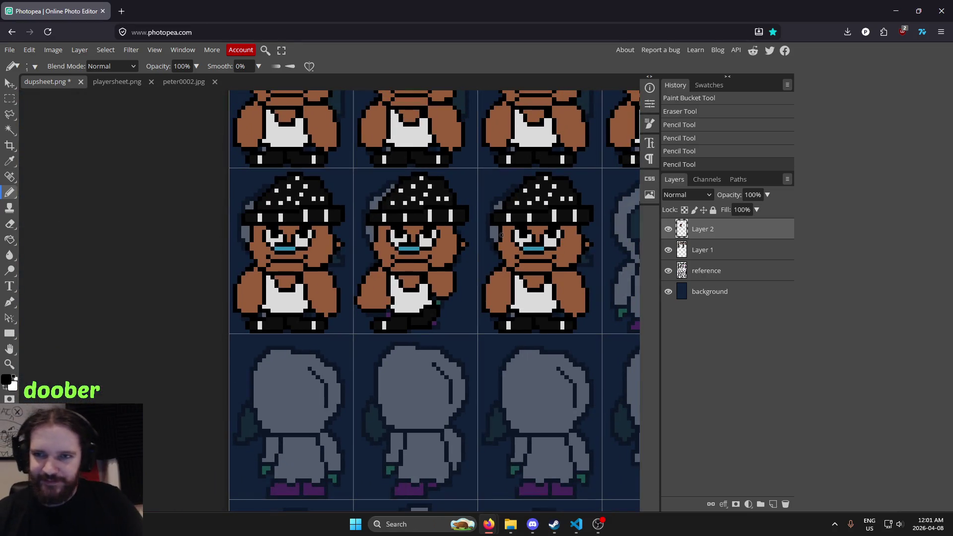
drag(495, 249, 475, 245)
scroll(417, 315, up, 2)
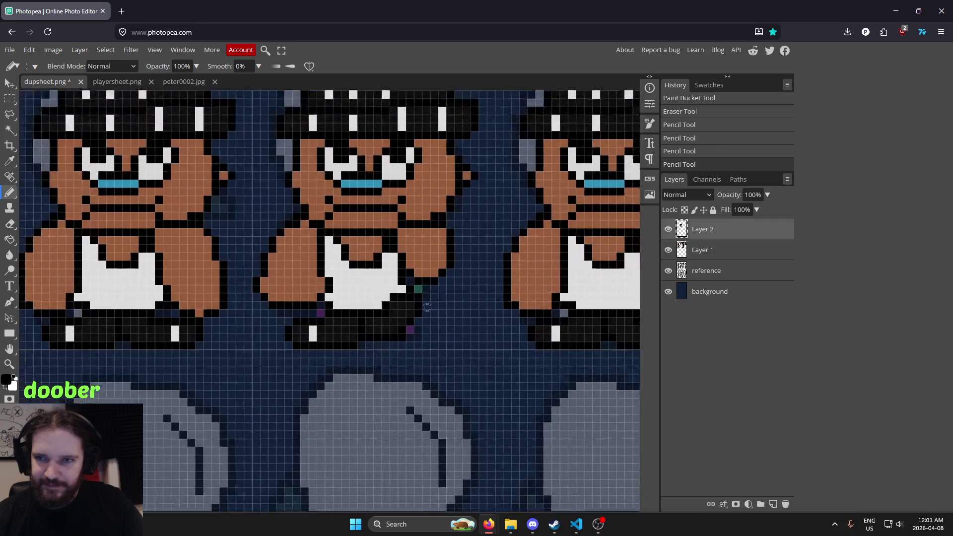
scroll(416, 313, up, 2)
scroll(412, 300, up, 1)
scroll(411, 296, down, 1)
scroll(411, 295, down, 3)
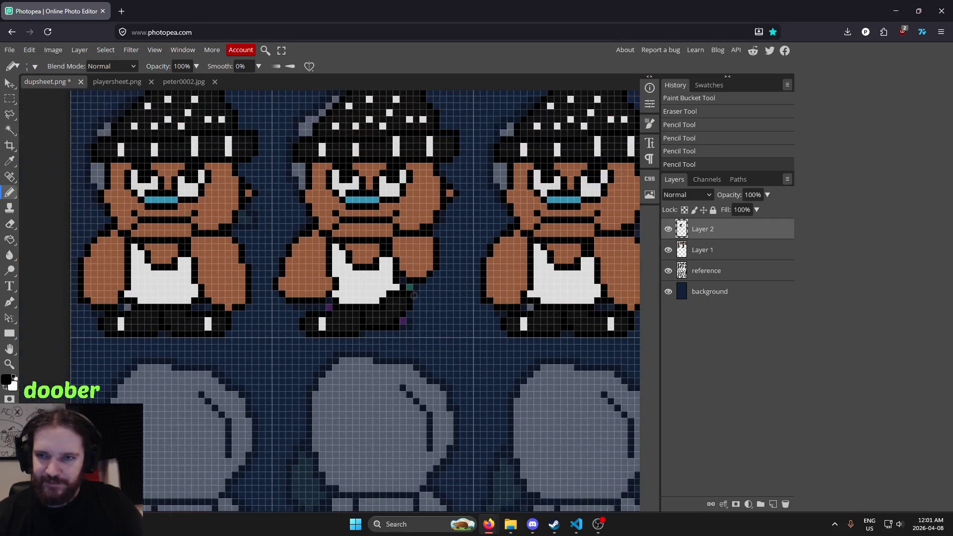
scroll(412, 334, up, 4)
alt+click(383, 329)
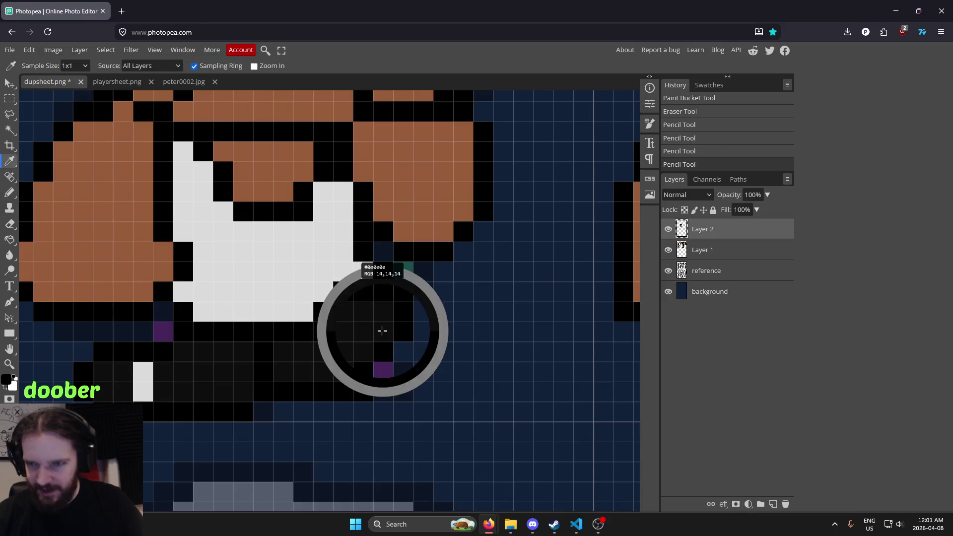
Paint dark grey cells beside the legs and a diagonal run of black along the leg.
drag(403, 312, 405, 336)
click(382, 351)
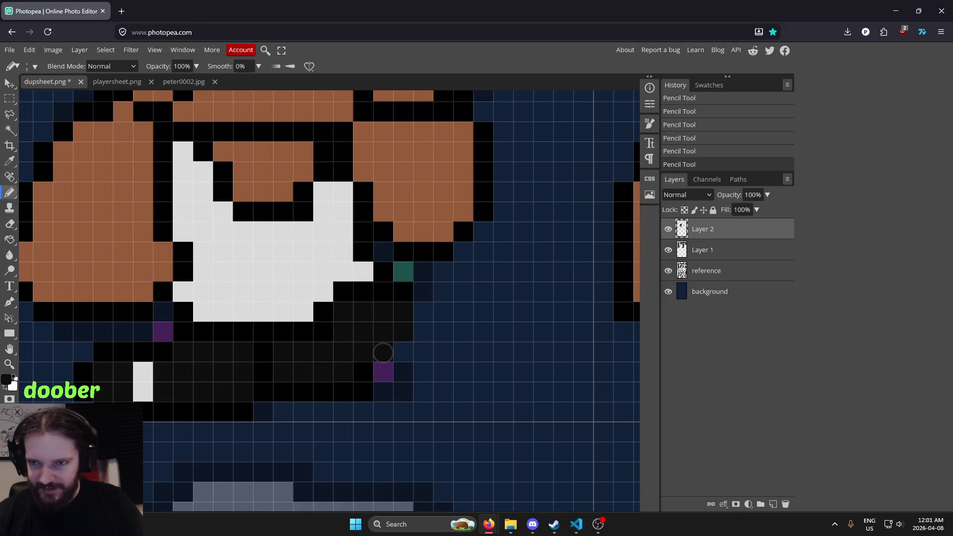
key(i)
key(b)
drag(426, 309, 386, 368)
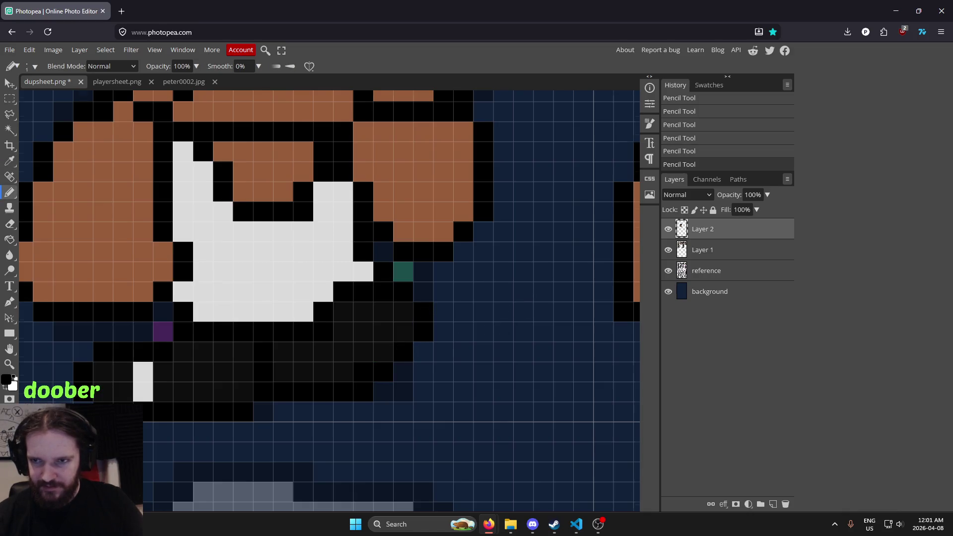
scroll(556, 268, down, 3)
scroll(556, 268, down, 2)
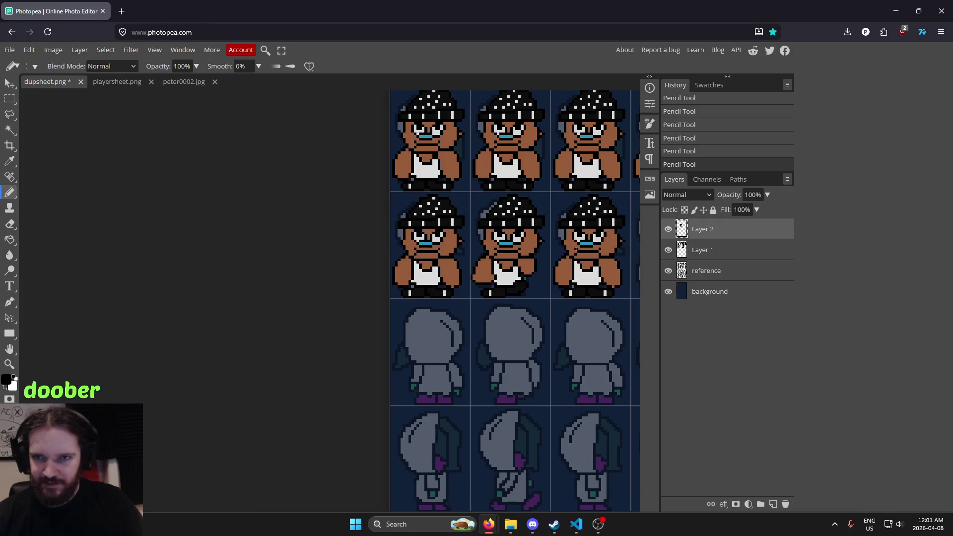
scroll(576, 249, up, 2)
scroll(455, 290, up, 3)
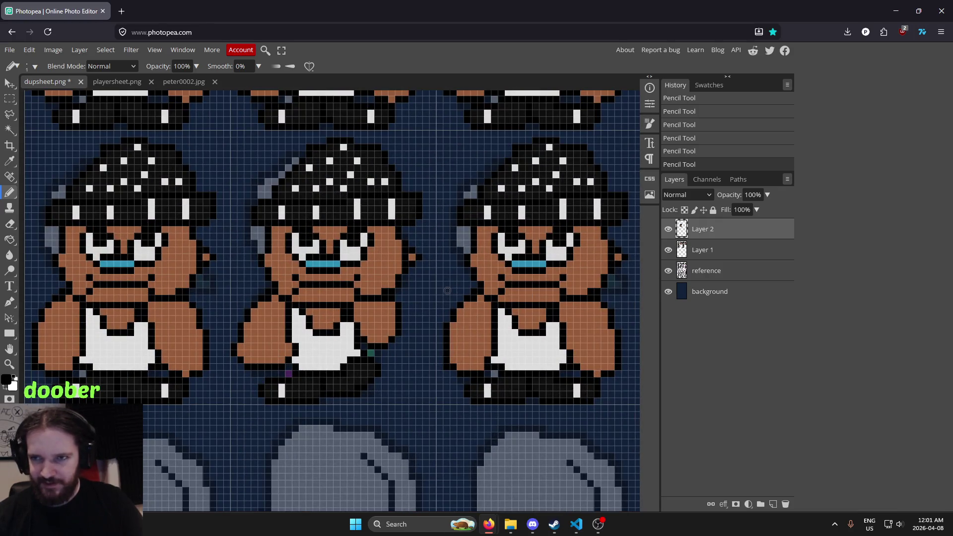
scroll(478, 268, down, 3)
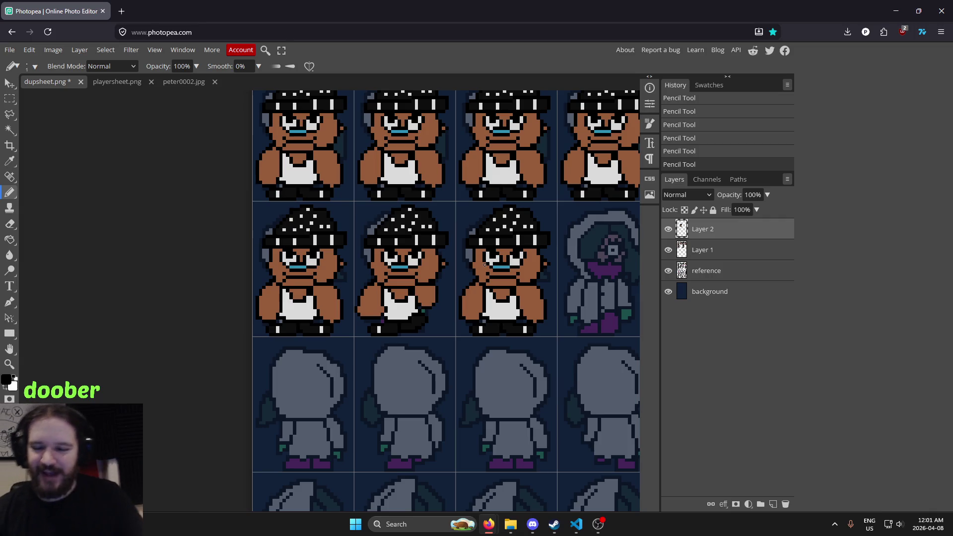
scroll(484, 264, up, 3)
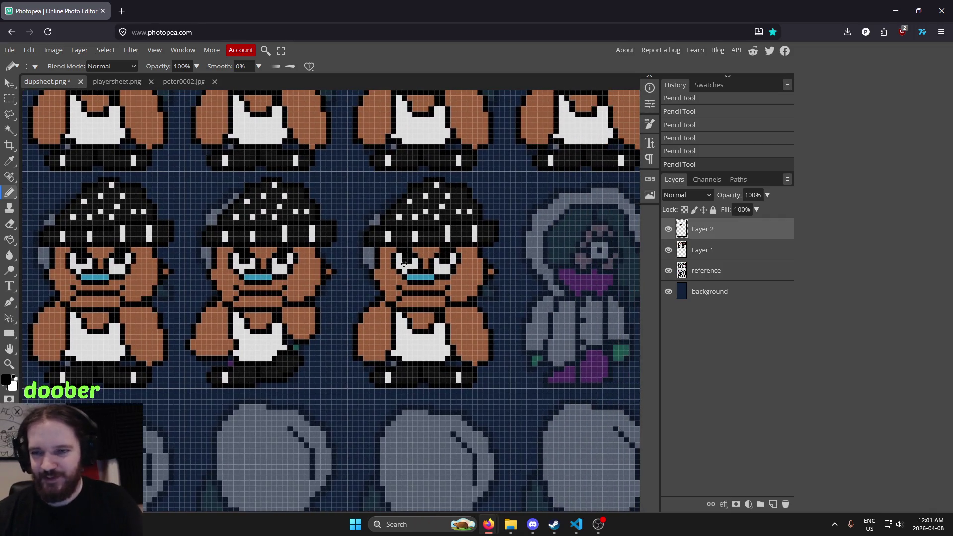
scroll(395, 238, down, 2)
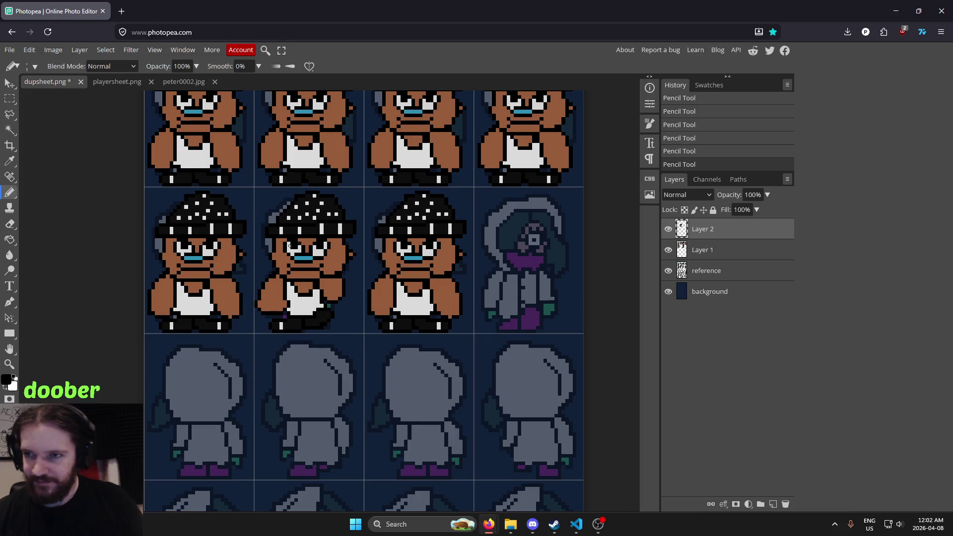
Merge Layer 2 into Layer 1 and rectangle-select the middle second-row character above its feet.
scroll(307, 239, up, 1)
scroll(313, 248, up, 1)
scroll(324, 261, up, 1)
scroll(323, 261, down, 1)
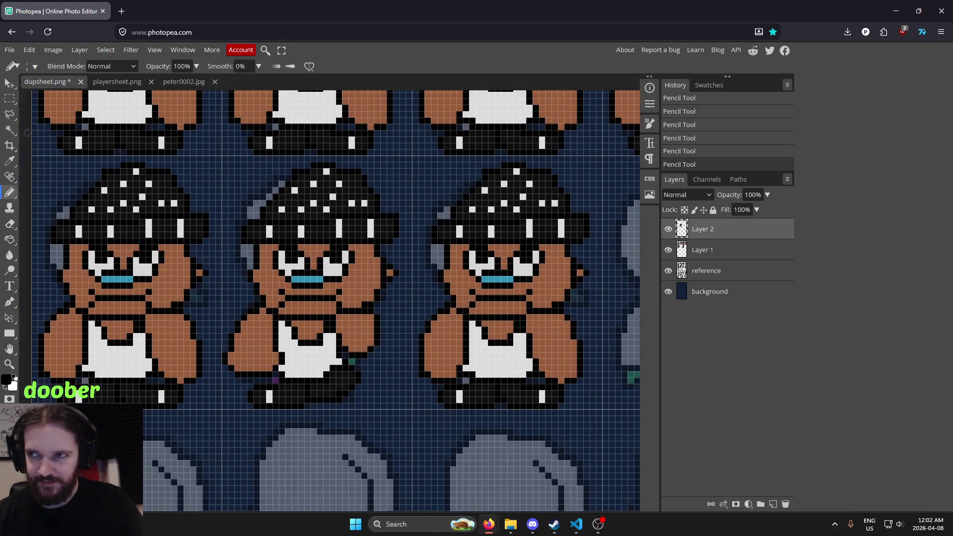
key(m)
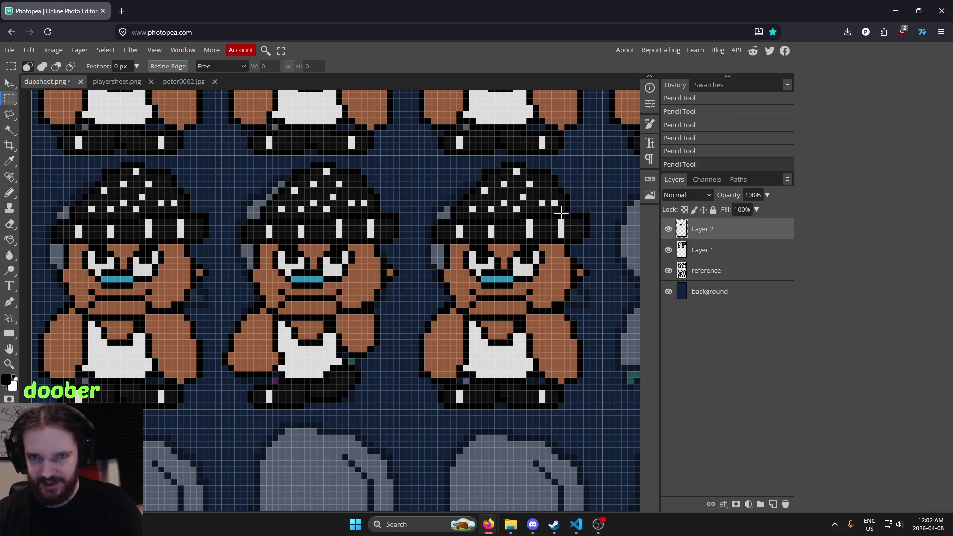
key(ctrl+e)
drag(222, 157, 395, 376)
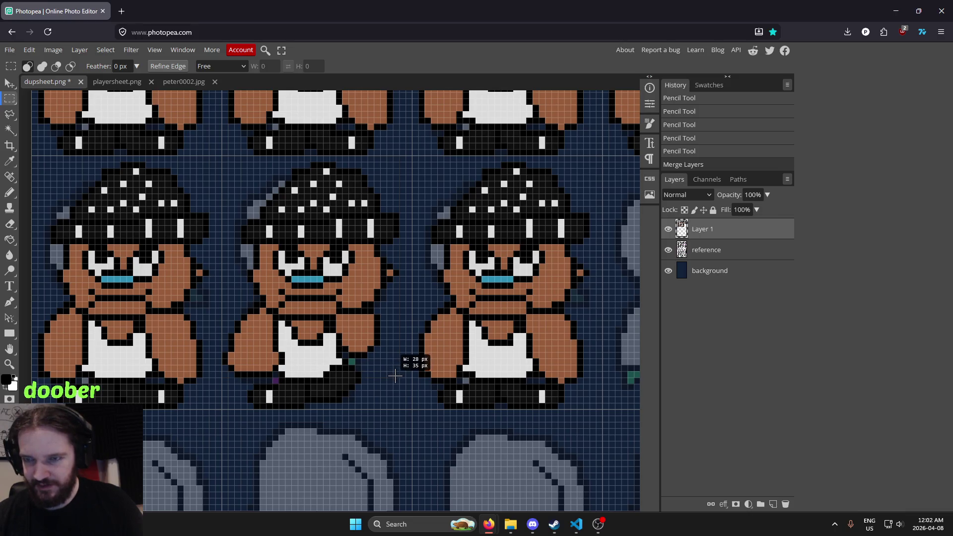
drag(396, 375, 396, 376)
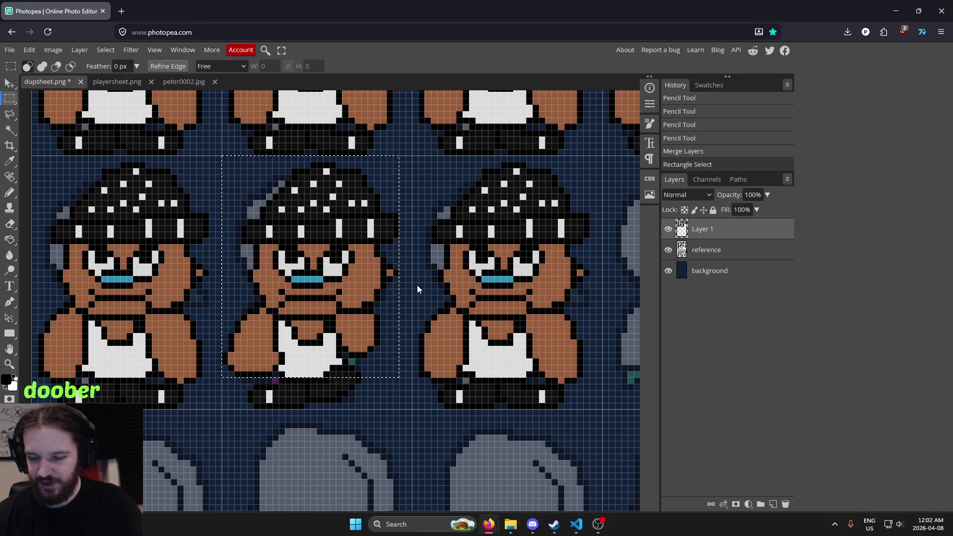
Paste a copy of the selected upper body as Layer 2 and raise it one pixel.
key(ctrl+c)
key(ctrl+v)
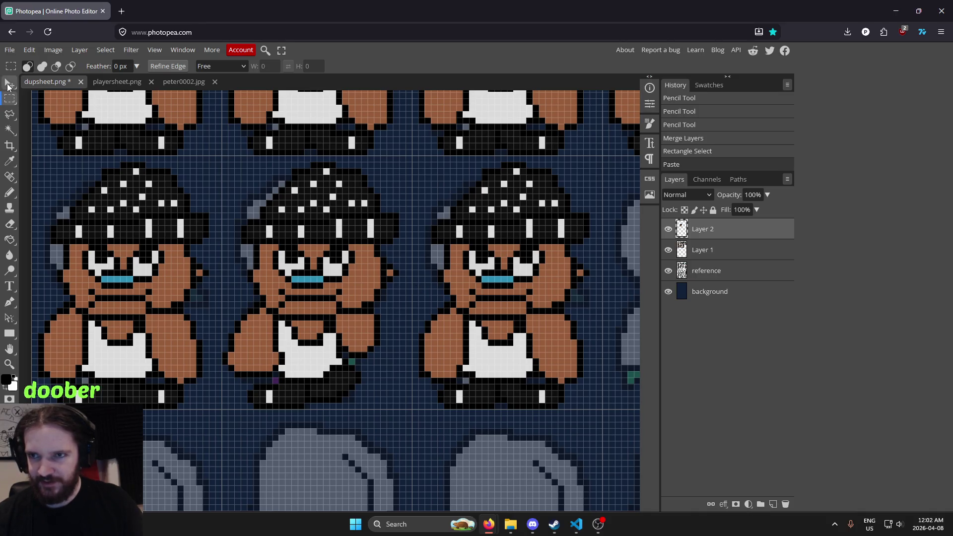
click(9, 83)
key(Up)
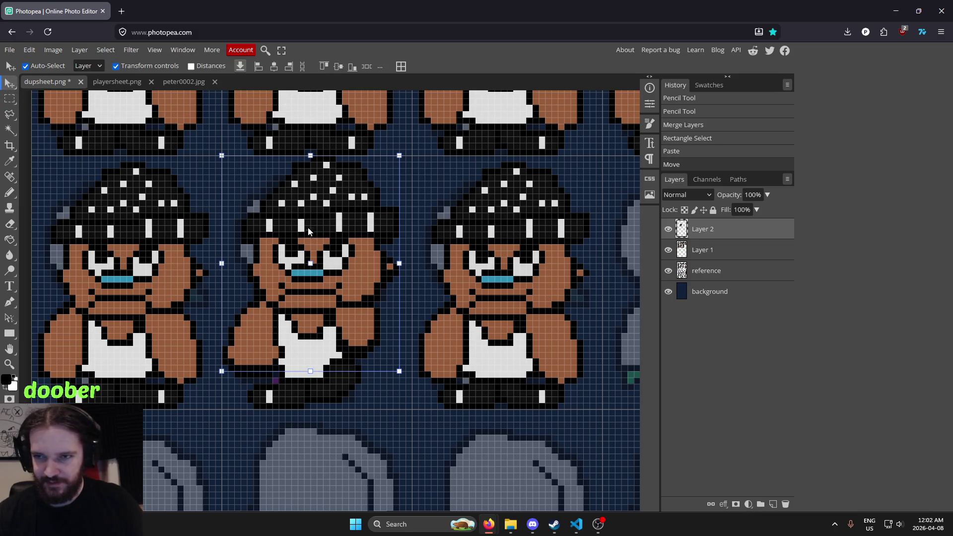
scroll(303, 389, up, 2)
scroll(303, 389, up, 1)
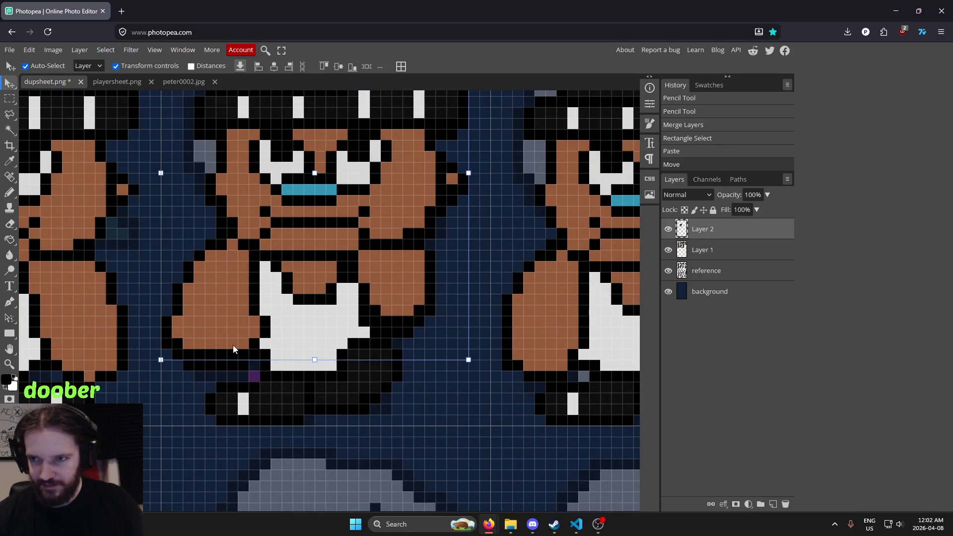
Return to rectangular selection and flick Layer 2's visibility to compare the raised pose, leaving it shown.
click(9, 98)
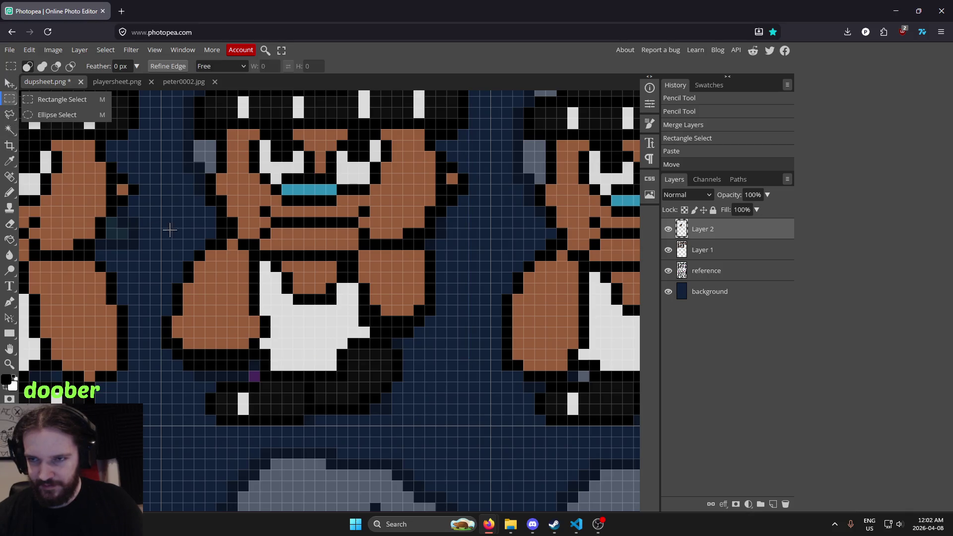
scroll(264, 267, down, 2)
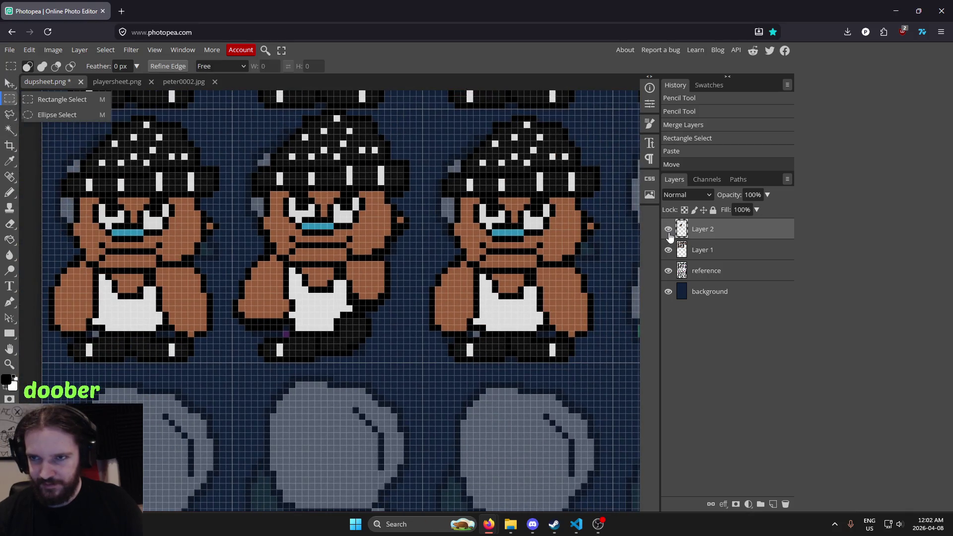
click(668, 231)
click(669, 231)
click(669, 231)
click(669, 231)
click(669, 232)
click(669, 232)
click(669, 233)
click(669, 233)
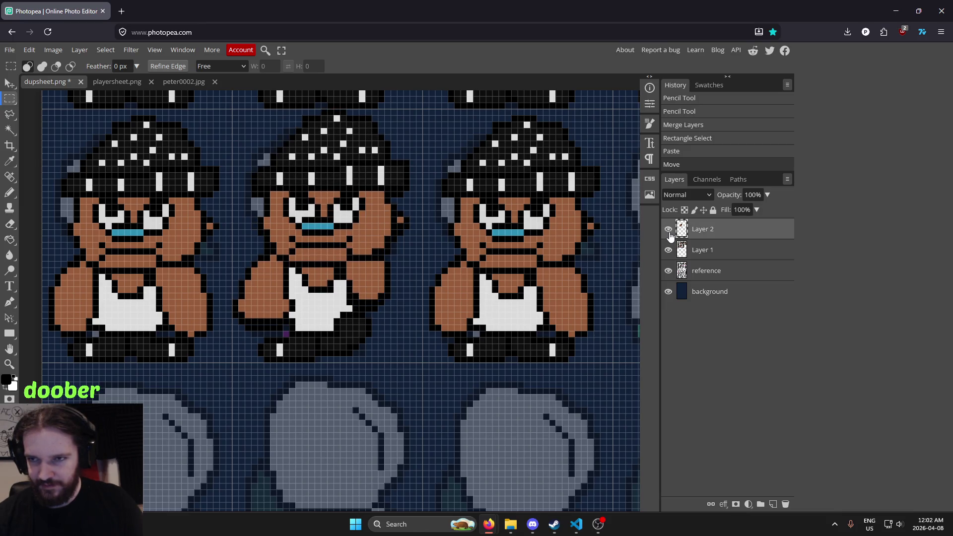
click(669, 231)
click(669, 230)
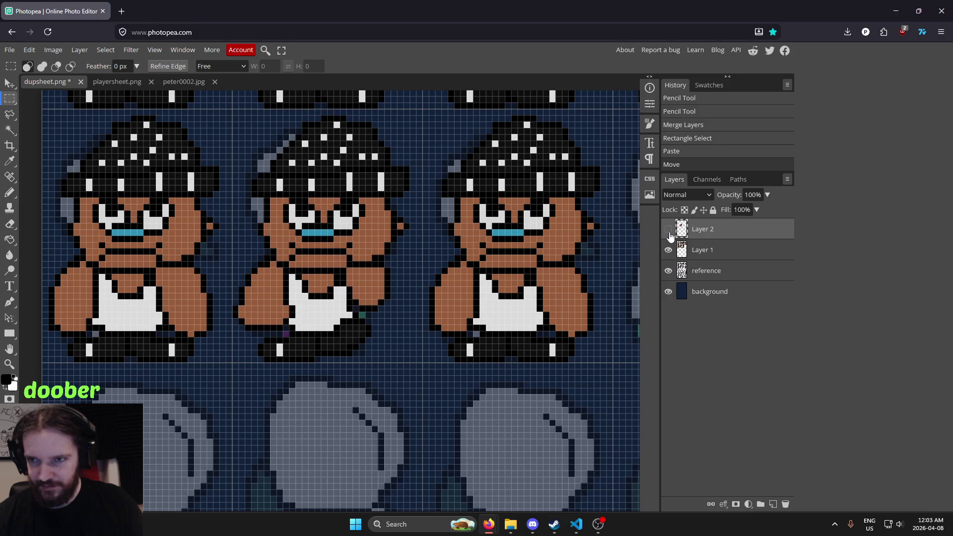
click(670, 233)
click(670, 233)
click(668, 230)
click(669, 230)
click(668, 230)
scroll(230, 358, up, 2)
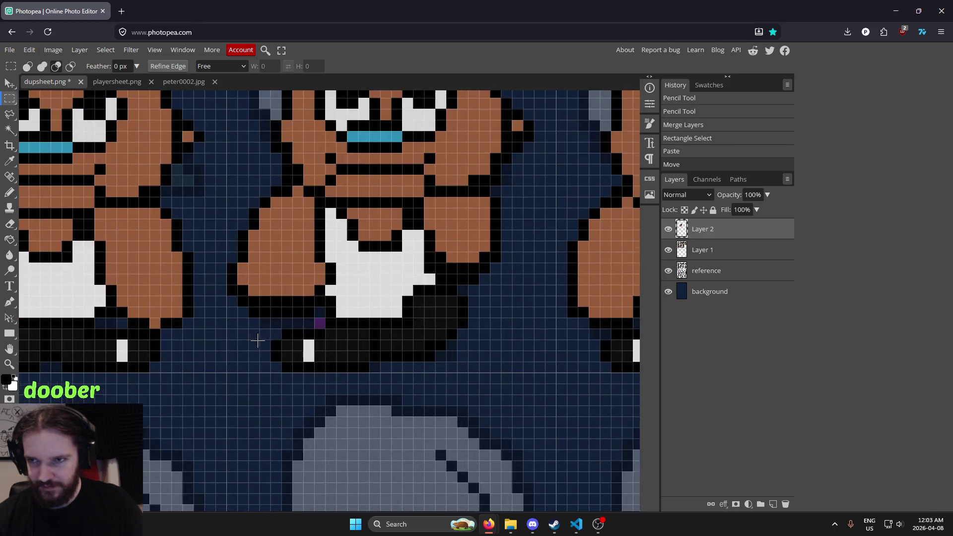
Make Layer 1 active with the Eraser and briefly hide it to check its content.
click(703, 251)
key(e)
click(669, 230)
click(669, 230)
click(669, 230)
click(669, 230)
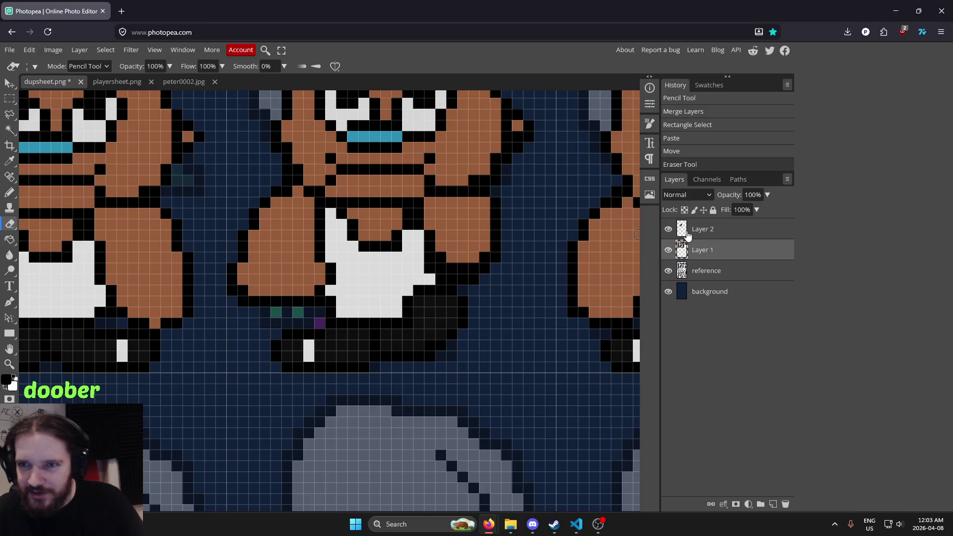
click(669, 250)
click(669, 249)
Toggle Layer 2 on and off repeatedly to compare poses, ending with Layer 2 selected.
click(668, 229)
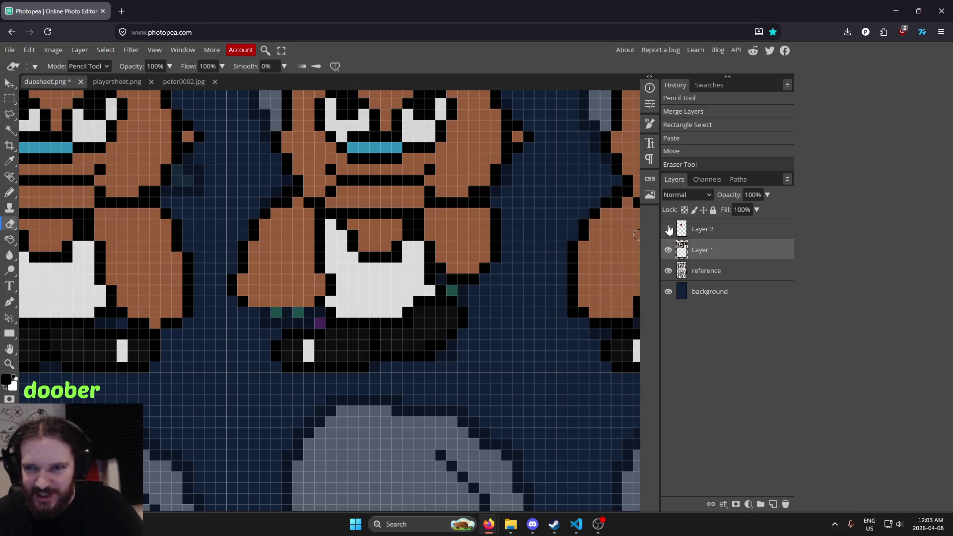
click(669, 229)
click(668, 229)
click(668, 229)
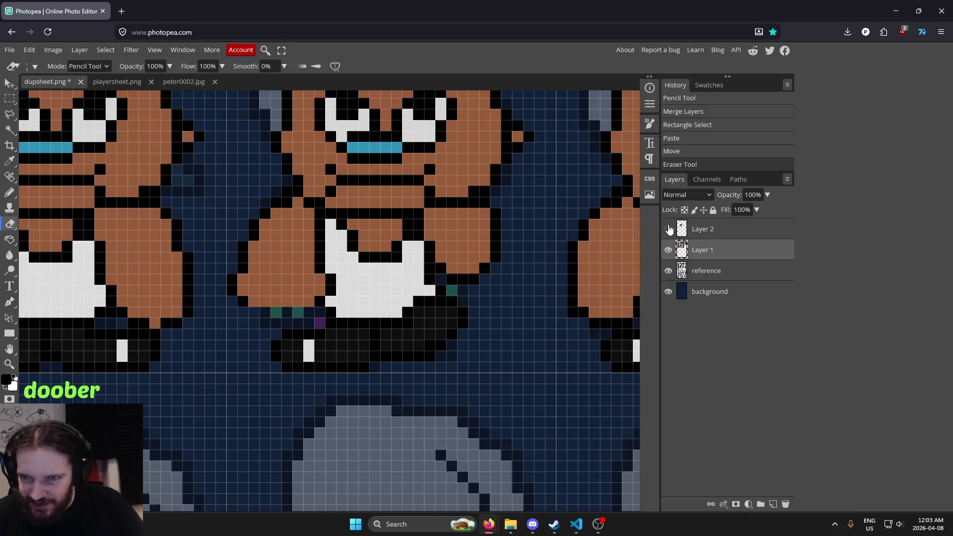
click(669, 229)
click(670, 230)
click(670, 230)
click(669, 230)
click(670, 230)
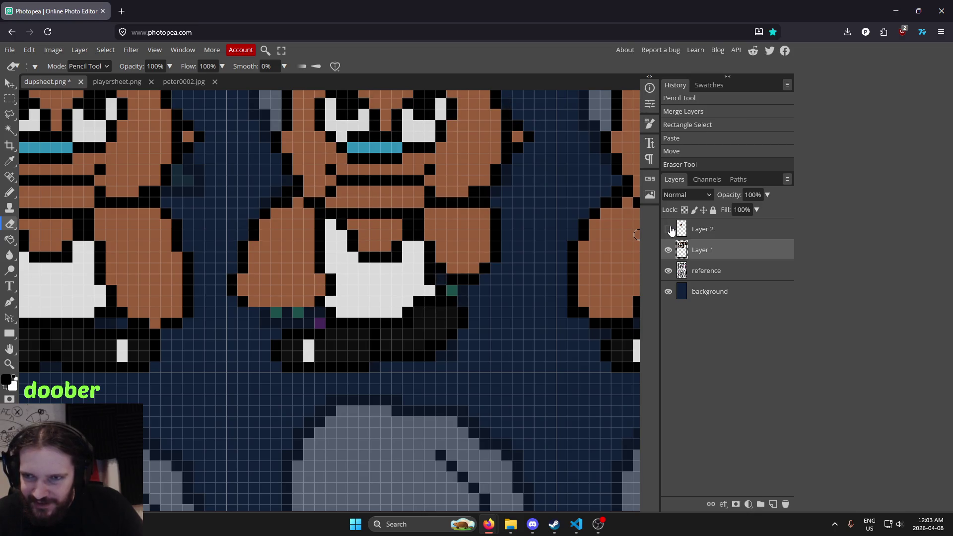
click(670, 229)
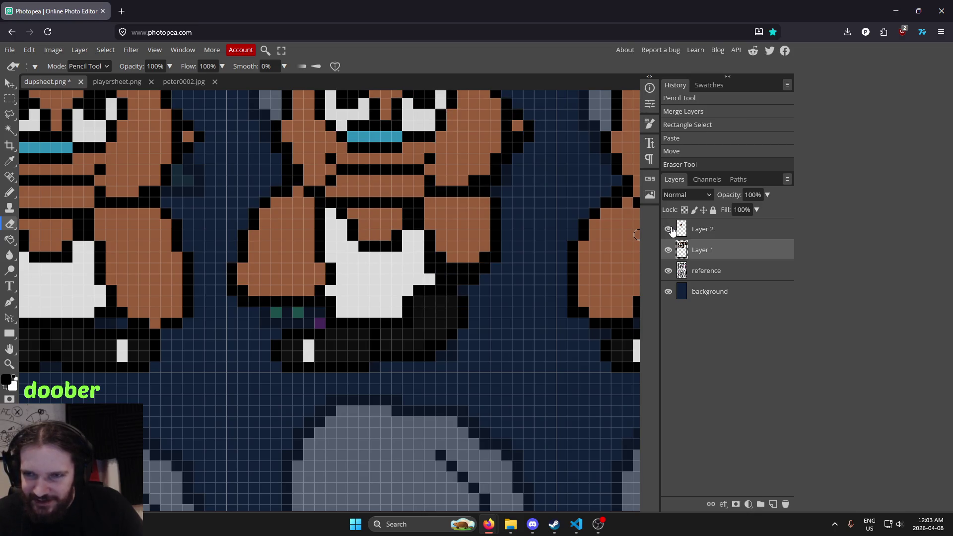
click(670, 229)
click(669, 229)
click(670, 230)
click(669, 229)
click(669, 229)
click(670, 229)
click(669, 229)
click(670, 229)
click(670, 229)
click(670, 229)
click(670, 229)
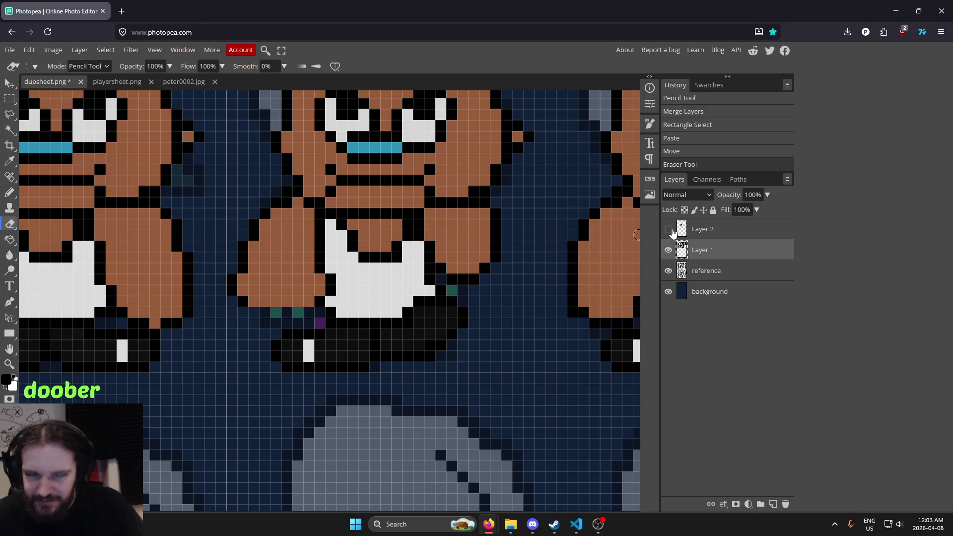
click(669, 229)
click(670, 230)
click(670, 229)
click(669, 229)
click(670, 230)
click(670, 230)
click(671, 230)
click(670, 230)
click(670, 229)
click(670, 230)
click(670, 230)
click(670, 230)
click(670, 230)
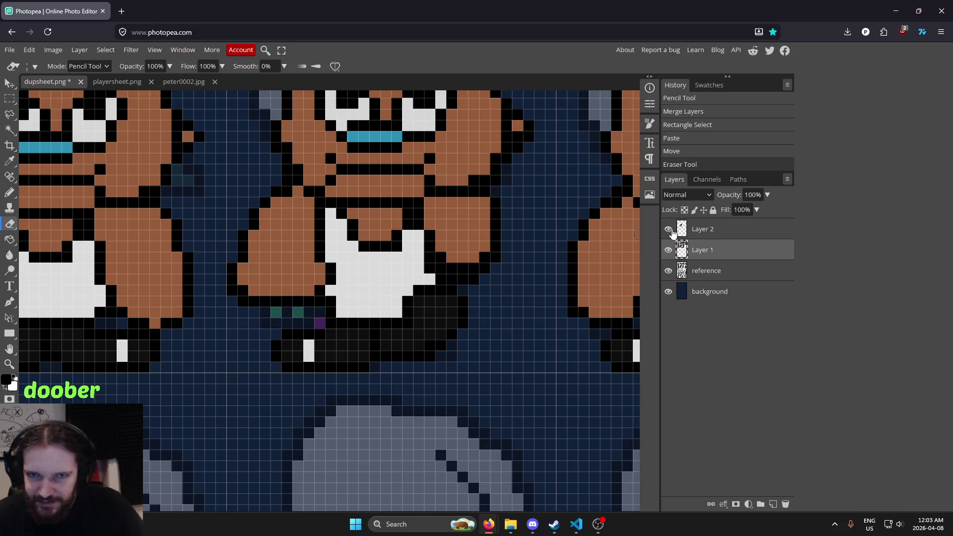
click(688, 236)
scroll(315, 300, up, 2)
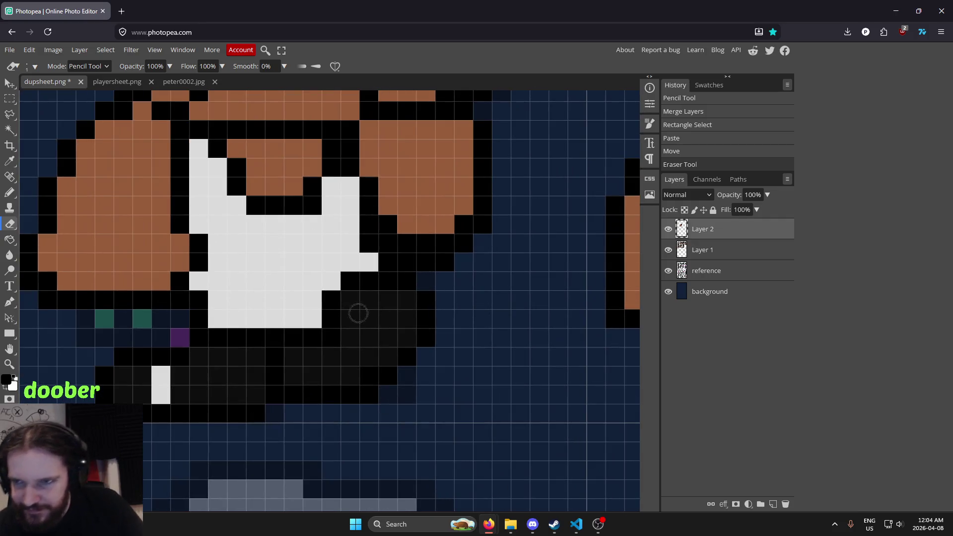
Erase the stray black pixels beside the white shirt and near the chest.
click(331, 299)
click(358, 283)
click(369, 283)
click(404, 282)
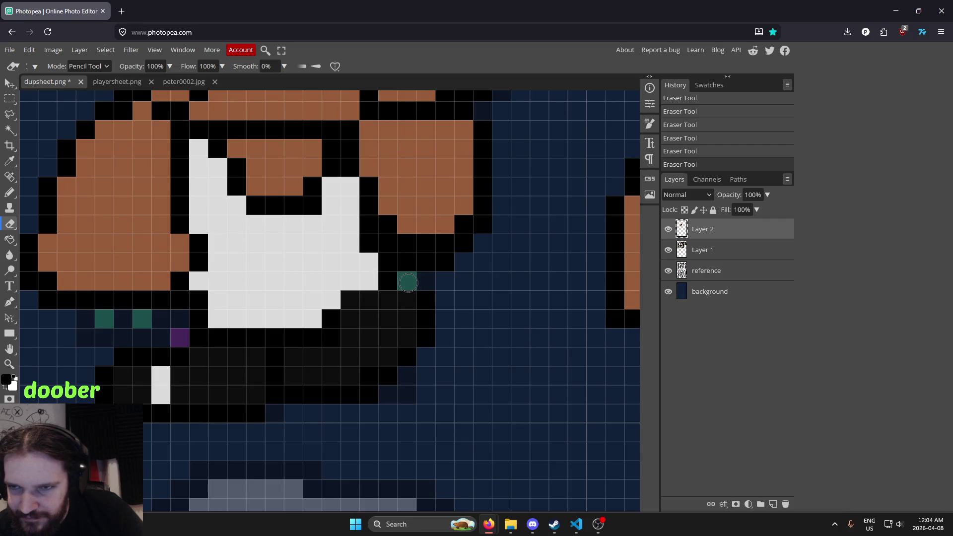
scroll(484, 283, down, 1)
Compare Layer 2 against the original by toggling its visibility, then merge it down into Layer 1.
click(670, 230)
click(670, 230)
click(669, 229)
click(673, 233)
click(673, 233)
click(673, 233)
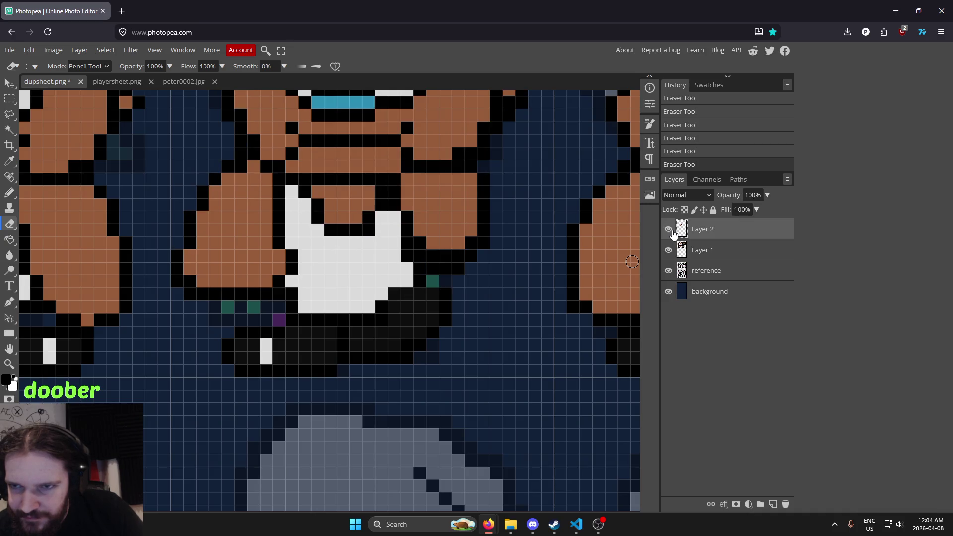
click(673, 233)
click(669, 230)
click(669, 230)
click(669, 230)
click(673, 243)
click(673, 244)
click(670, 230)
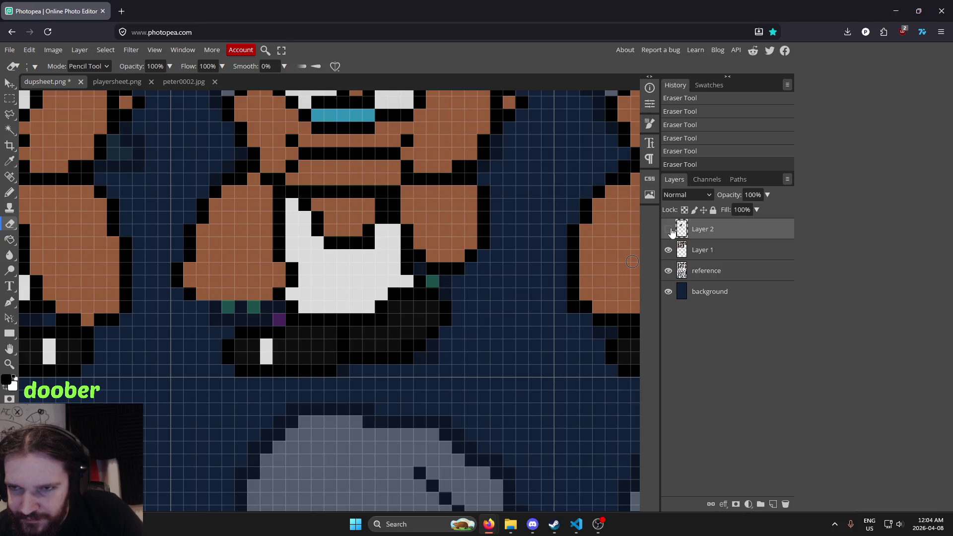
click(670, 229)
click(670, 230)
click(670, 230)
click(671, 230)
click(670, 230)
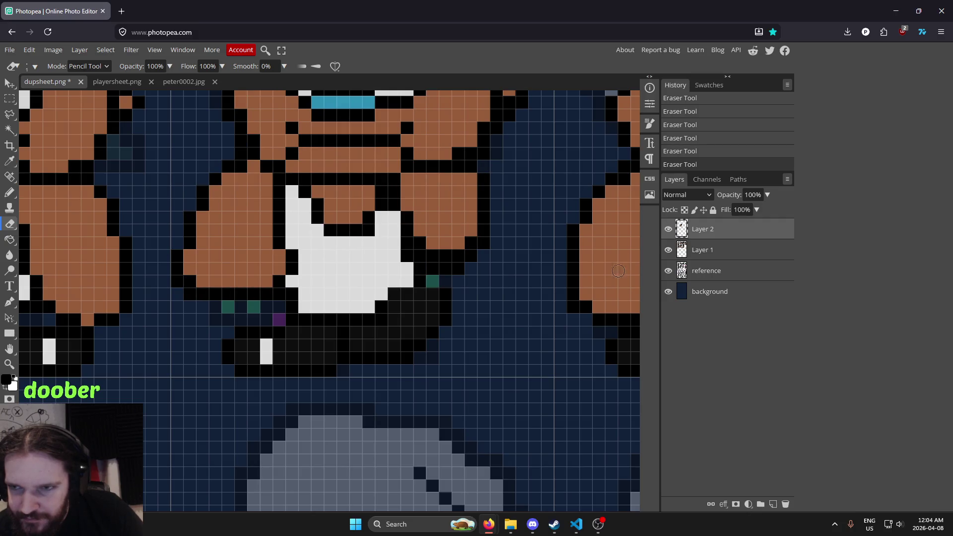
scroll(516, 322, up, 2)
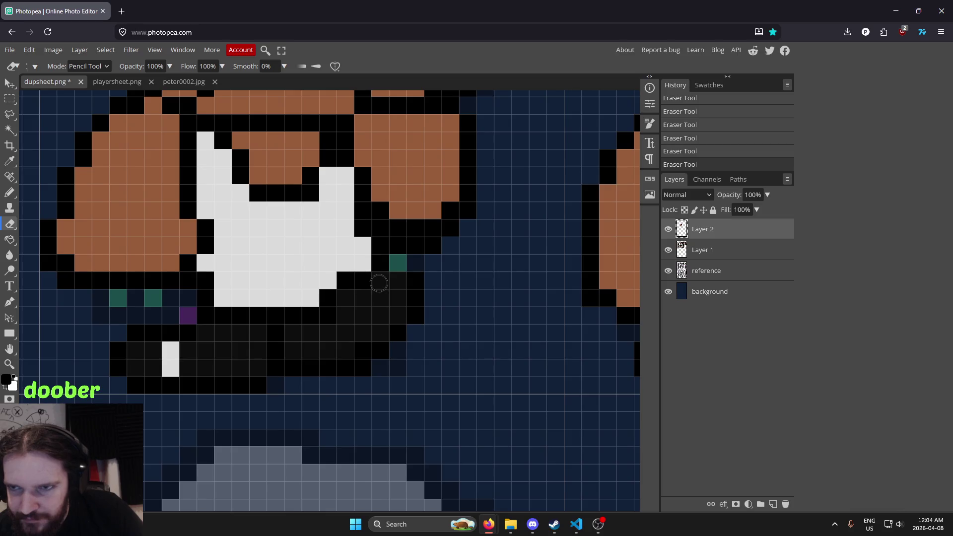
click(669, 229)
click(669, 229)
click(669, 229)
click(670, 229)
click(669, 228)
click(669, 229)
click(669, 229)
click(669, 229)
click(669, 229)
click(669, 229)
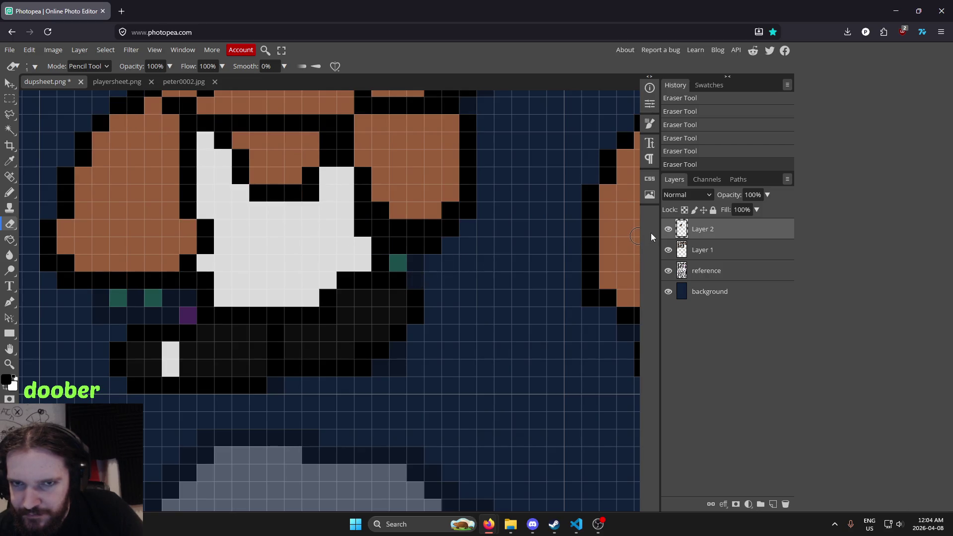
click(666, 231)
click(667, 231)
click(666, 230)
click(667, 230)
click(666, 231)
click(666, 230)
click(667, 230)
click(666, 231)
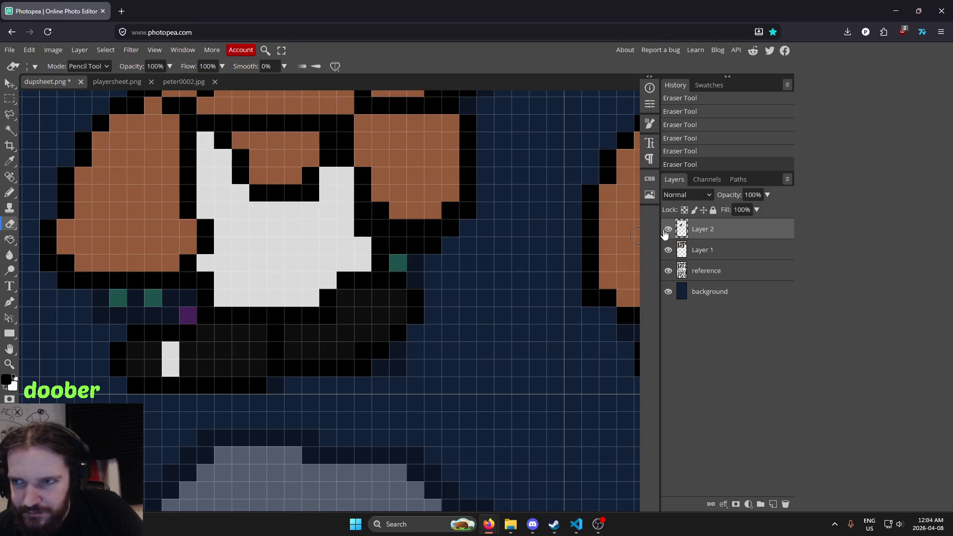
scroll(569, 263, down, 3)
scroll(358, 305, up, 1)
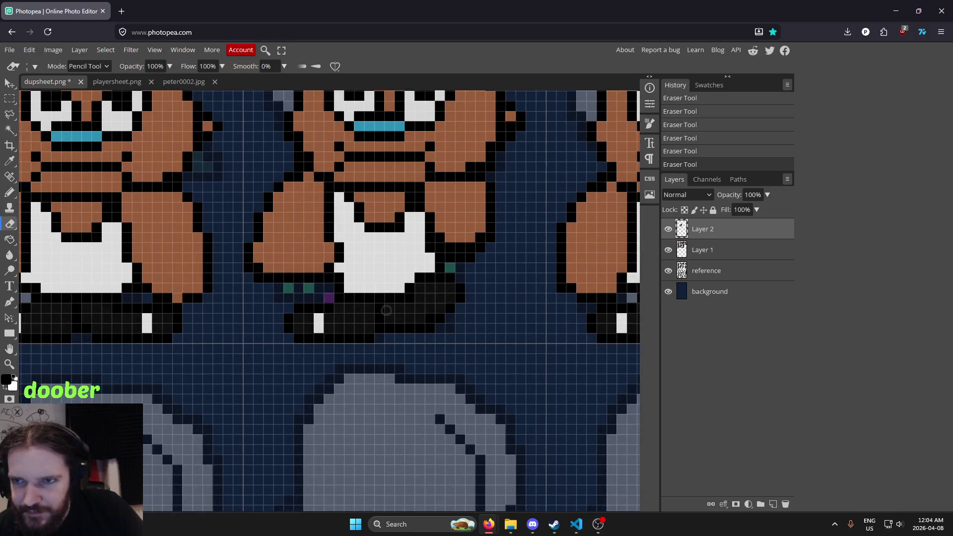
scroll(386, 310, up, 2)
scroll(496, 361, up, 1)
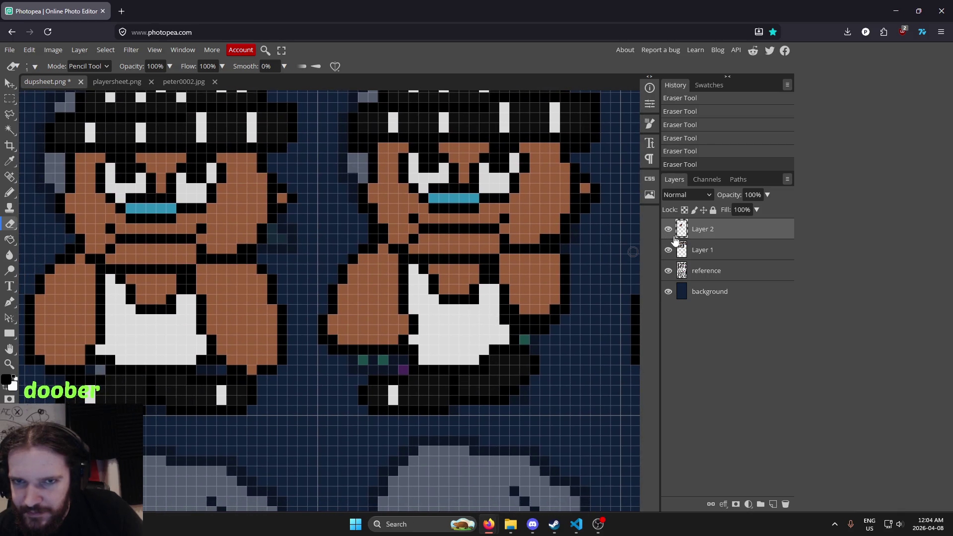
key(ctrl+e)
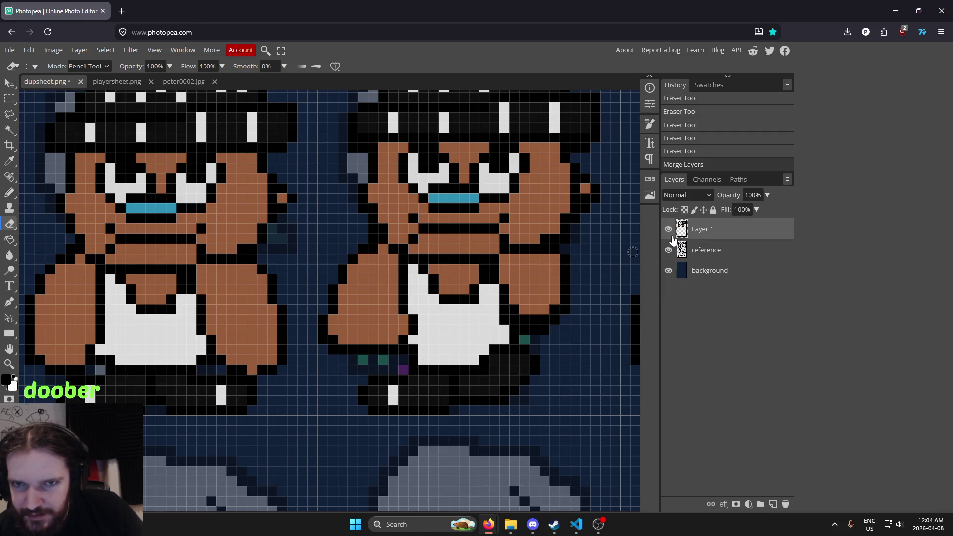
Check the merged result, then undo Merge Layers so Layer 2 is separate again.
click(668, 230)
click(668, 230)
click(668, 230)
click(668, 230)
key(ctrl+z)
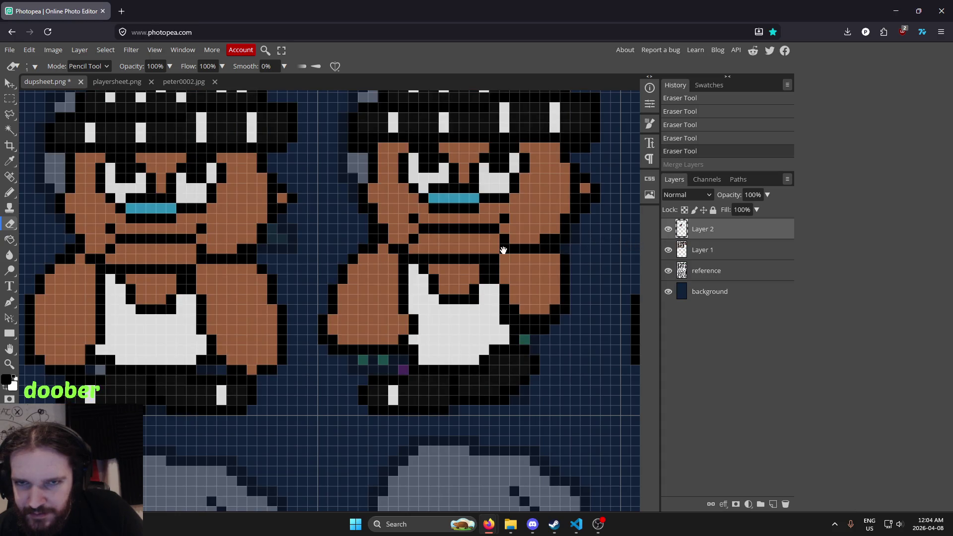
drag(503, 251, 424, 253)
Erase one more sprite pixel and flick Layer 2 on and off to compare the face edits.
click(627, 245)
click(668, 231)
click(669, 230)
click(669, 230)
click(668, 231)
click(669, 230)
click(669, 230)
click(669, 230)
click(668, 230)
click(668, 230)
click(668, 230)
click(669, 230)
click(669, 231)
click(669, 231)
click(668, 230)
click(669, 230)
click(668, 230)
click(669, 231)
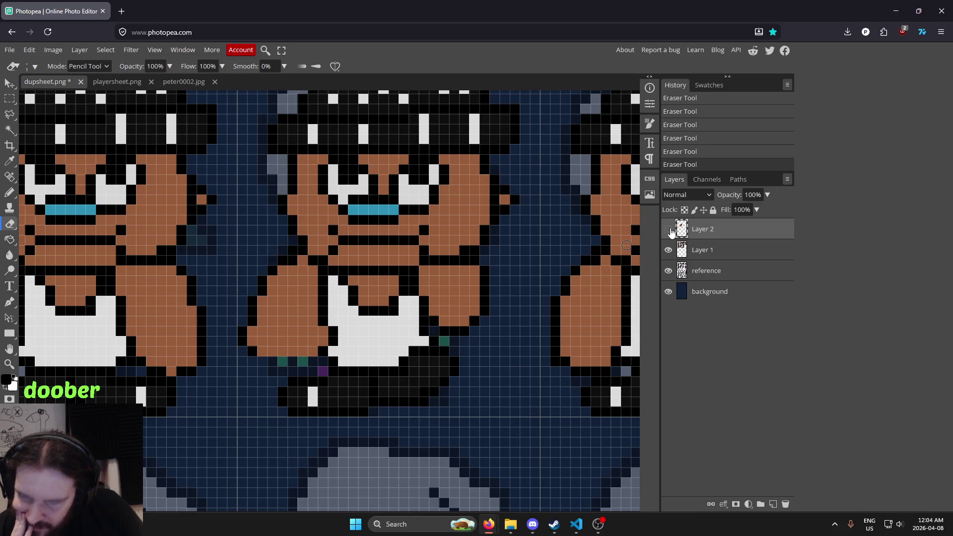
click(669, 231)
scroll(433, 324, right, 2)
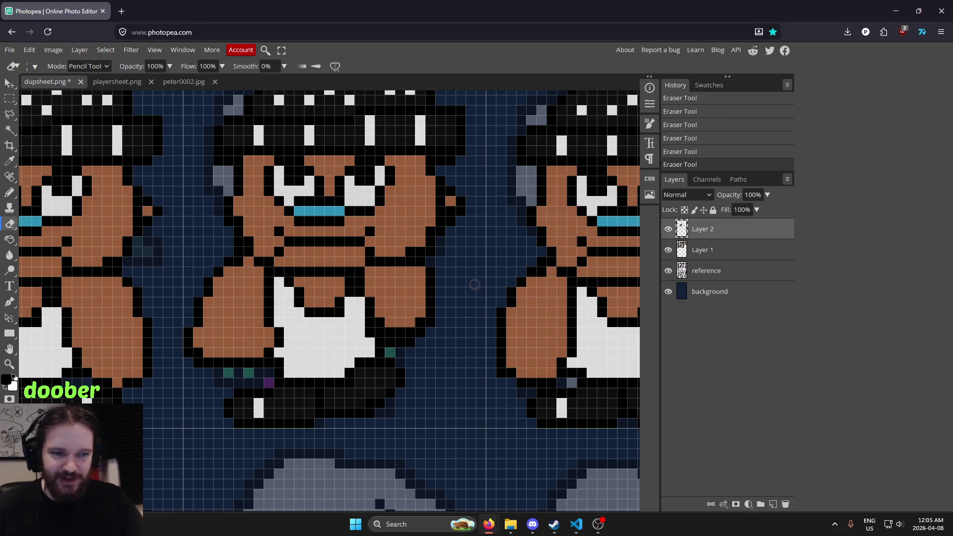
scroll(409, 251, down, 1)
Zoom in and out to compare the edited sprite with its neighbouring frames.
scroll(395, 254, down, 1)
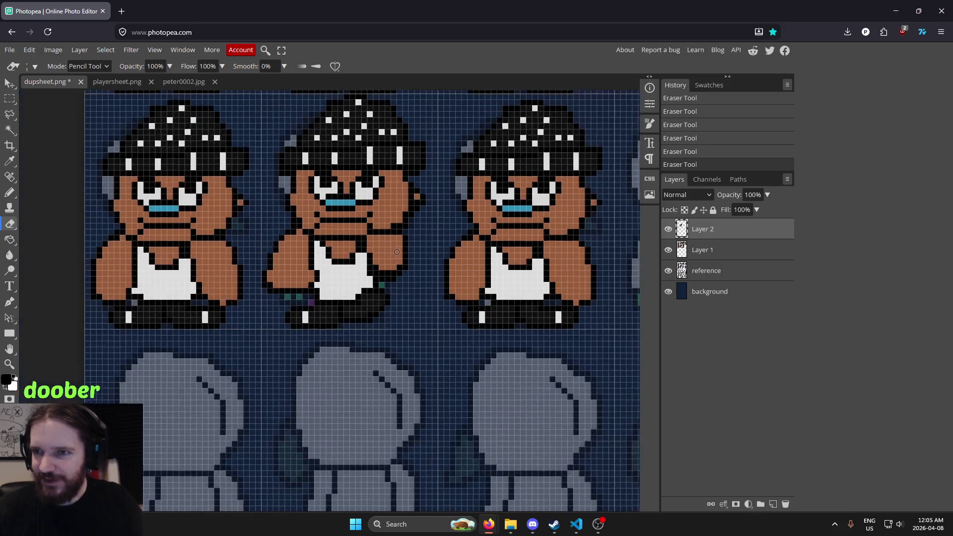
scroll(395, 254, down, 1)
scroll(395, 254, up, 2)
scroll(432, 218, up, 1)
scroll(468, 185, down, 1)
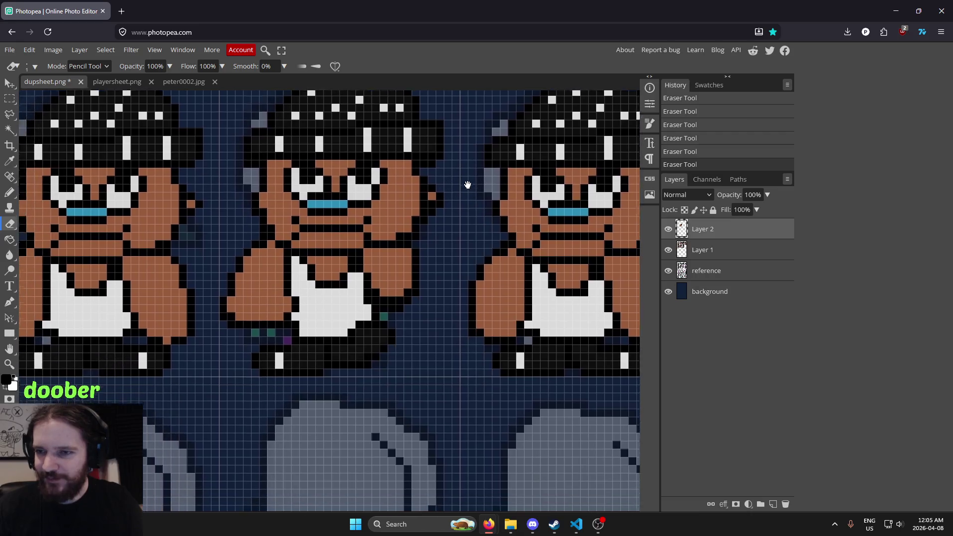
scroll(471, 189, down, 2)
scroll(471, 188, down, 2)
scroll(447, 196, up, 2)
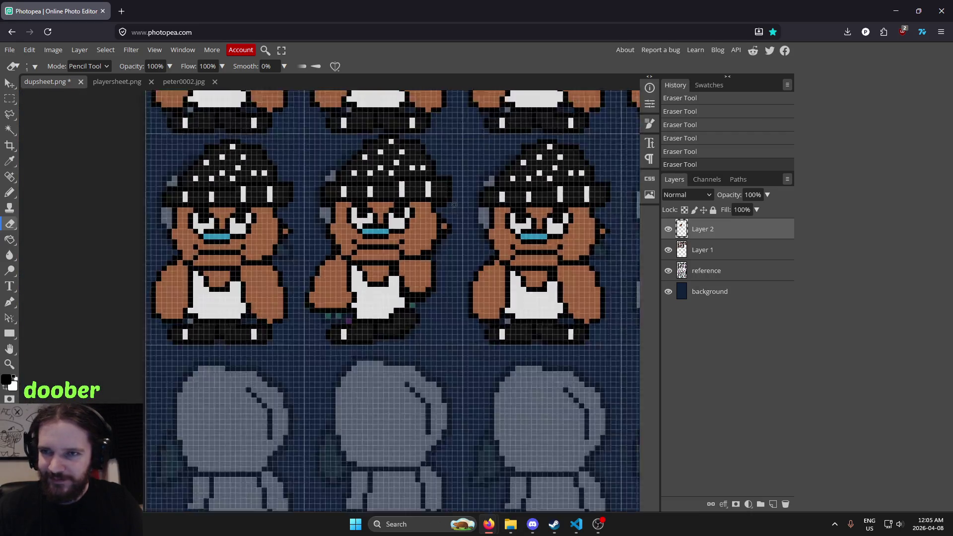
scroll(440, 199, up, 2)
scroll(500, 235, down, 1)
scroll(435, 231, down, 1)
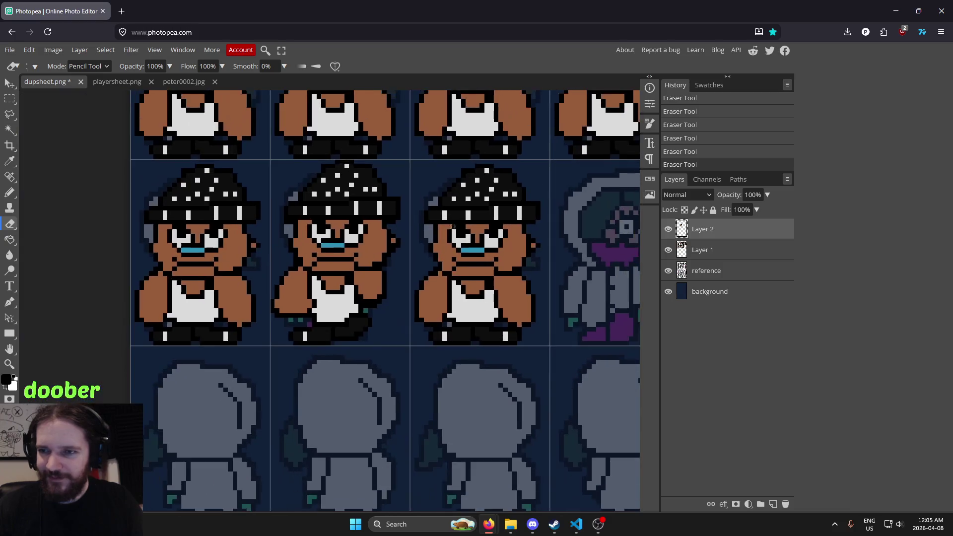
scroll(444, 228, down, 1)
scroll(451, 226, down, 1)
scroll(452, 223, down, 1)
scroll(437, 234, down, 1)
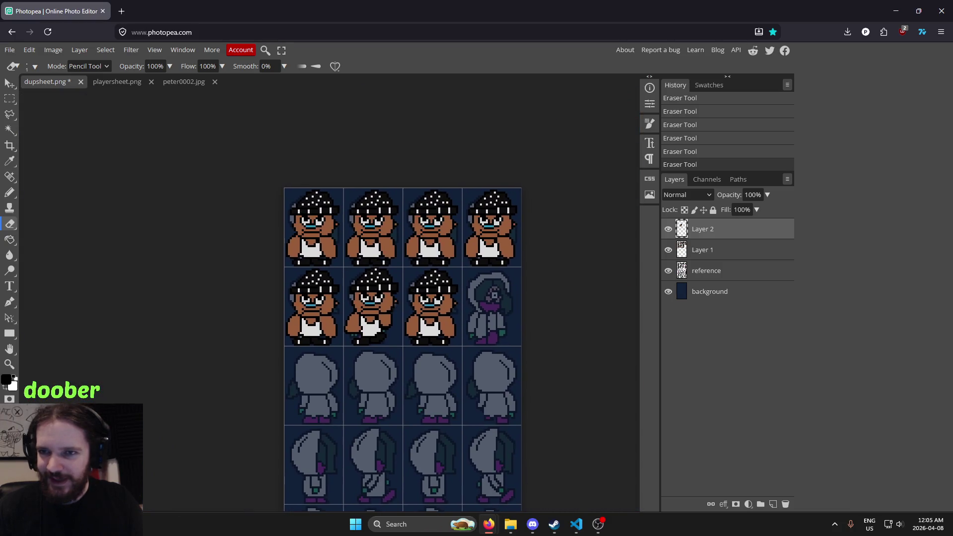
scroll(392, 278, up, 2)
scroll(372, 300, up, 1)
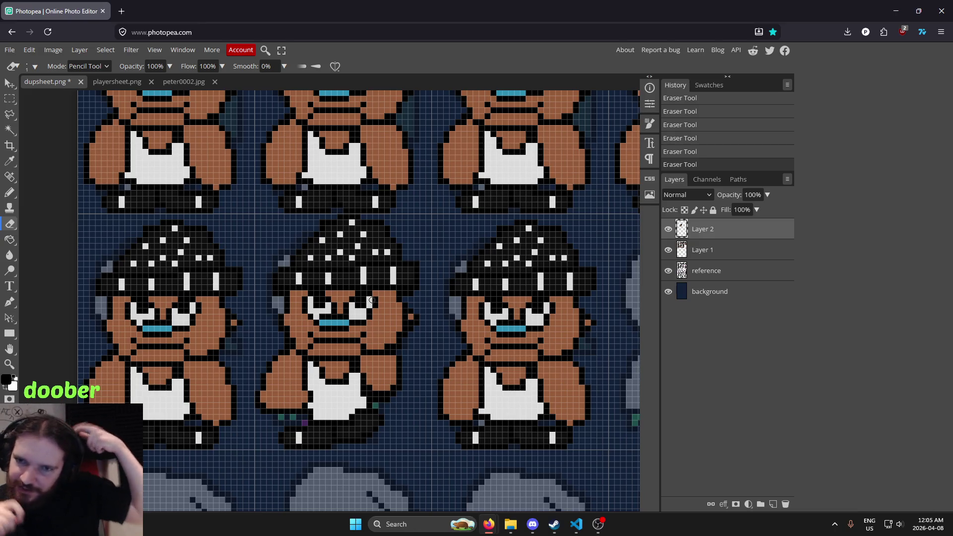
Bring the edited middle sprite into view, then merge Layer 2 down into Layer 1.
mouse_move(431, 316)
mouse_down()
mouse_move(391, 278)
mouse_move(298, 275)
mouse_up()
scroll(295, 260, down, 2)
scroll(297, 253, down, 1)
scroll(305, 246, up, 1)
scroll(309, 239, up, 1)
scroll(310, 240, up, 1)
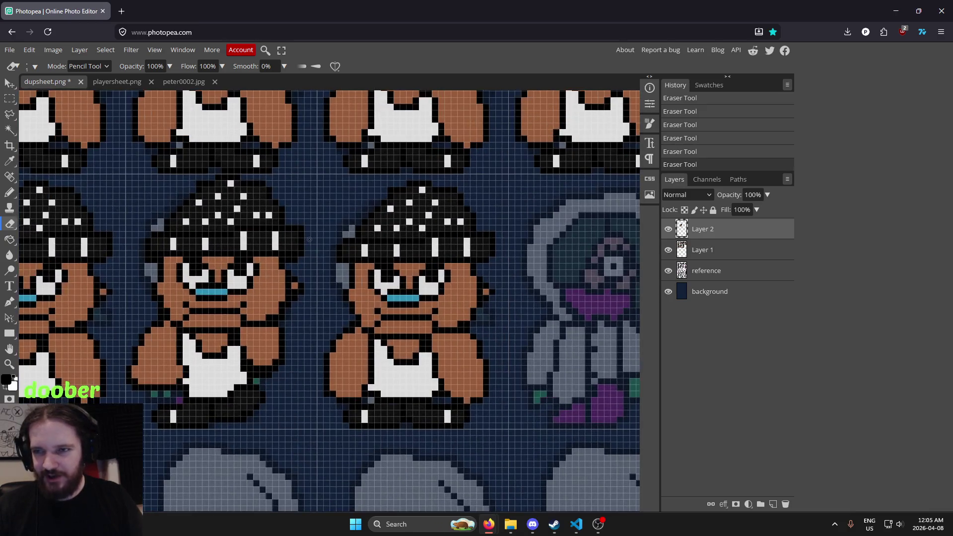
scroll(403, 259, up, 1)
key(ctrl+e)
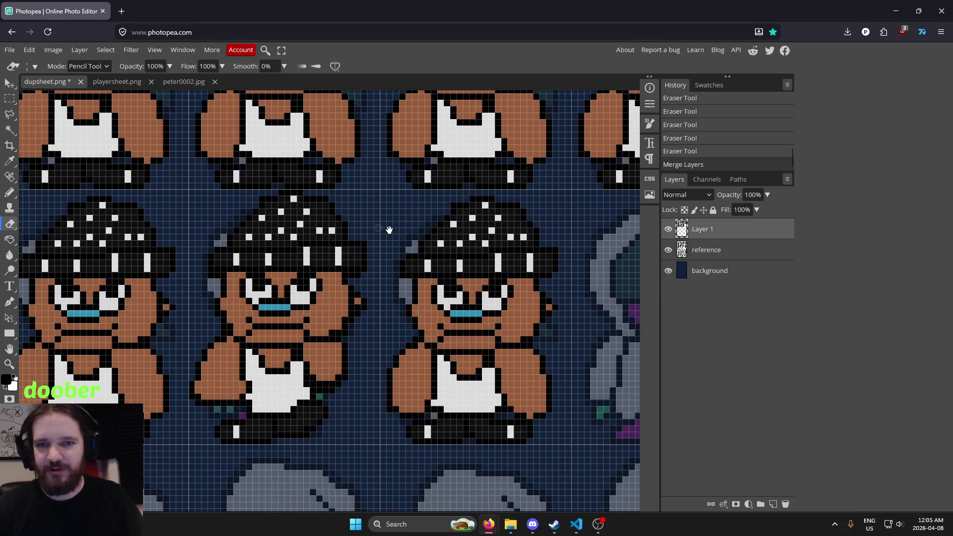
Select the edited middle sprite and paste a copy onto a new layer.
click(9, 99)
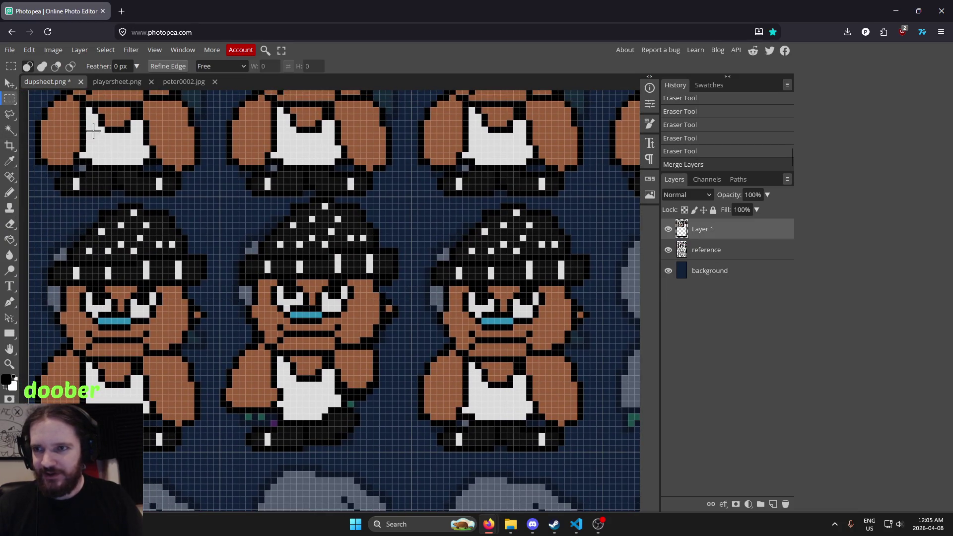
scroll(224, 221, up, 1)
scroll(236, 200, up, 1)
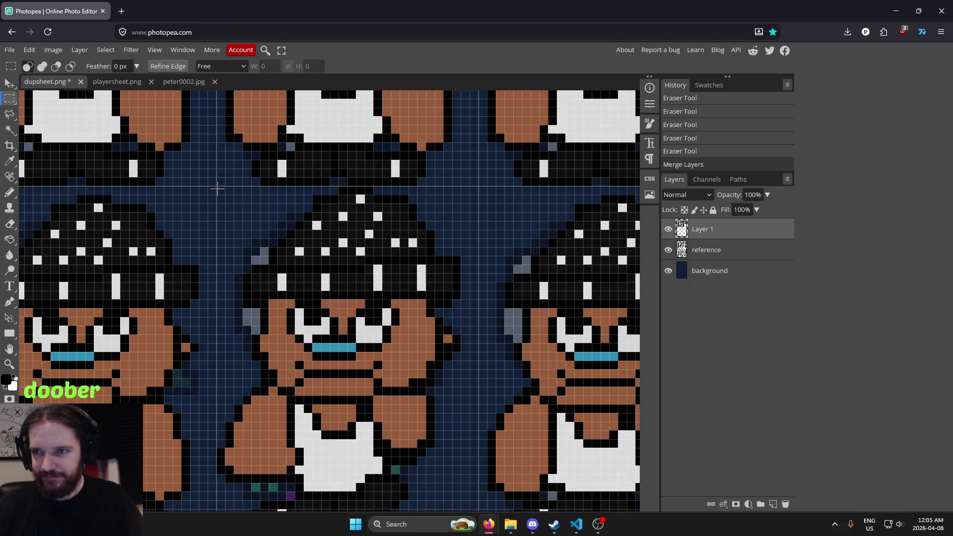
scroll(450, 358, down, 2)
mouse_move(335, 312)
mouse_down()
mouse_move(486, 431)
mouse_move(460, 430)
mouse_move(478, 433)
mouse_up()
scroll(424, 288, down, 2)
scroll(424, 288, down, 1)
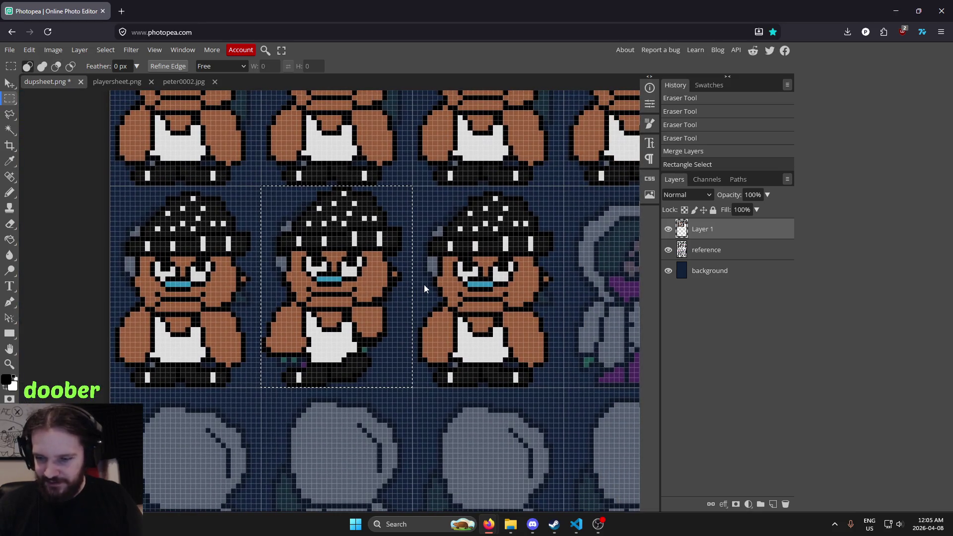
key(ctrl+c)
key(ctrl+v)
Move the pasted copy over row two's third cell, replacing the hooded reference character.
click(6, 91)
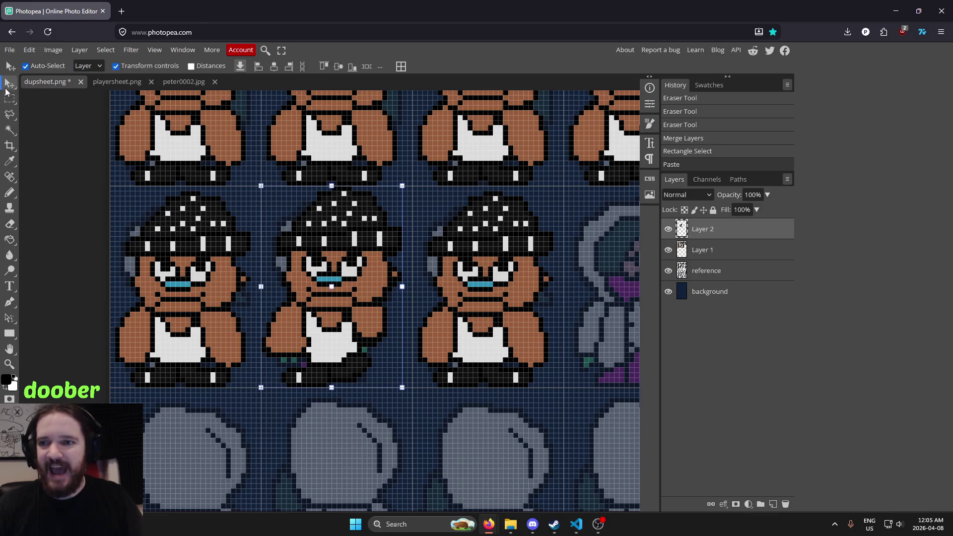
drag(518, 196, 398, 201)
drag(294, 241, 354, 214)
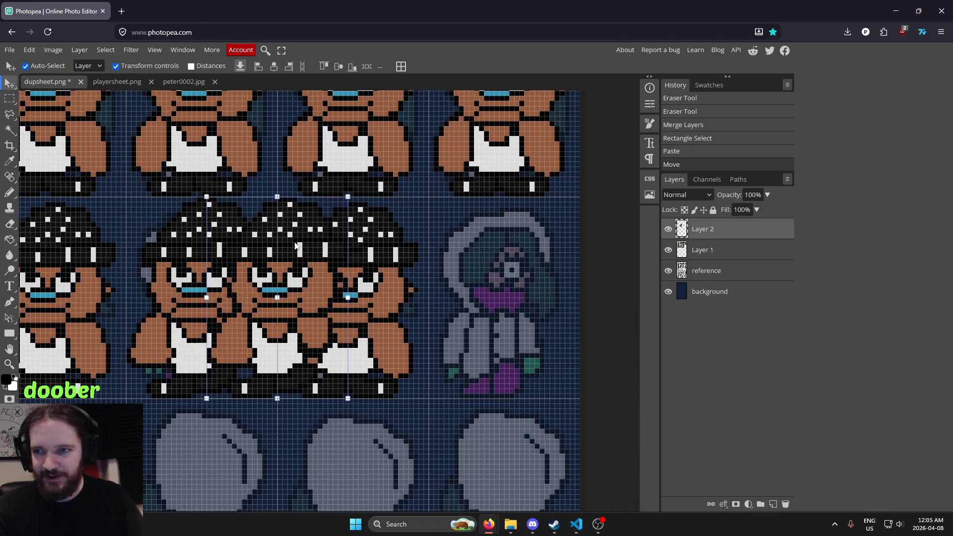
key(shift+Right)
key(shift+Right)
key(shift+Right)
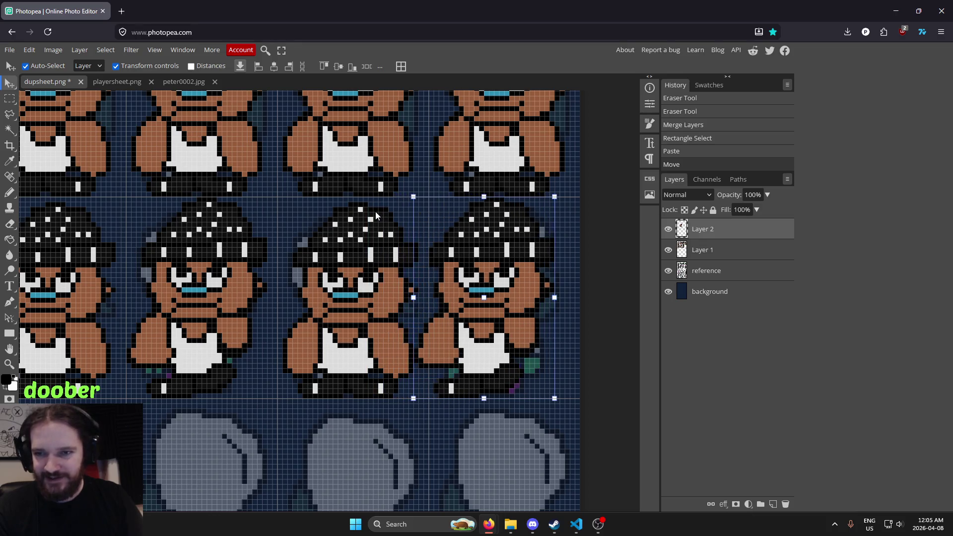
key(Right)
key(Right)
key(Left)
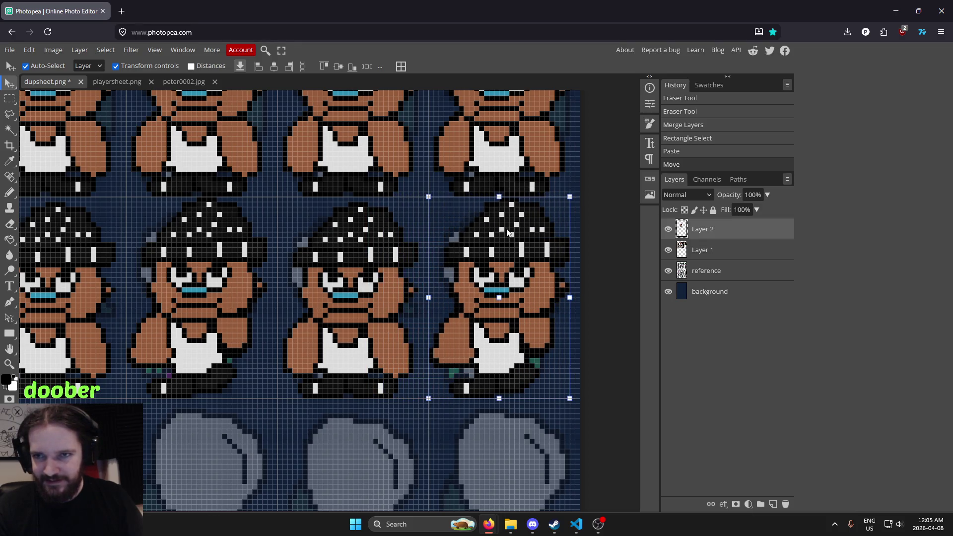
click(29, 50)
mouse_move(78, 310)
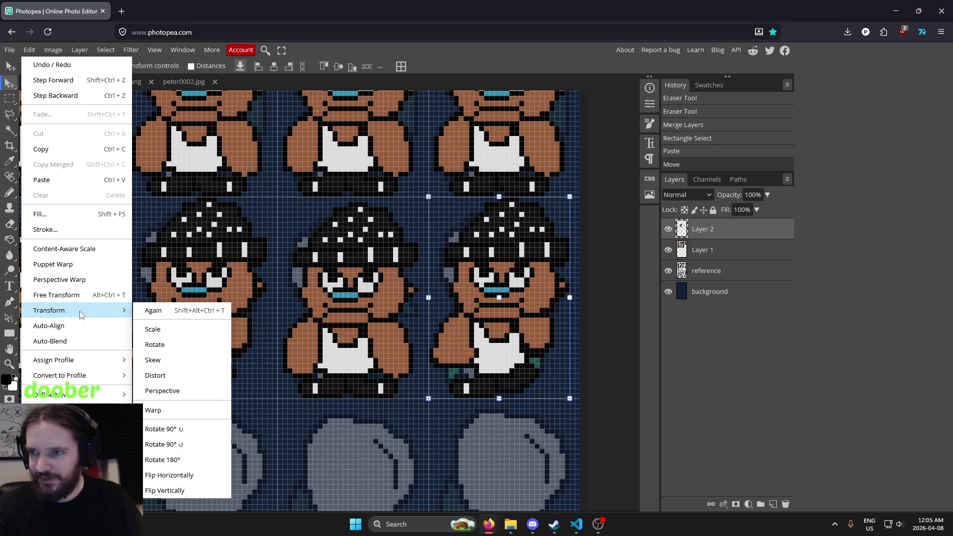
Flip the pasted sprite copy horizontally and nudge it one pixel left into alignment.
click(172, 475)
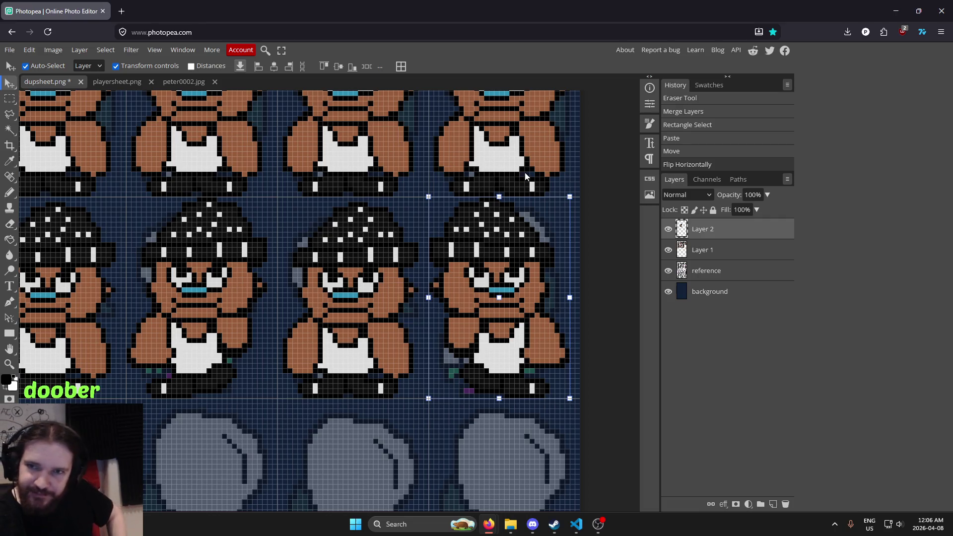
key(Left)
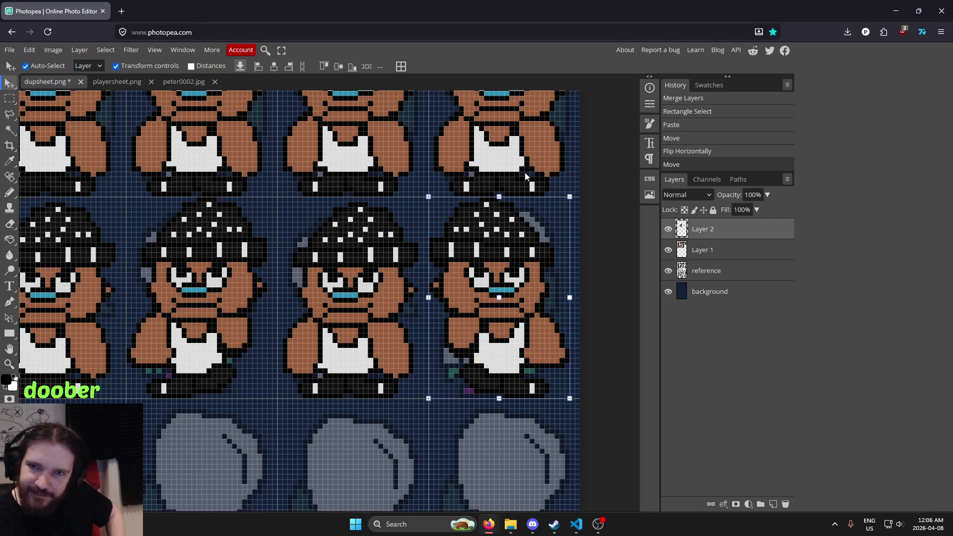
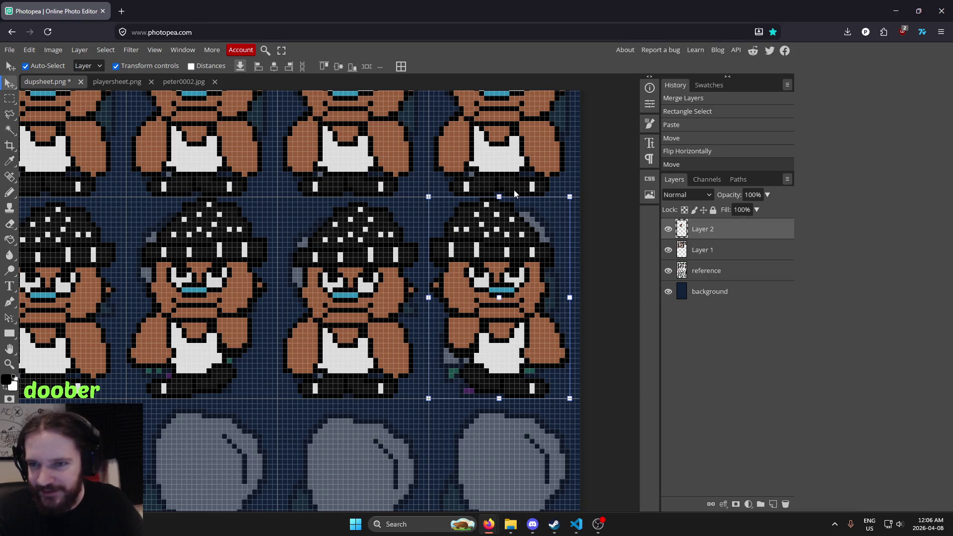
Nudge the mirrored fourth frame on Layer 2 one pixel right, then select Layer 1.
key(Right)
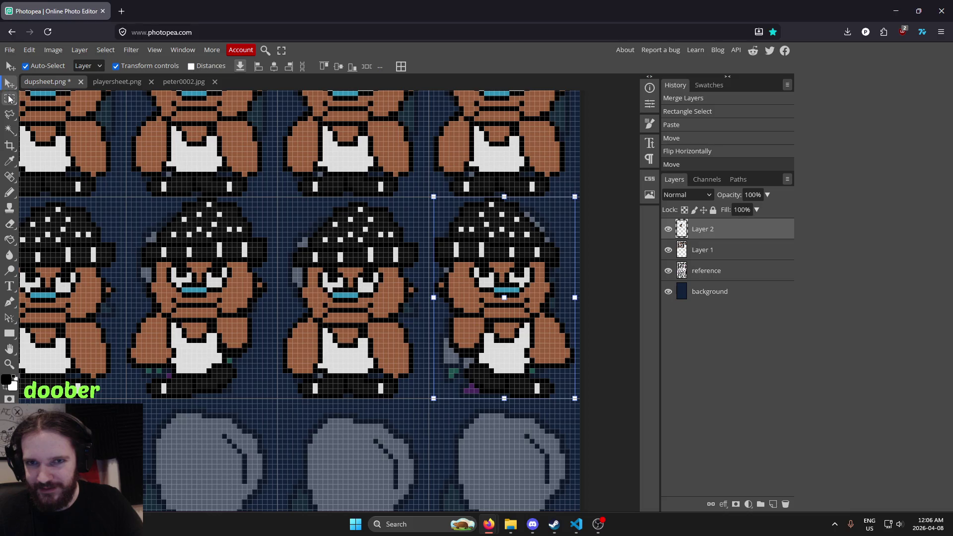
click(10, 99)
click(695, 251)
On Layer 1, sample the torso's white and paint a white pixel on the torso edge.
scroll(246, 362, up, 2)
scroll(246, 361, up, 3)
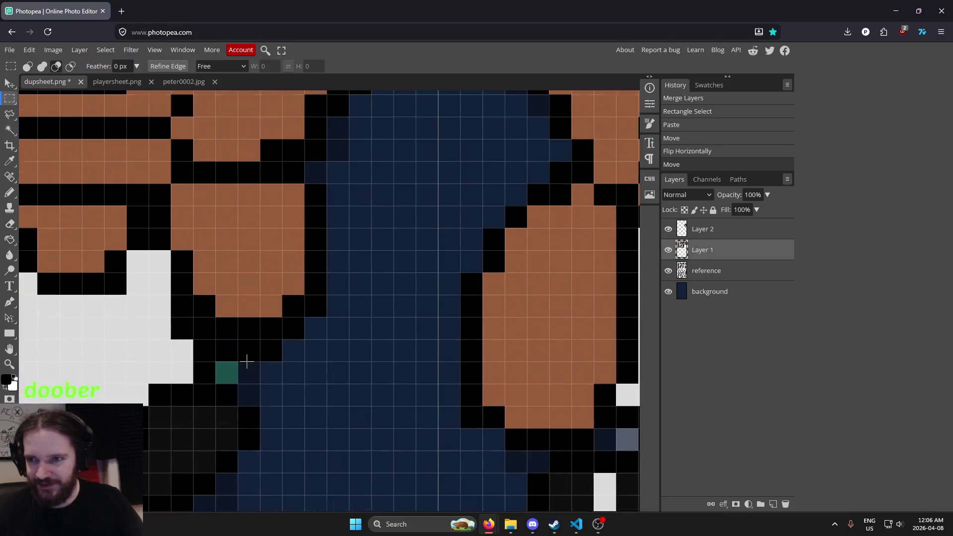
key(e)
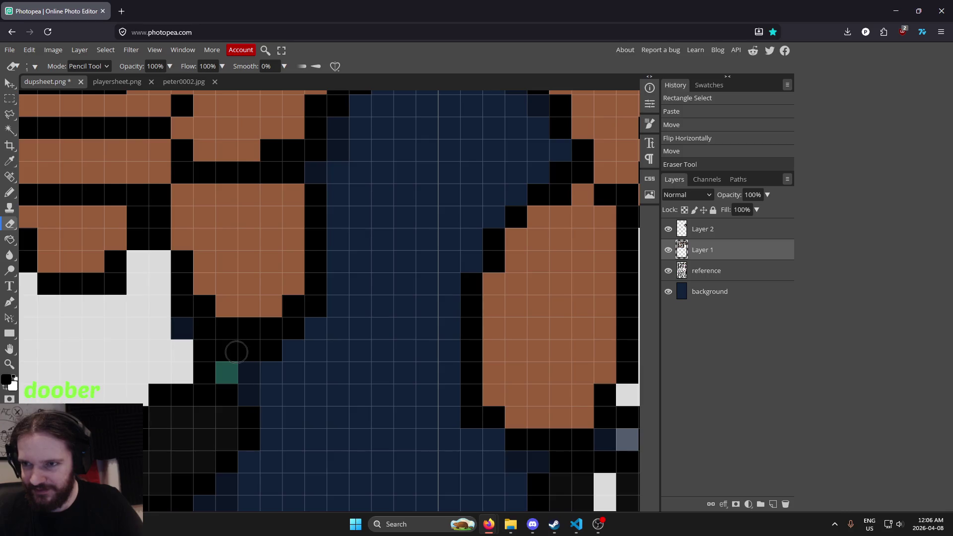
scroll(413, 341, down, 5)
scroll(276, 334, up, 4)
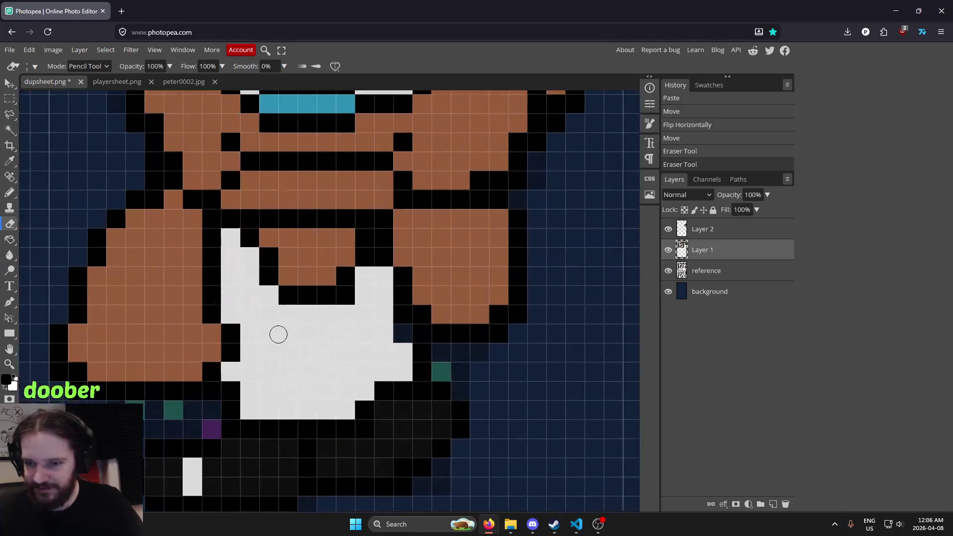
key(i)
click(350, 340)
key(b)
click(403, 333)
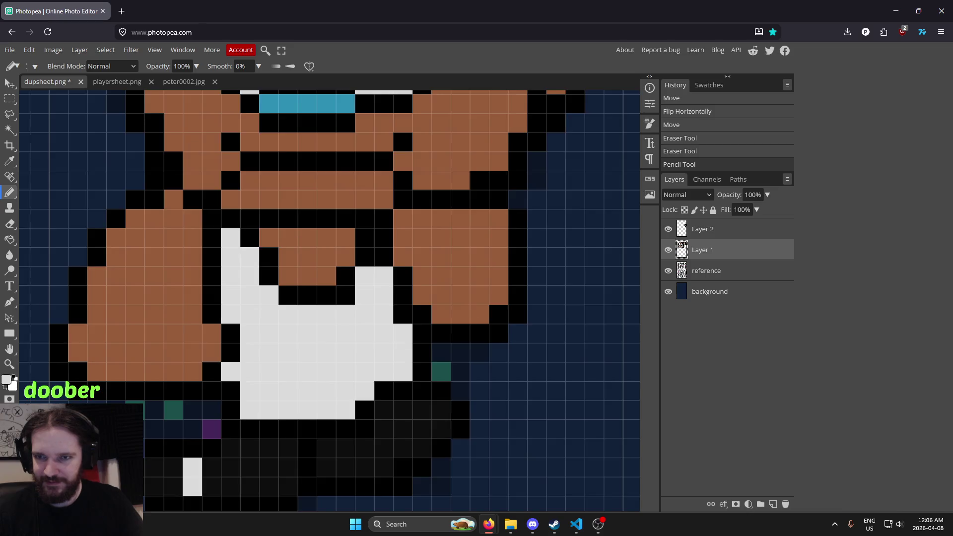
On Layer 2, fill the gap beside the white tank top with a pencil pixel.
scroll(525, 296, down, 5)
drag(556, 271, 270, 272)
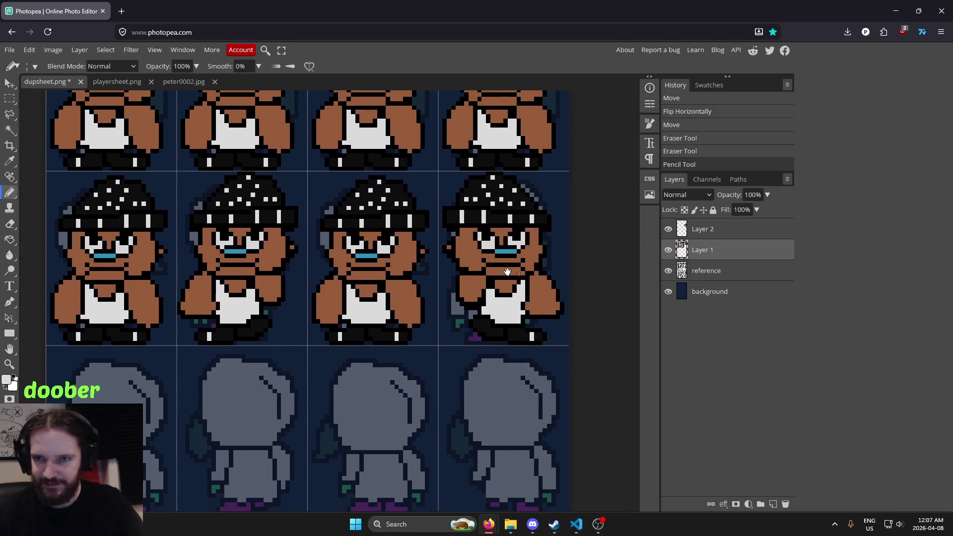
scroll(329, 324, up, 2)
scroll(329, 324, up, 3)
key(e)
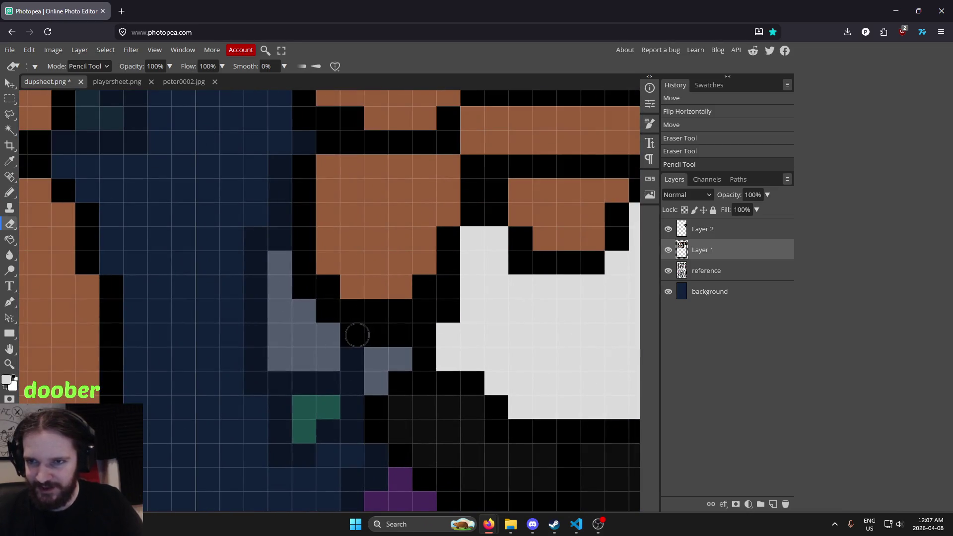
click(693, 236)
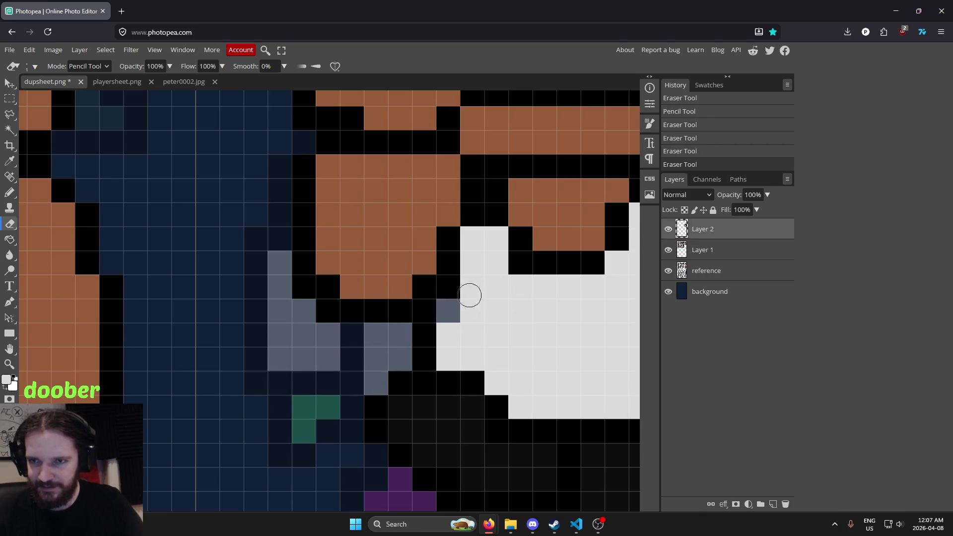
scroll(470, 296, down, 3)
scroll(477, 297, up, 3)
scroll(489, 333, up, 1)
key(i)
key(b)
click(434, 332)
Zoom out and back in on the frame, returning to the rectangular marquee.
scroll(427, 323, down, 2)
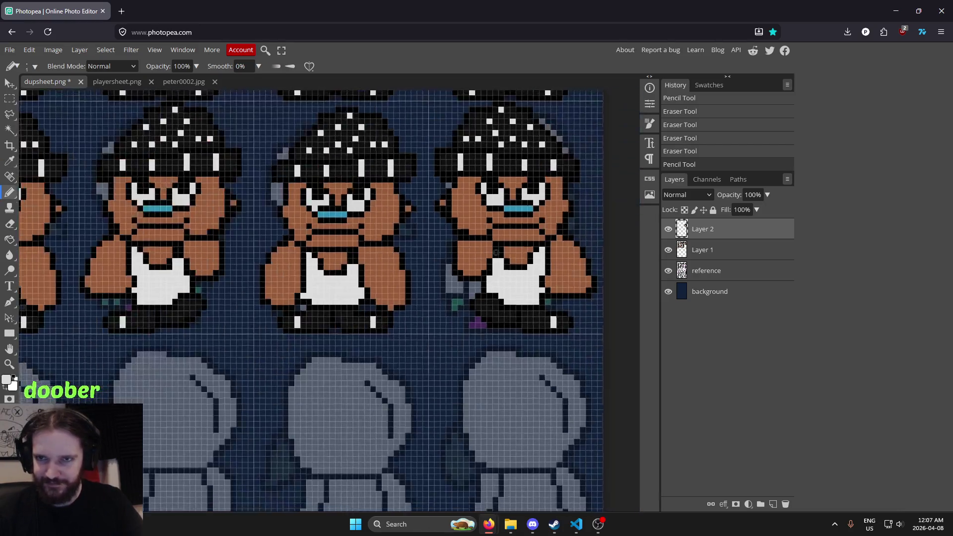
scroll(407, 308, down, 2)
scroll(384, 293, down, 1)
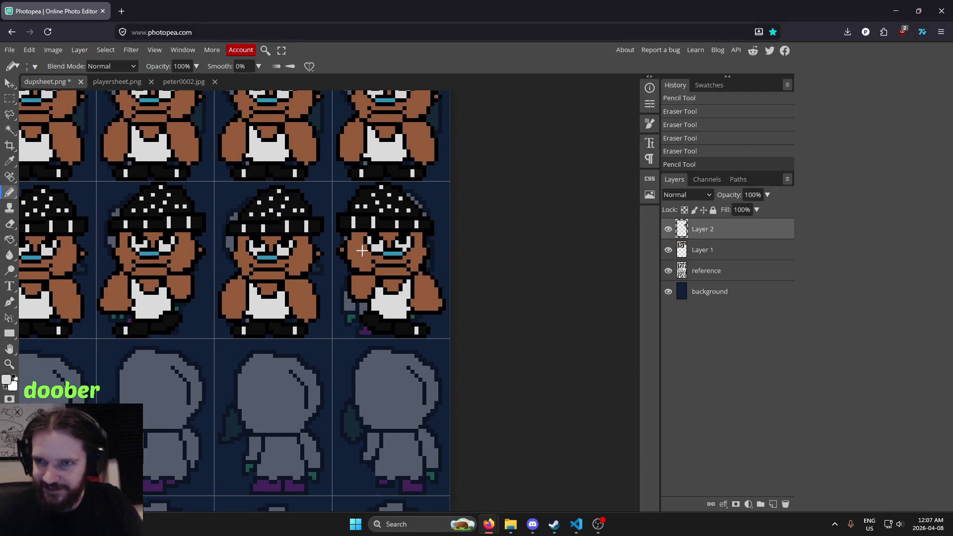
scroll(362, 251, up, 2)
scroll(362, 251, up, 1)
scroll(347, 258, up, 1)
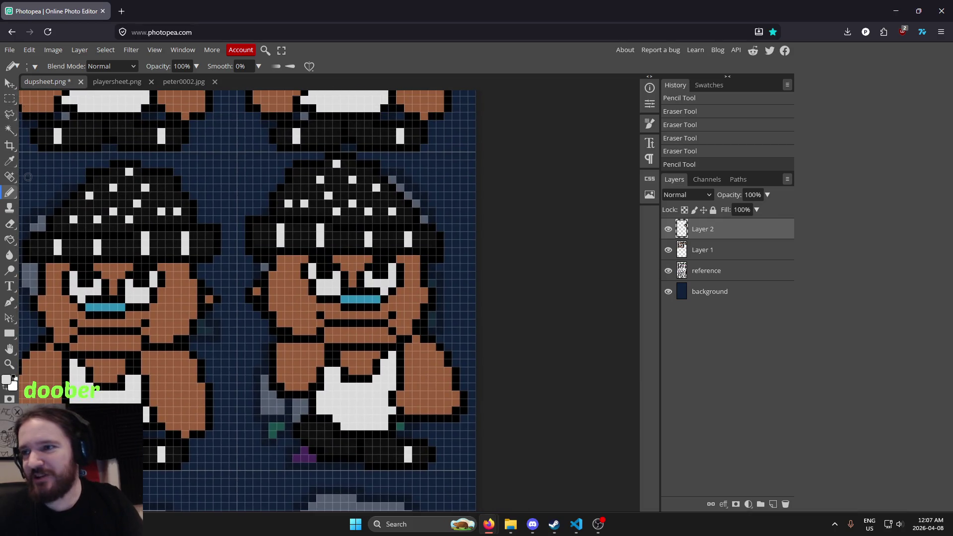
click(9, 98)
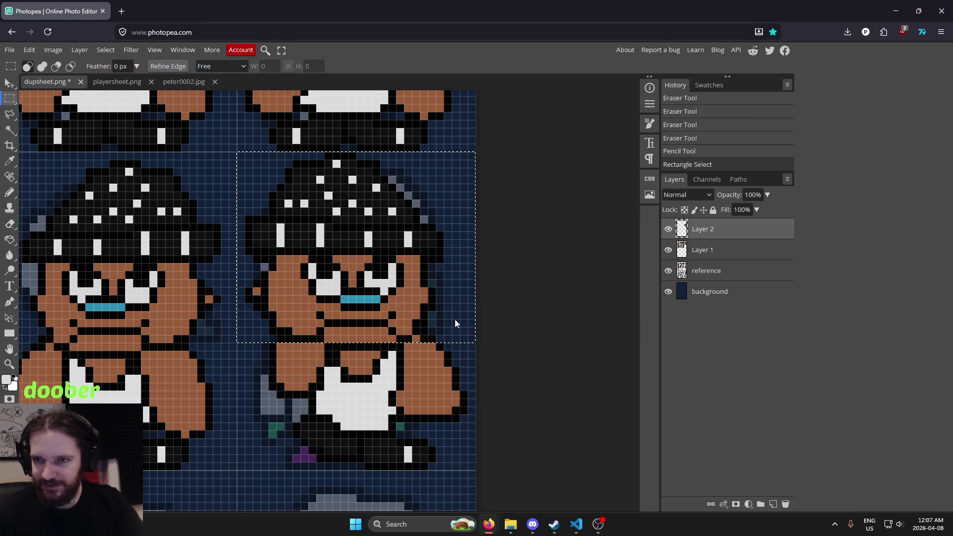
Cut the selected head area, paste it as Layer 3 and flip it horizontally.
key(Delete)
key(ctrl+v)
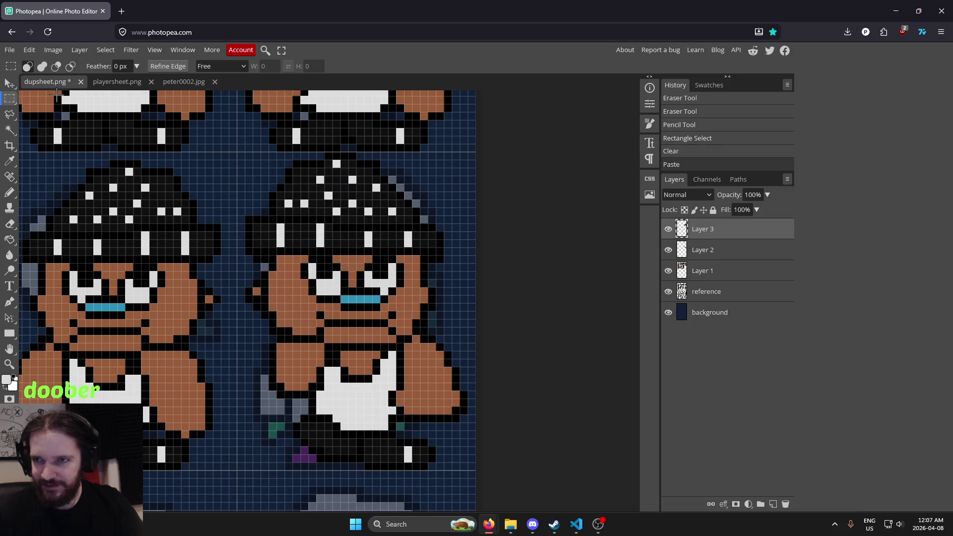
click(13, 87)
click(30, 50)
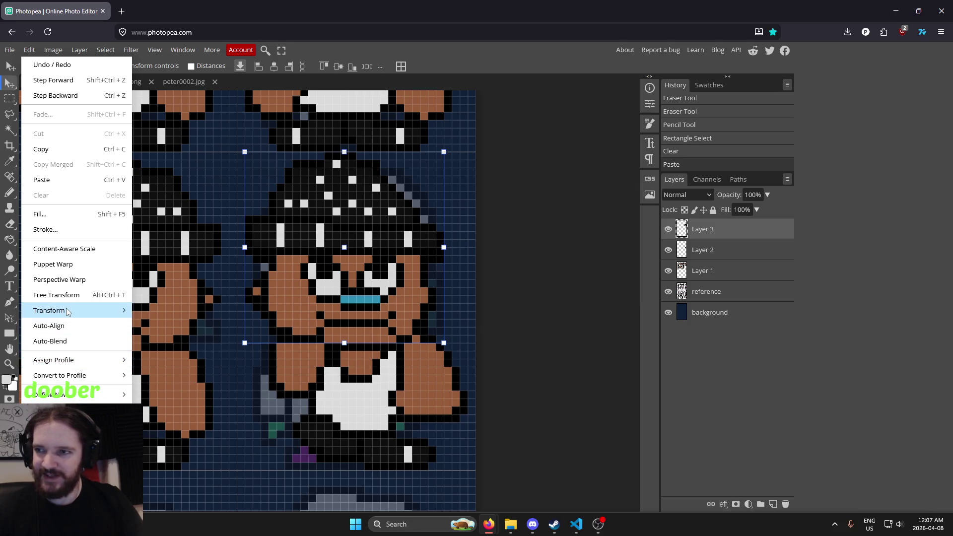
mouse_move(99, 310)
click(166, 475)
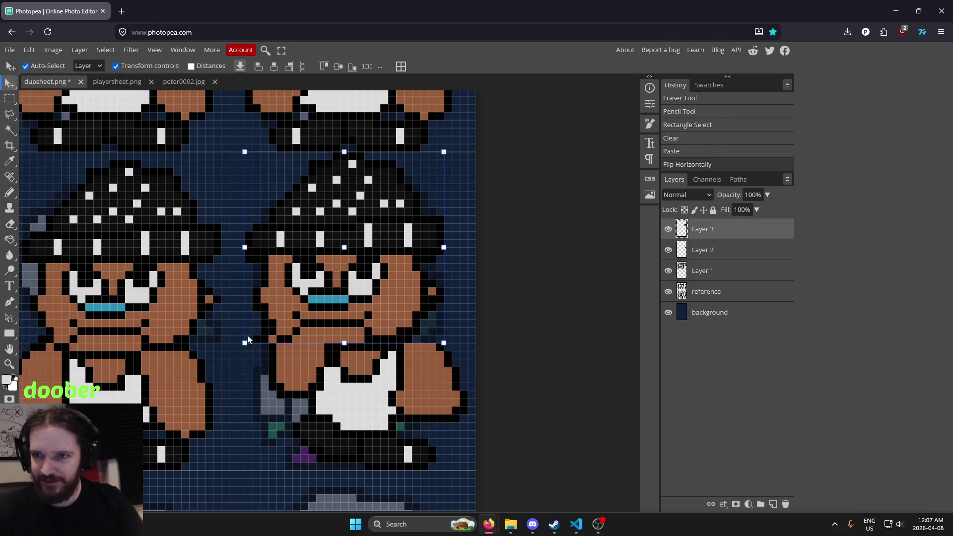
Shift the flipped head on Layer 3 one pixel right into alignment.
key(Right)
key(Right)
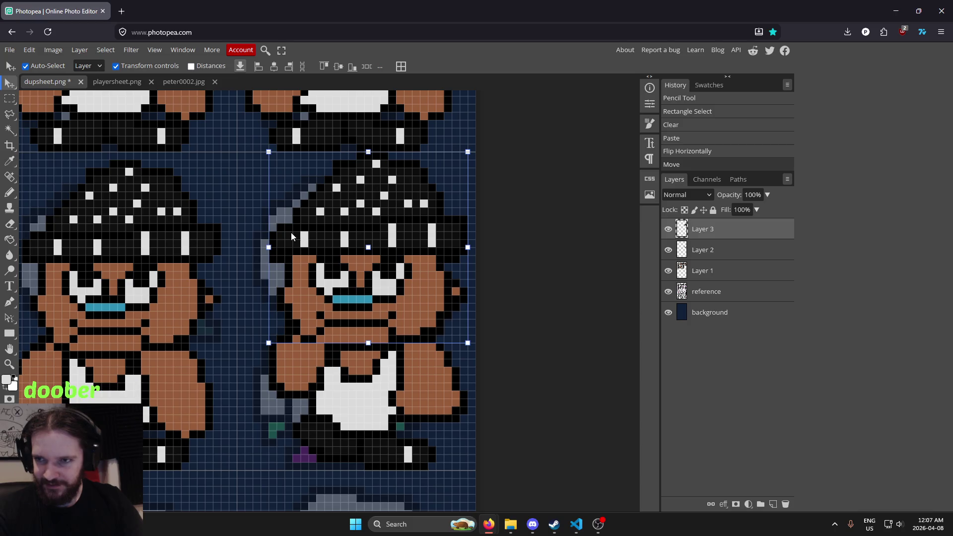
click(9, 99)
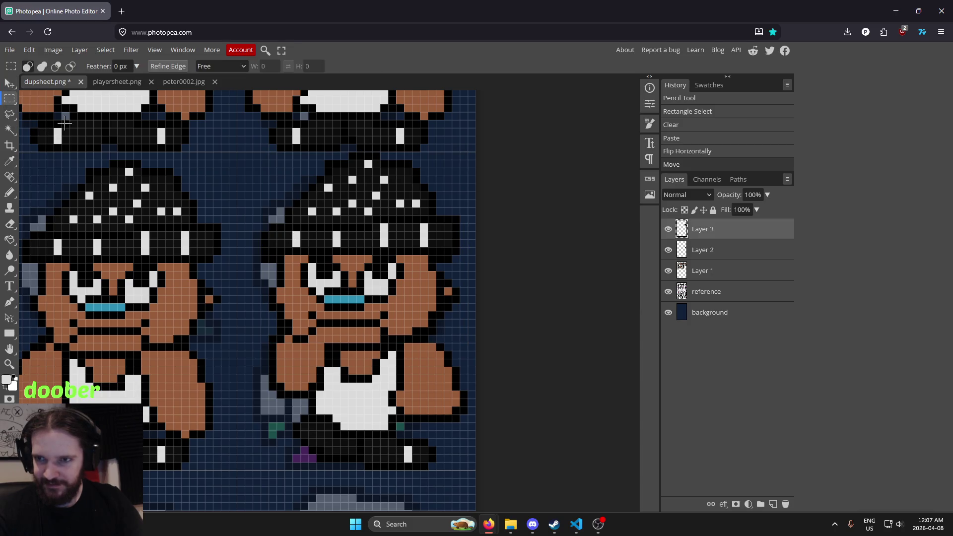
scroll(301, 238, down, 4)
scroll(378, 272, up, 5)
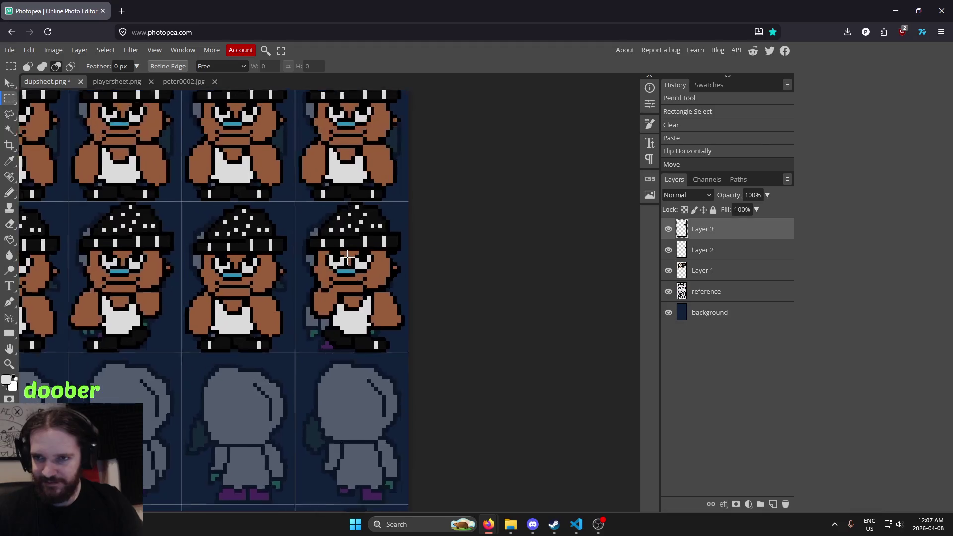
scroll(377, 272, up, 2)
Paint a black outline pixel on the mirrored frame's face.
key(b)
alt+click(472, 373)
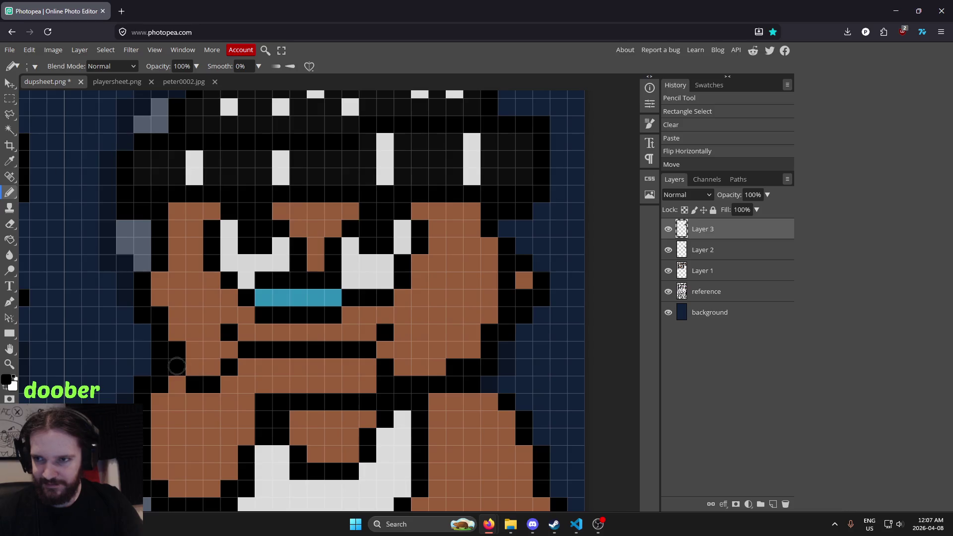
scroll(253, 381, down, 3)
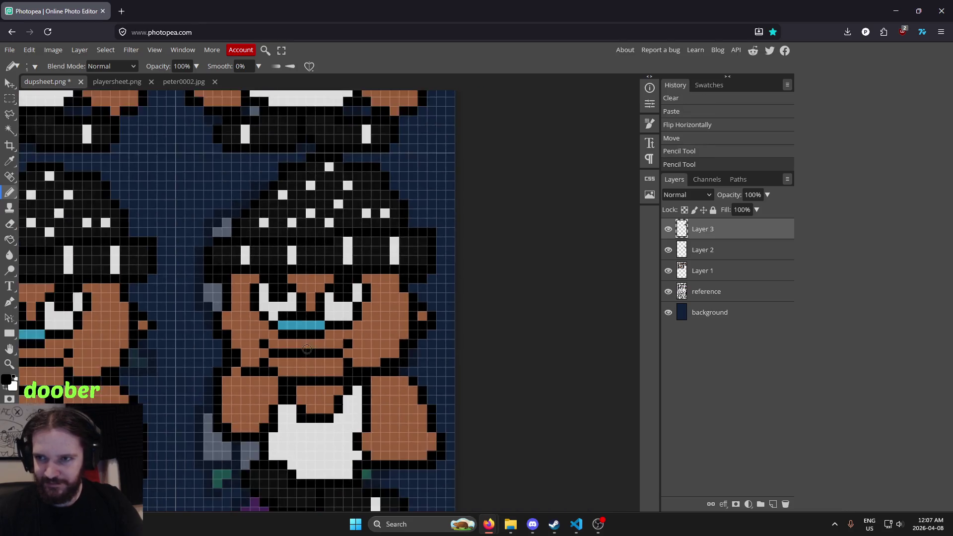
scroll(293, 360, down, 2)
scroll(328, 341, down, 1)
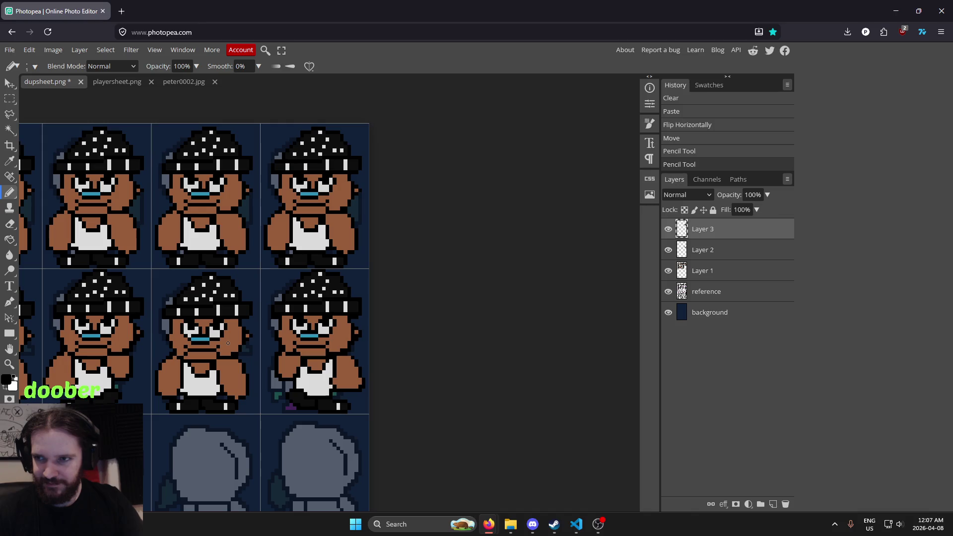
drag(356, 343, 398, 335)
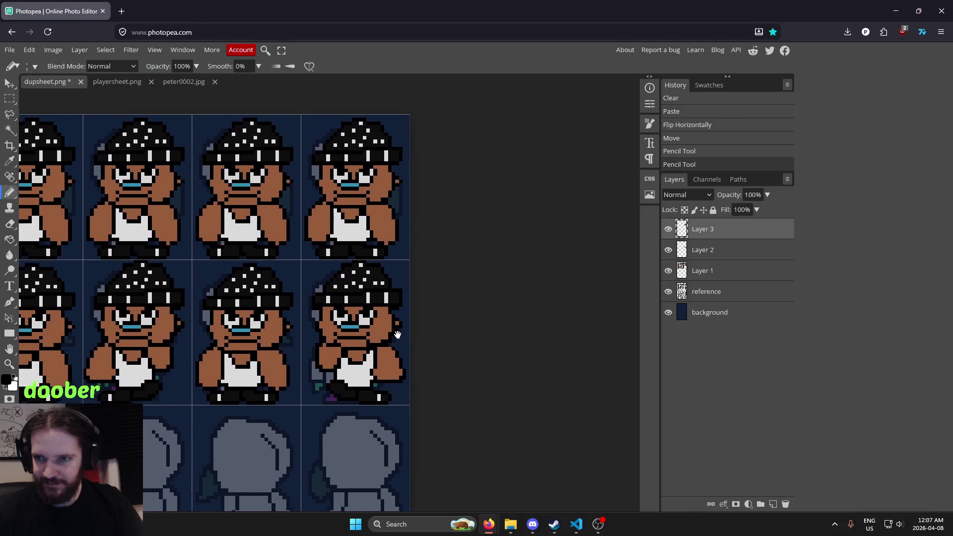
scroll(402, 333, up, 1)
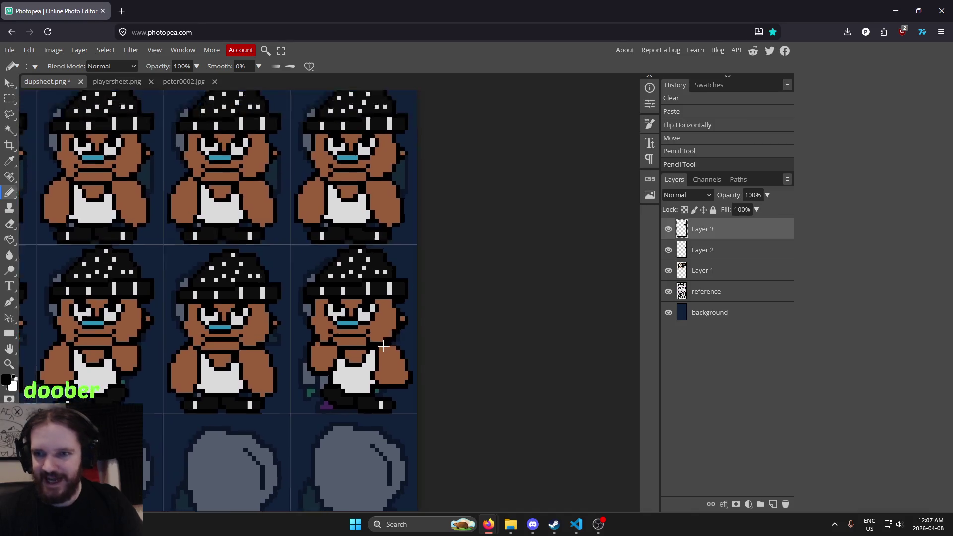
scroll(400, 336, up, 3)
scroll(398, 341, up, 3)
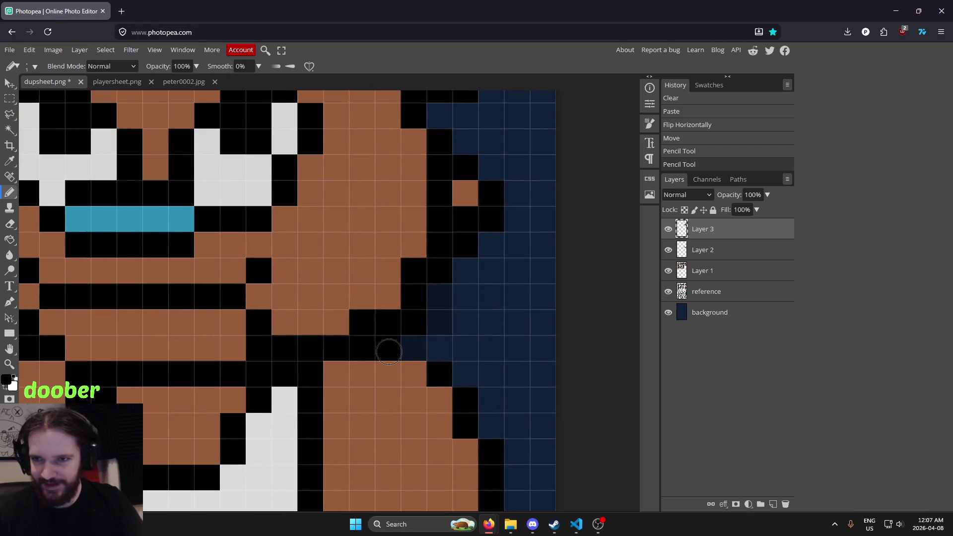
Erase the stray black pixel beside the chin.
key(e)
click(414, 323)
scroll(419, 323, down, 1)
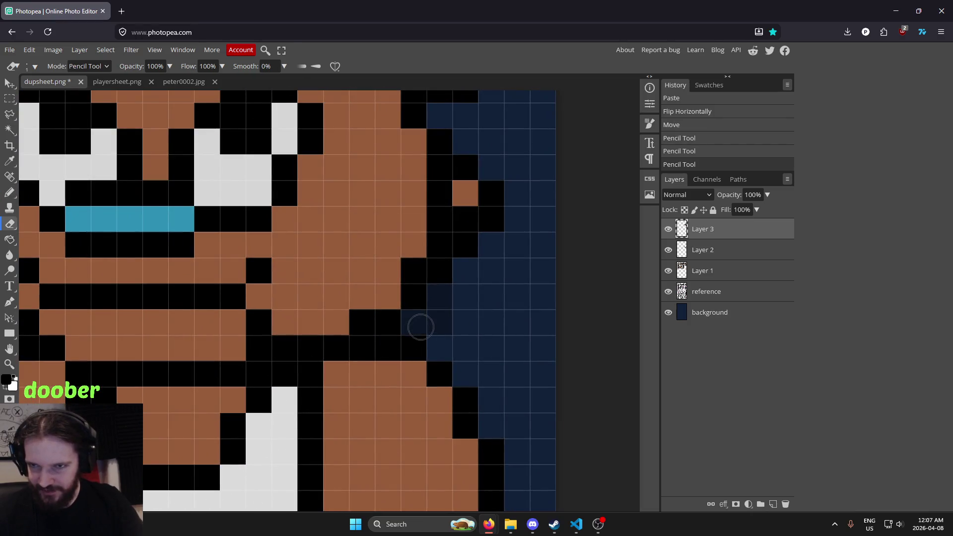
scroll(477, 301, down, 1)
scroll(487, 298, down, 2)
scroll(492, 297, down, 1)
Zoom out and recentre to review the fourth sprite and the whole sheet.
mouse_move(379, 278)
mouse_down()
mouse_move(538, 276)
mouse_move(453, 286)
mouse_up()
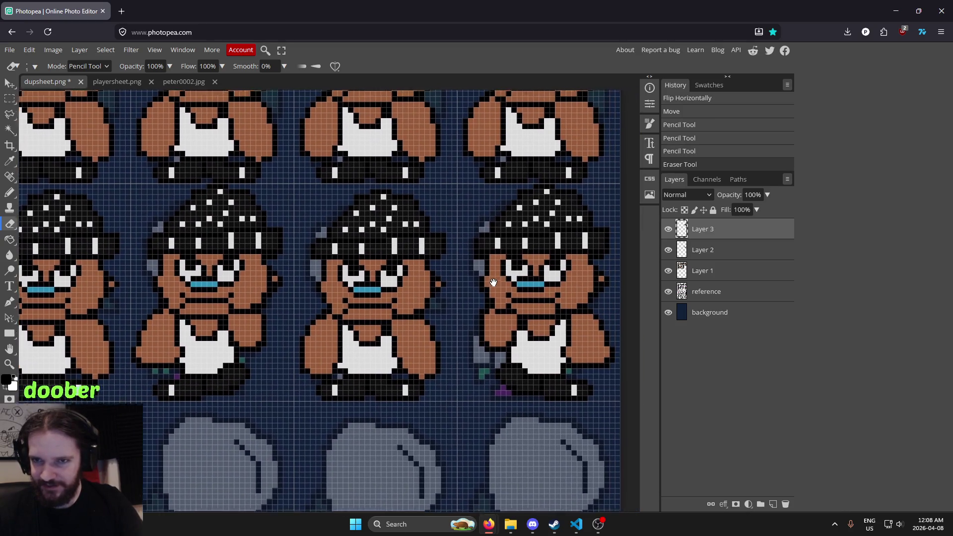
scroll(453, 276, down, 2)
scroll(449, 276, down, 1)
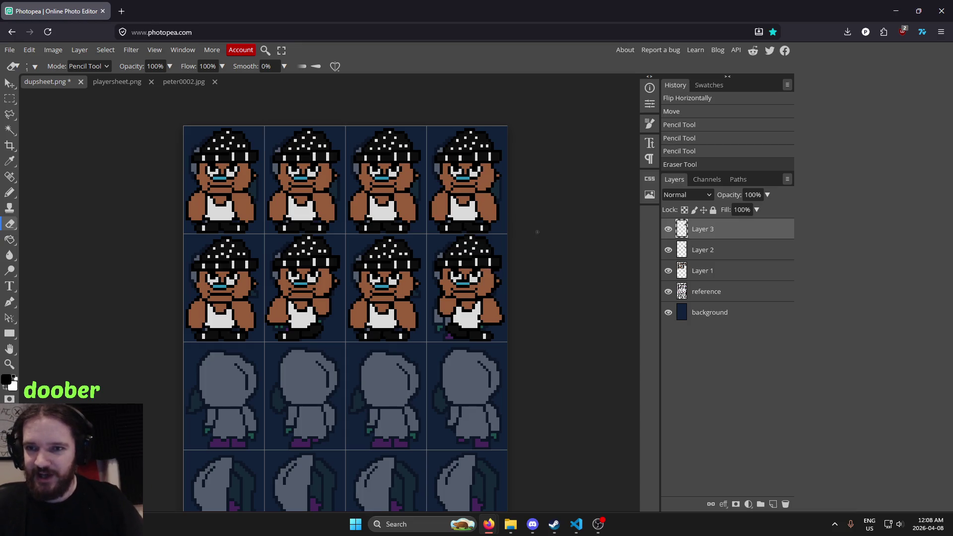
scroll(508, 243, up, 1)
scroll(505, 245, up, 2)
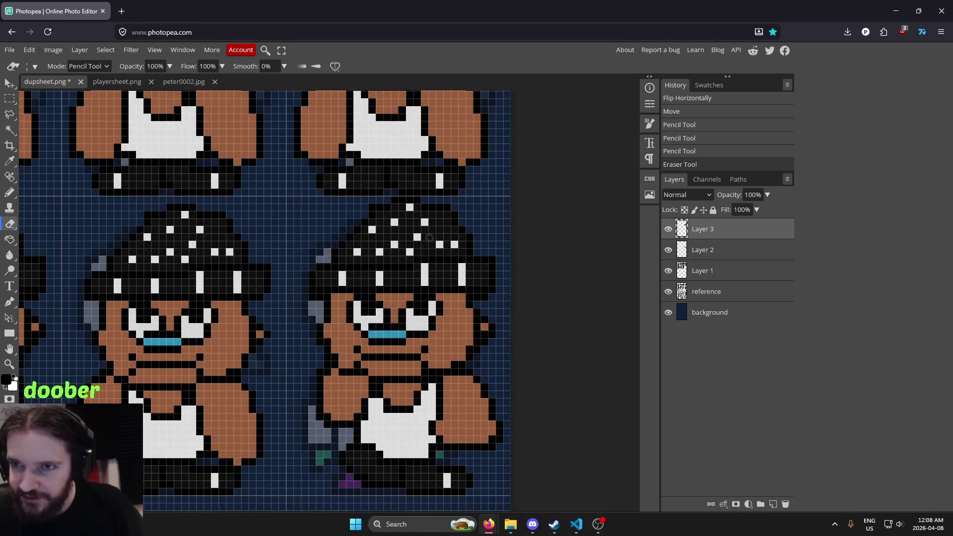
scroll(429, 238, down, 2)
scroll(452, 245, down, 1)
scroll(473, 252, down, 1)
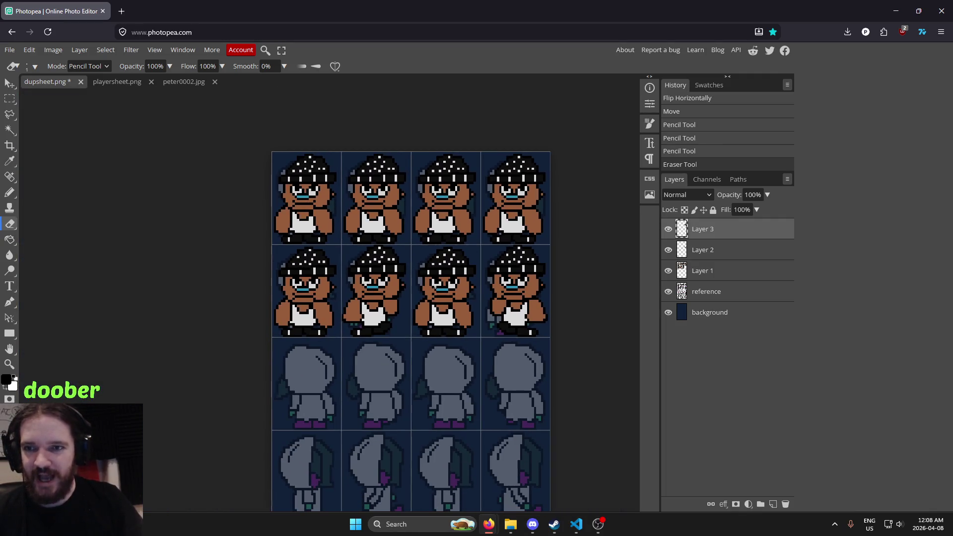
drag(436, 287, 376, 315)
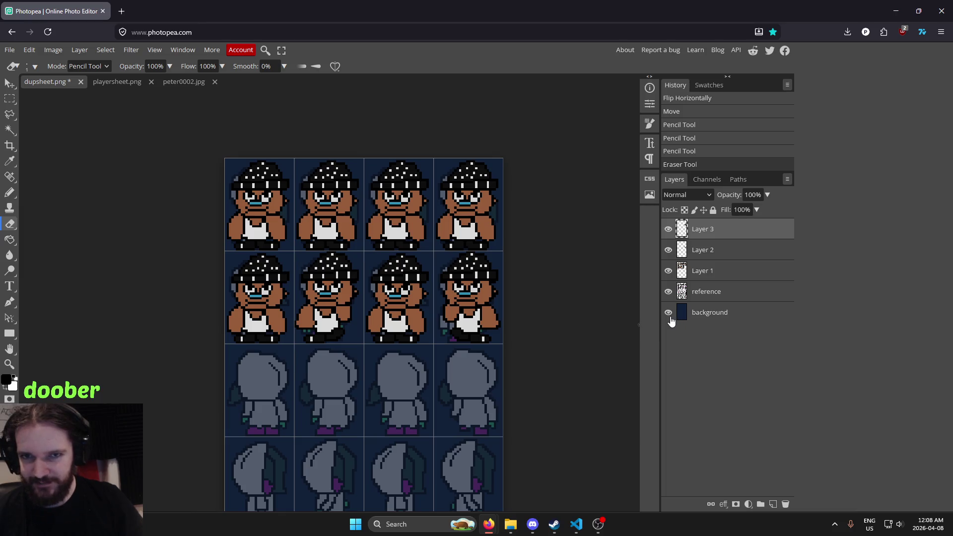
Hide the background and reference layers and export the sheet as PNG.
click(668, 312)
click(669, 292)
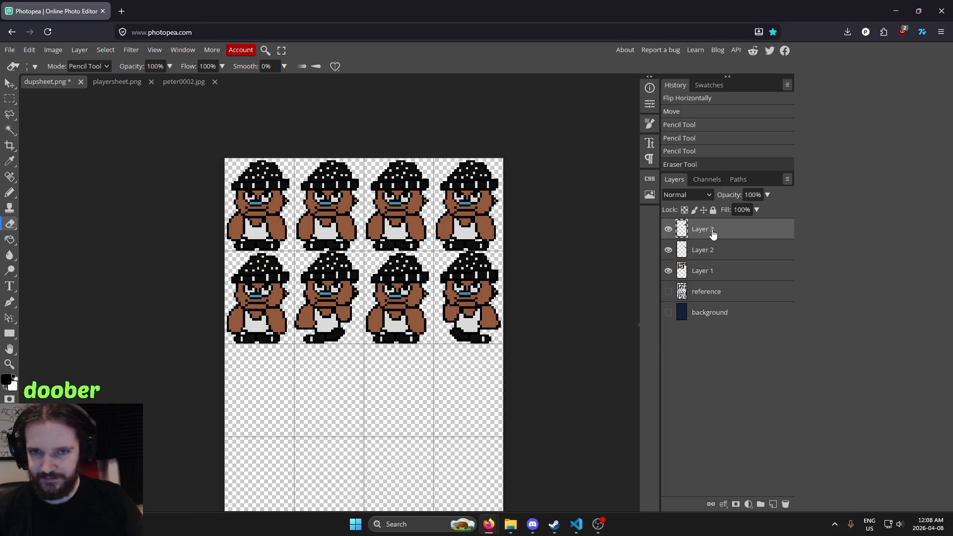
click(9, 50)
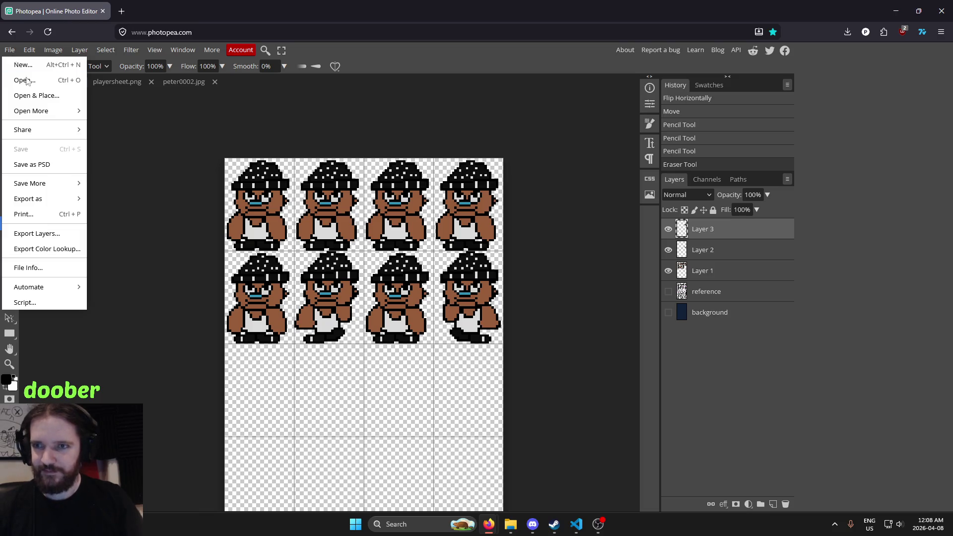
mouse_move(55, 202)
click(105, 208)
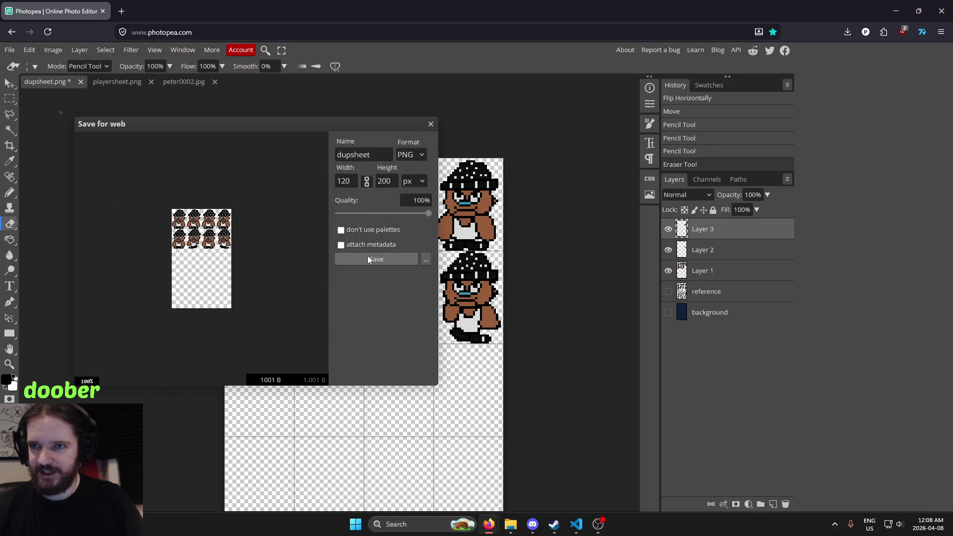
Save the 120×200 dupsheet.png export and dismiss the ad-blocker notice.
click(368, 260)
click(512, 79)
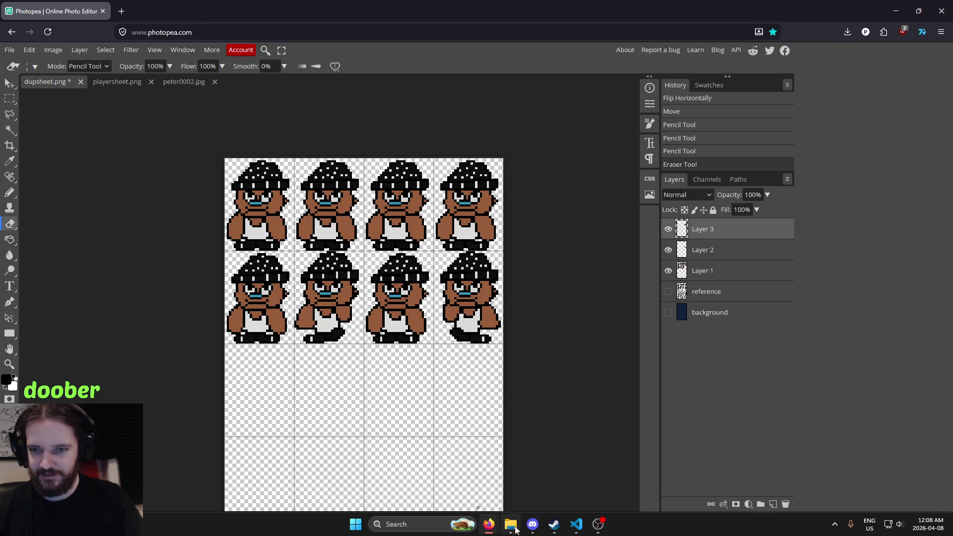
click(511, 524)
Drag the downloaded dupsheet.png into Desktop > RPG > rpg > assets, replacing the old file.
scroll(377, 297, up, 5)
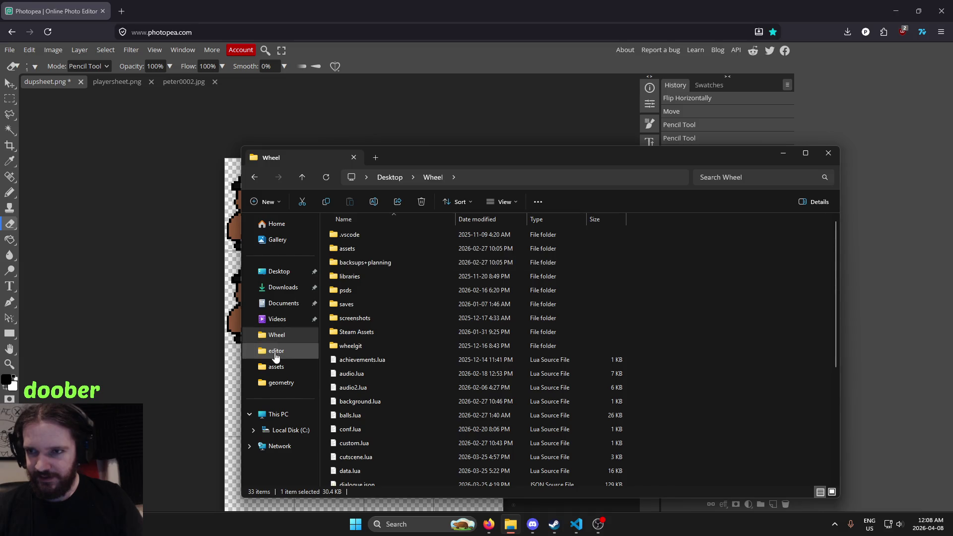
click(276, 351)
click(276, 367)
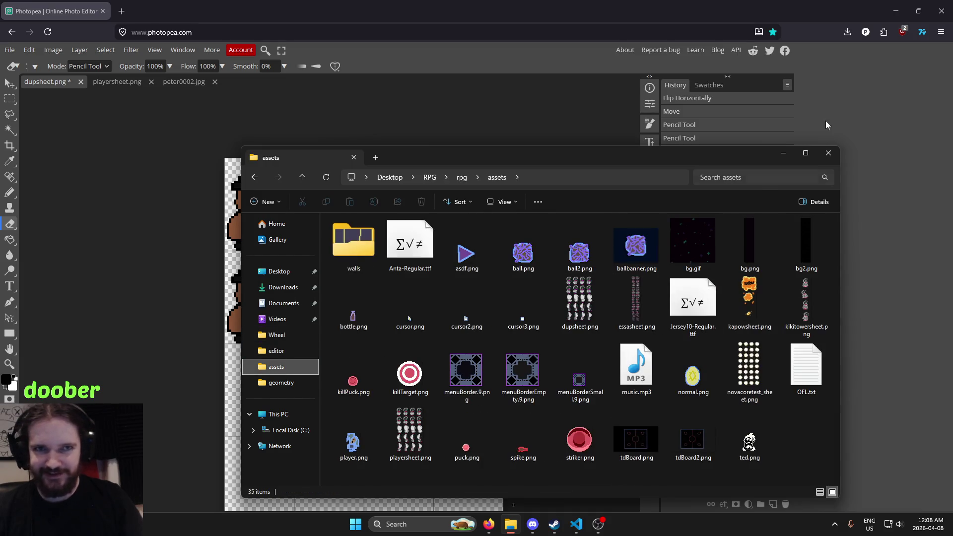
click(852, 32)
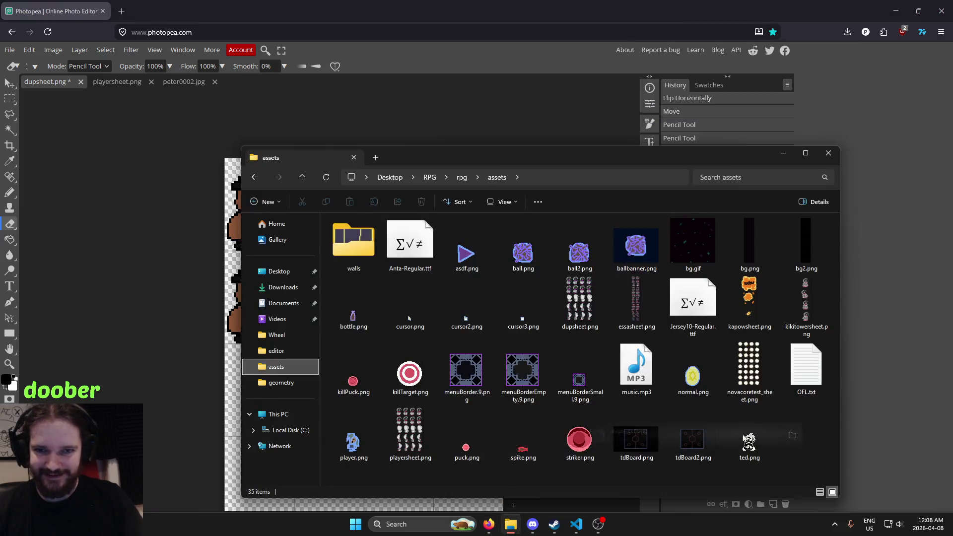
drag(513, 533, 496, 248)
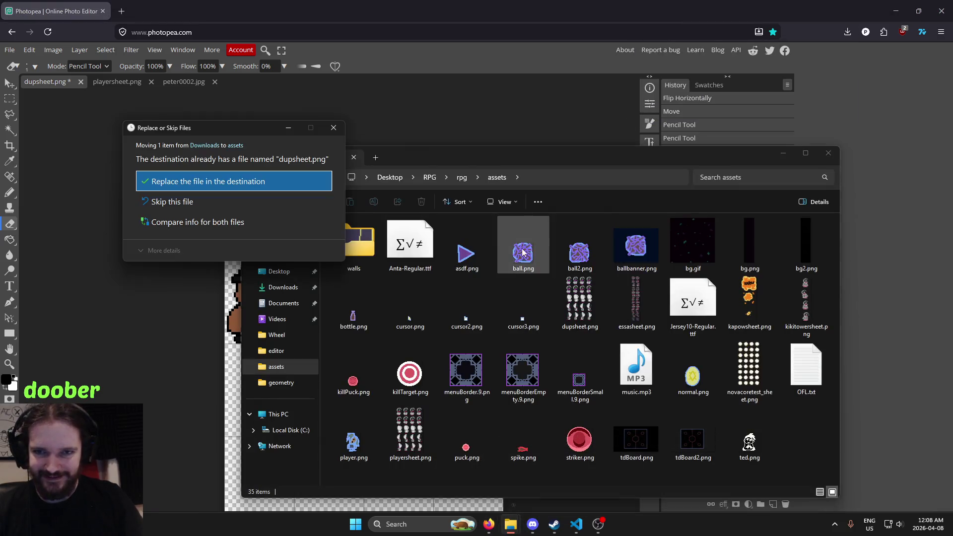
click(260, 181)
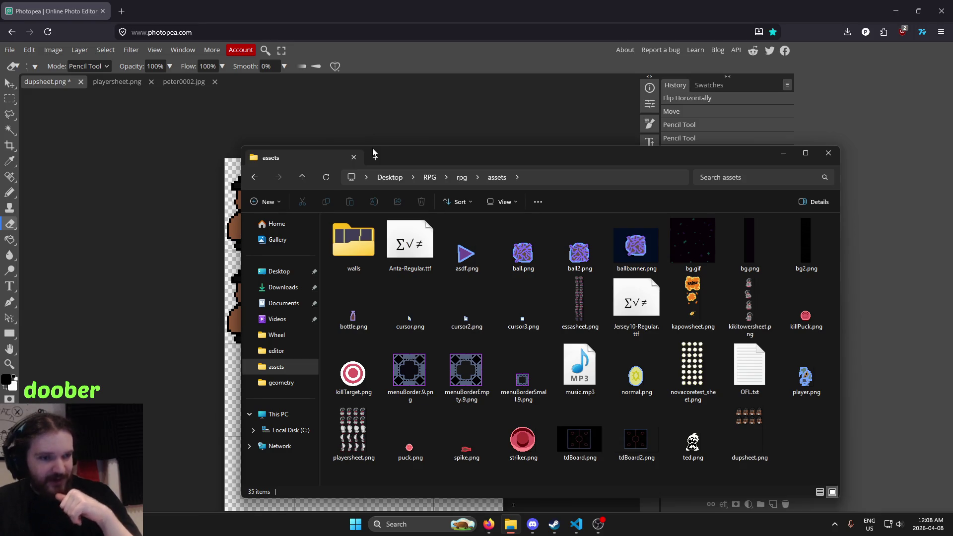
click(576, 523)
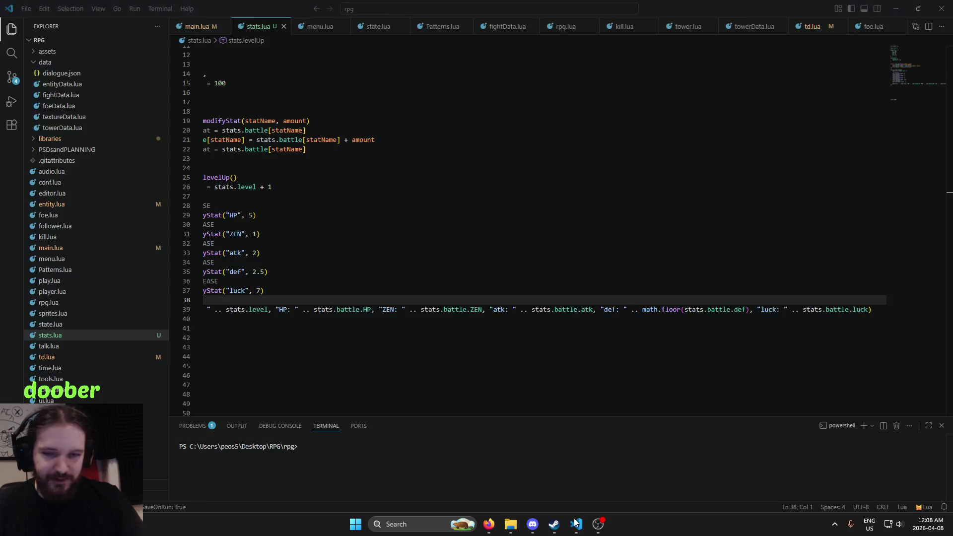
Launch the game with Alt+L and walk in every direction to view front and back frames.
click(514, 322)
key(alt+l)
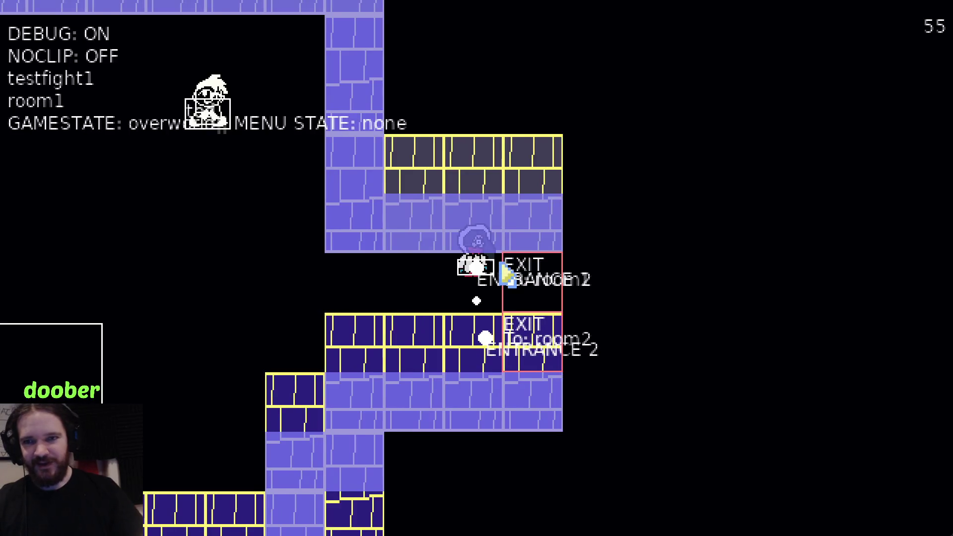
key(Left)
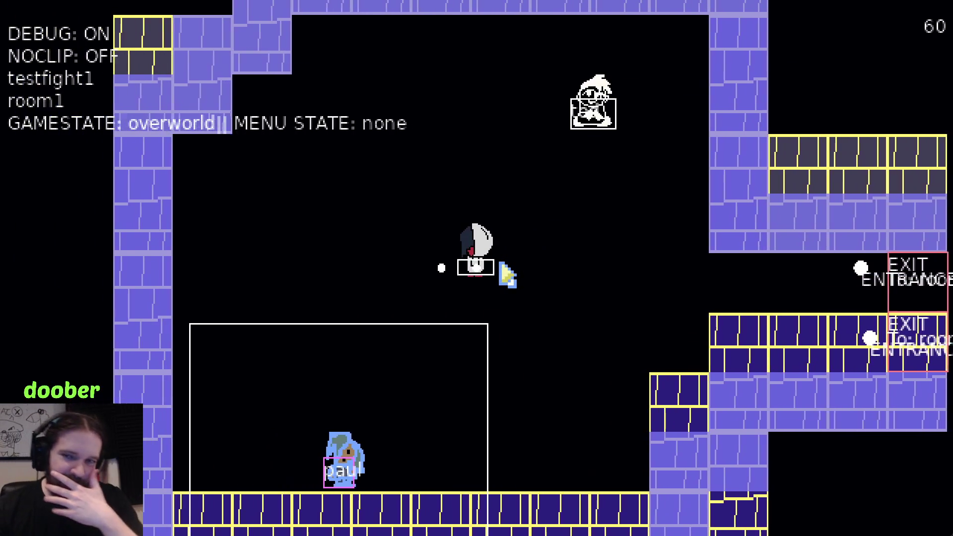
key(Up)
key(Right)
key(Down)
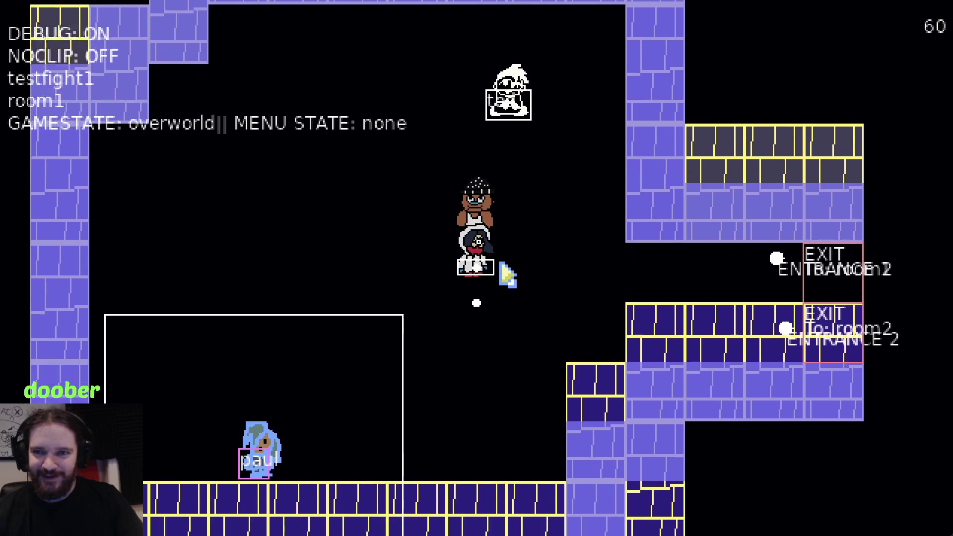
key(Down)
key(Right)
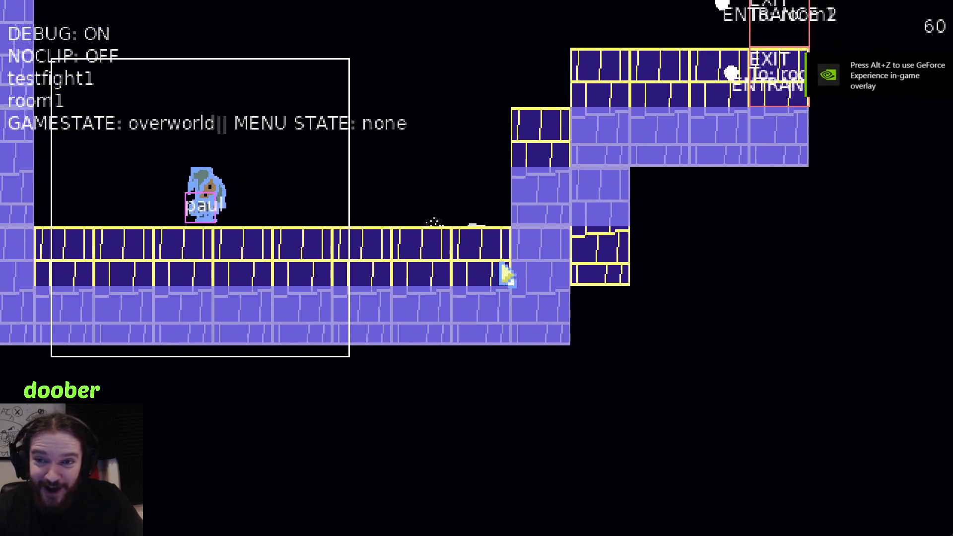
key(Up)
key(Left)
key(Up)
key(Right)
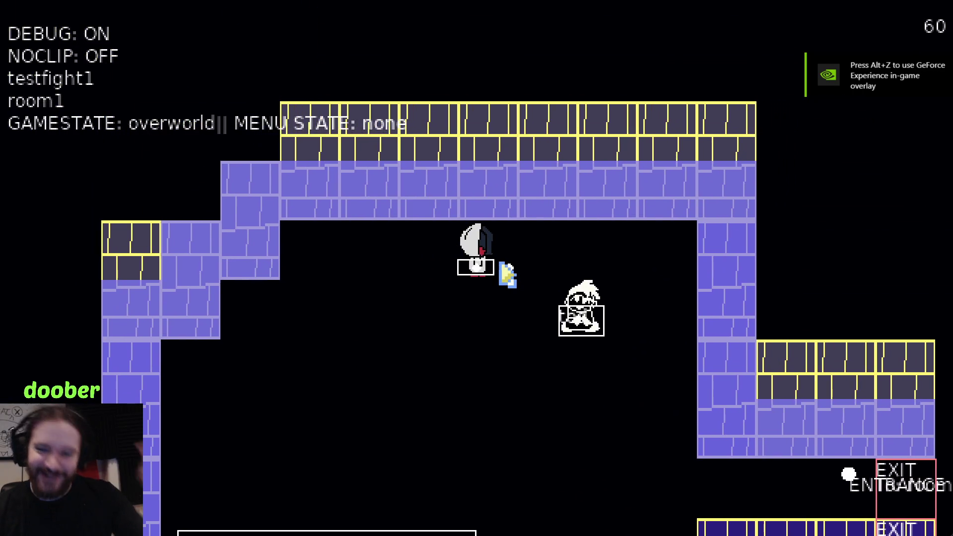
key(Down)
Walk around beside the brown NPC, turning repeatedly to check each facing direction.
key(Down)
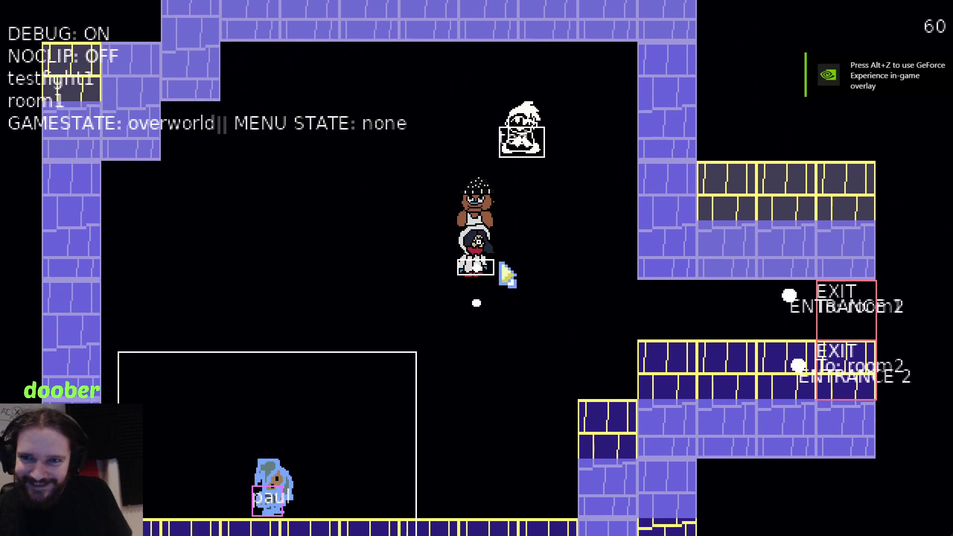
key(Down)
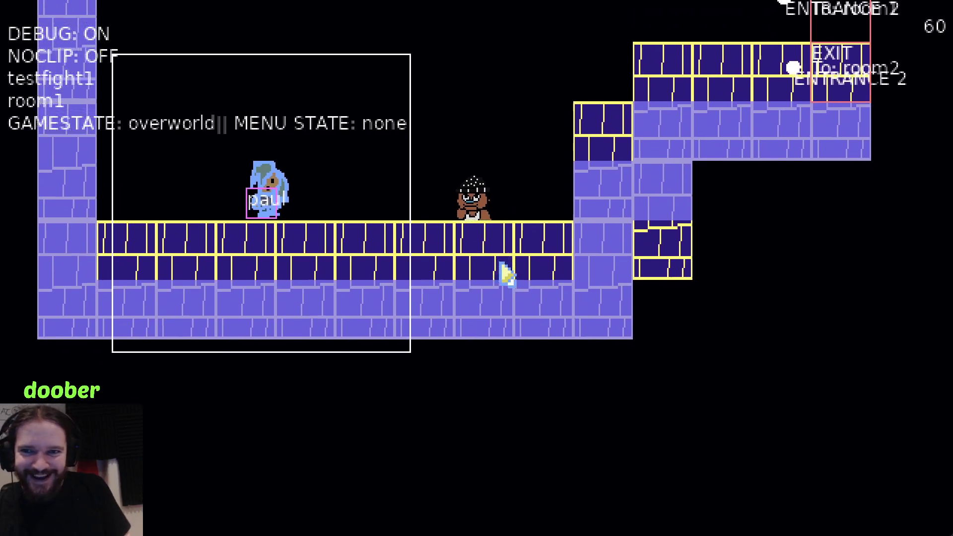
key(Right)
key(Up)
key(Left)
key(Up)
key(Left)
key(Right)
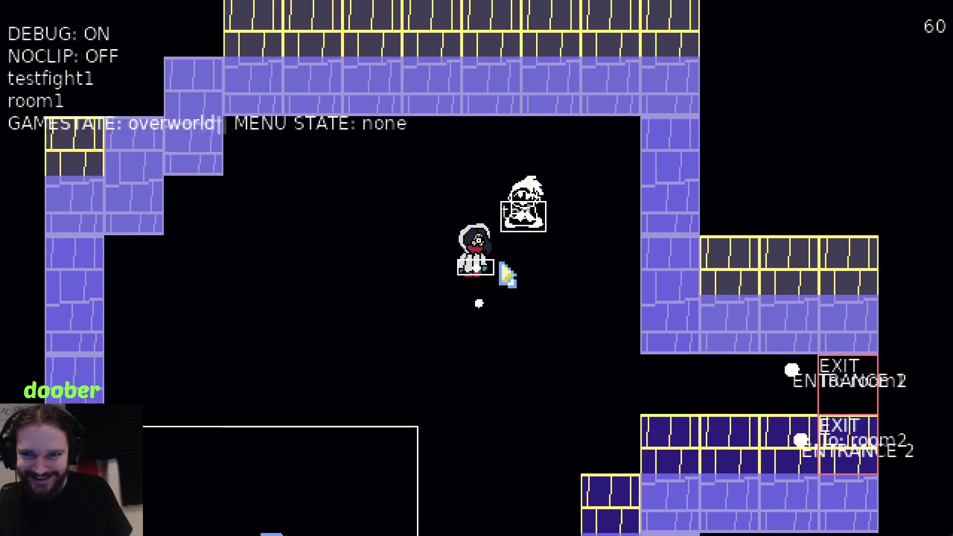
key(Down)
key(Down)
key(Left)
key(Up)
key(Right)
key(Left)
key(Up)
key(Left)
key(Right)
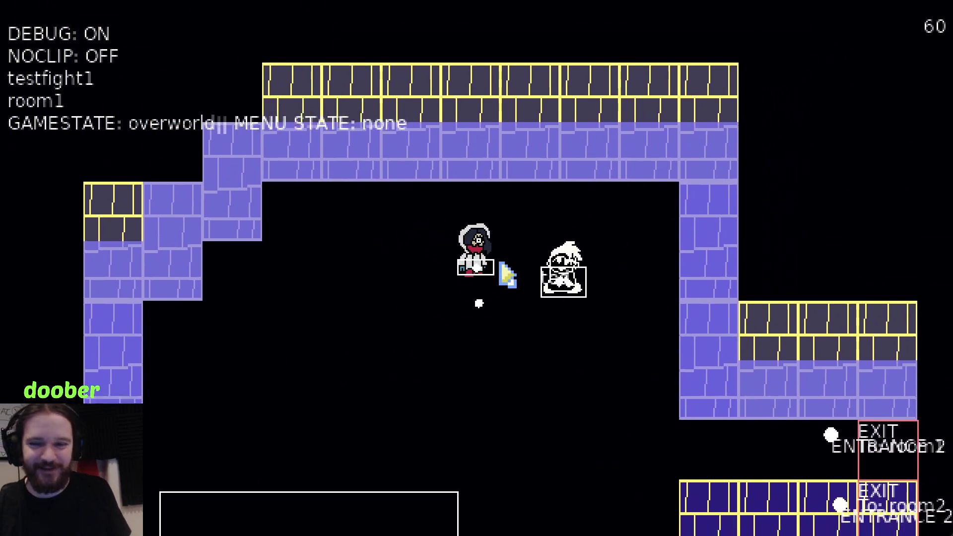
key(Down)
key(Down)
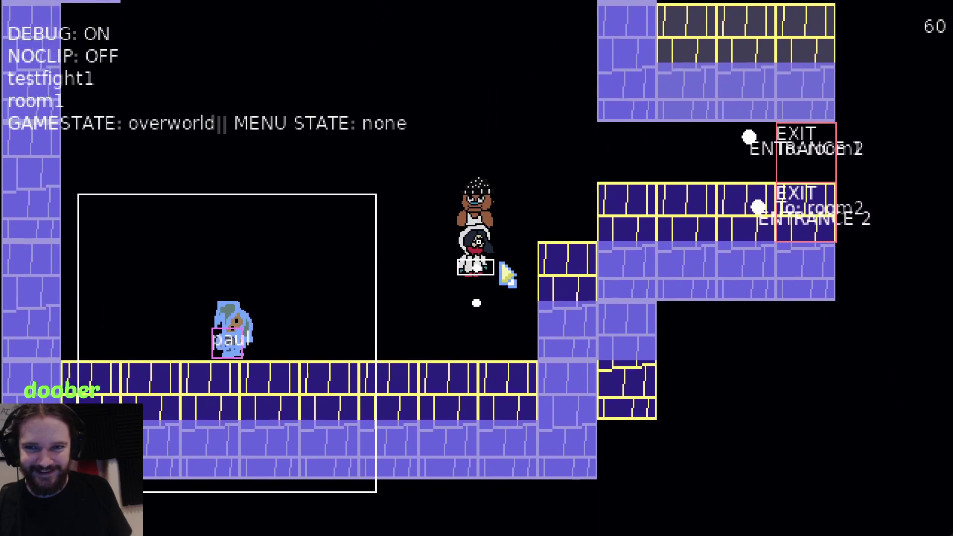
Walk past the ledge and wall over to the white NPC.
key(Right)
key(Up)
key(Up)
key(Left)
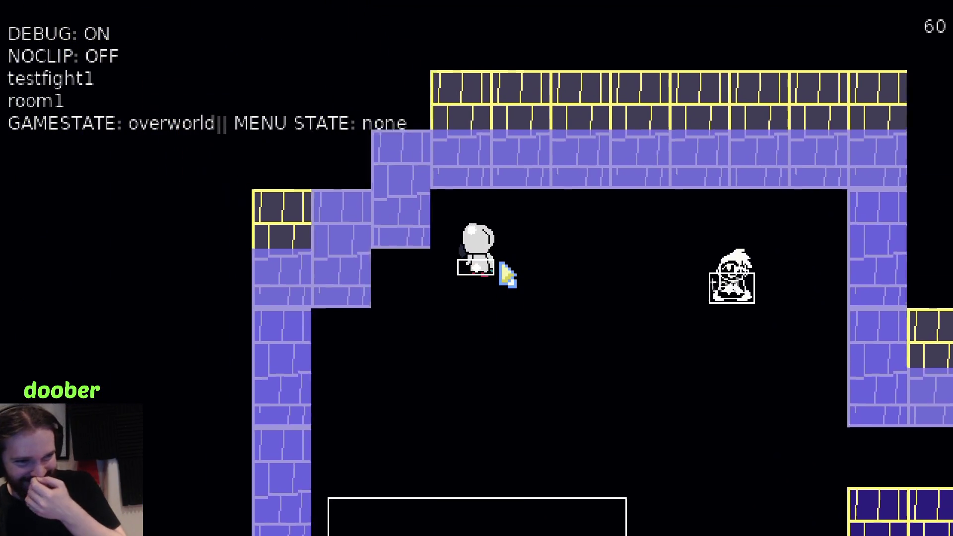
key(Right)
key(Down)
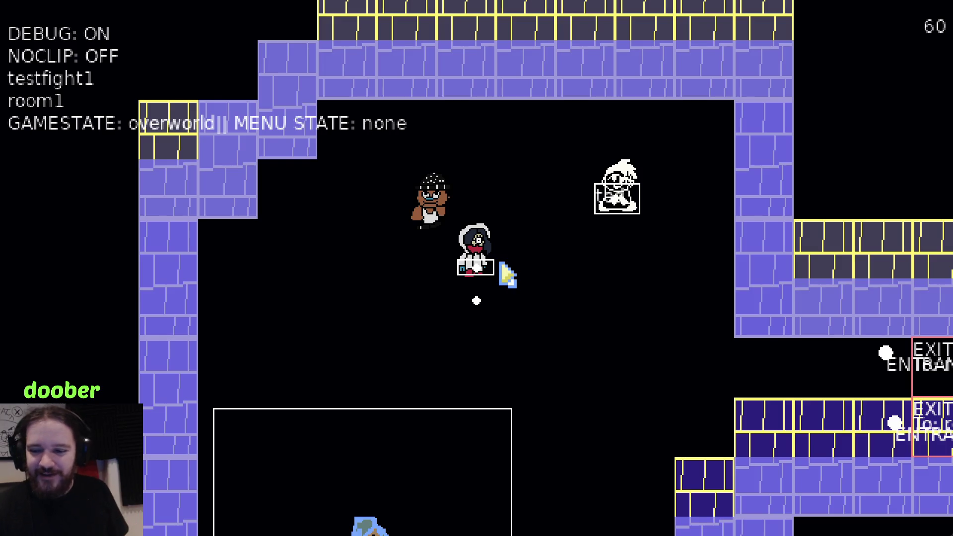
key(Up)
key(Right)
Talk to the white NPC, then walk into paul to start a battle.
key(z)
key(z)
key(z)
key(Left)
key(Down)
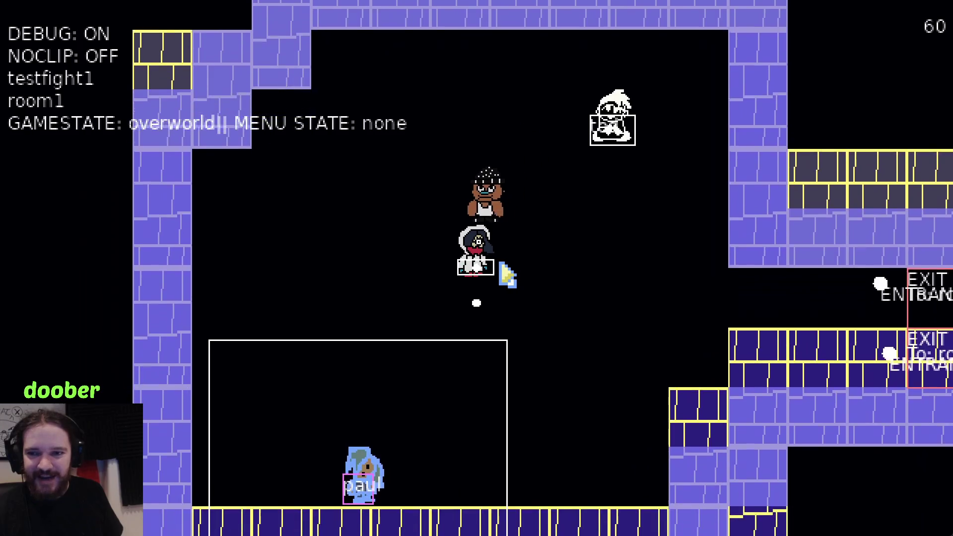
key(Up)
key(Right)
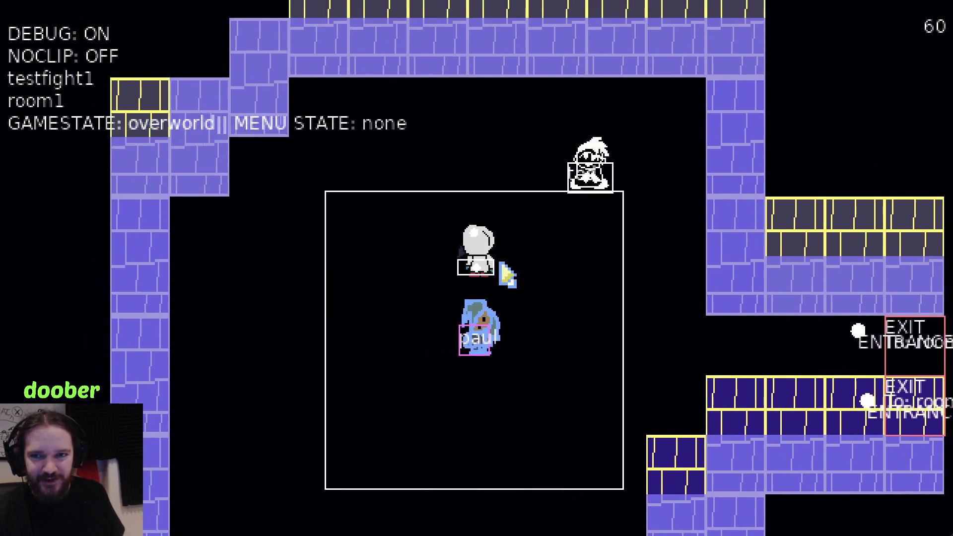
key(Left)
key(Up)
key(Down)
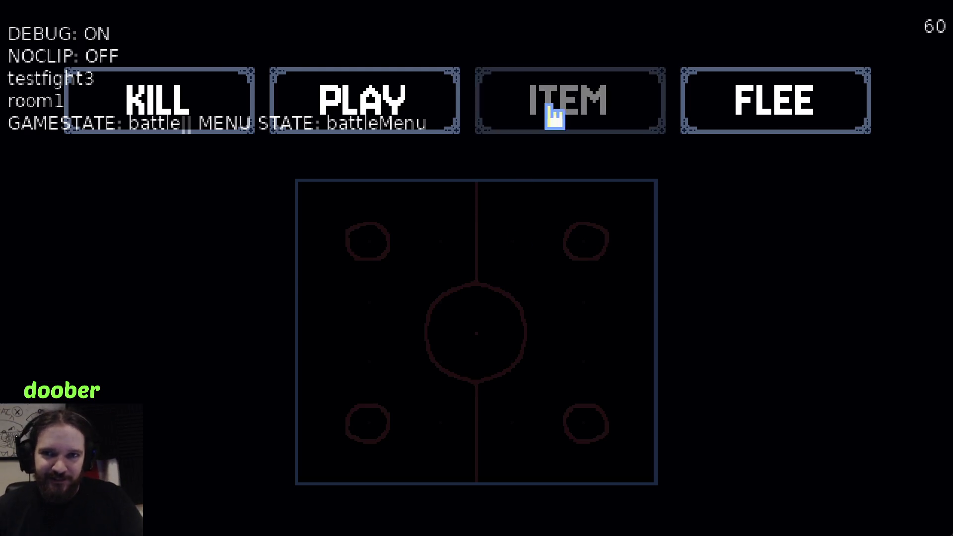
Start the arena round and place three caped units on the grid.
click(554, 117)
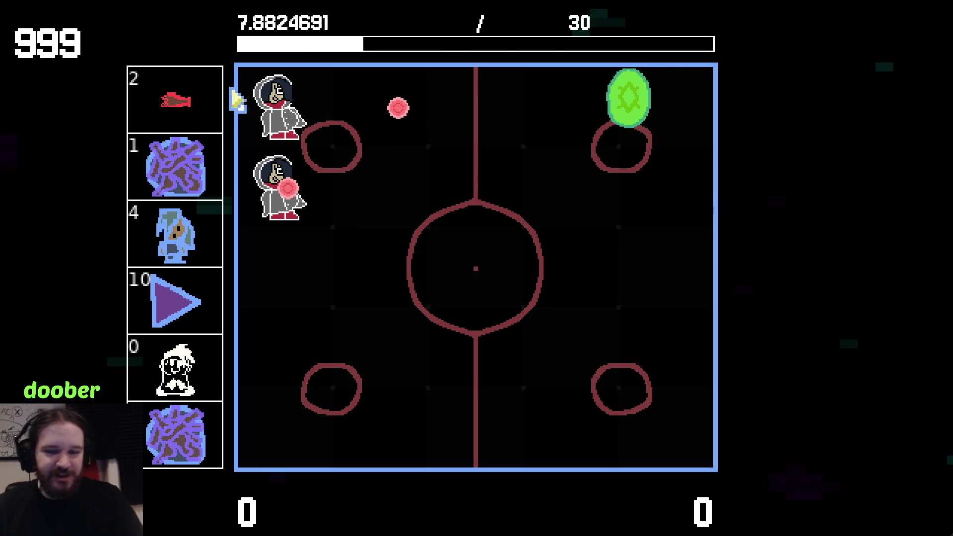
click(348, 113)
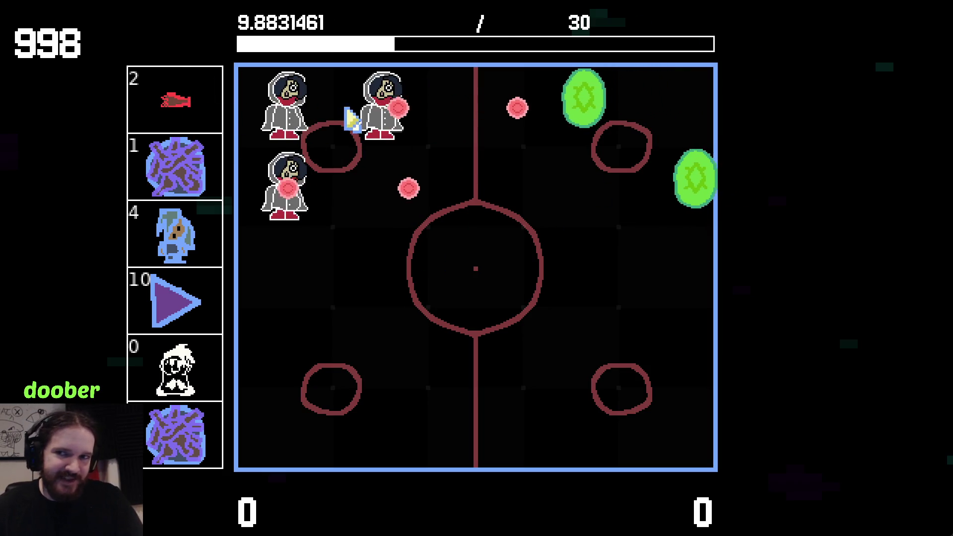
click(349, 189)
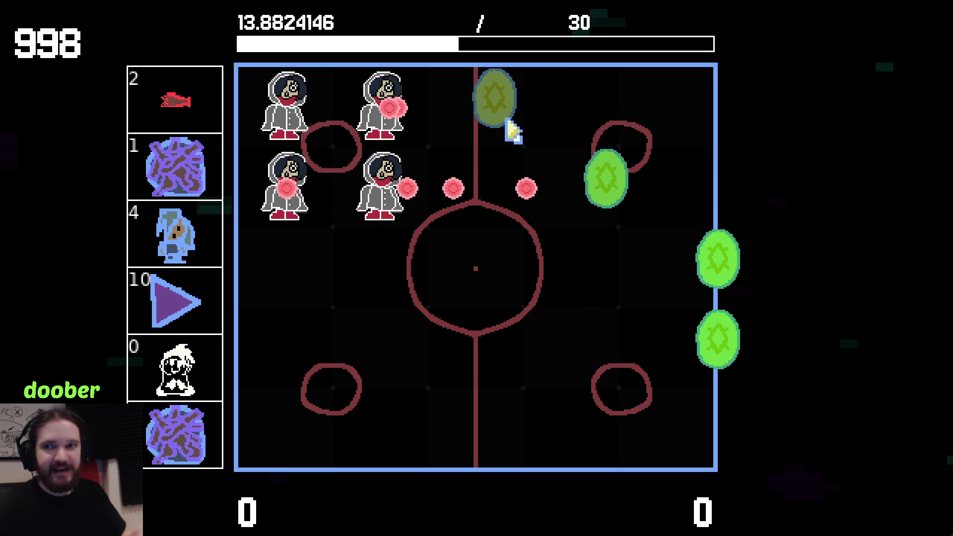
click(169, 106)
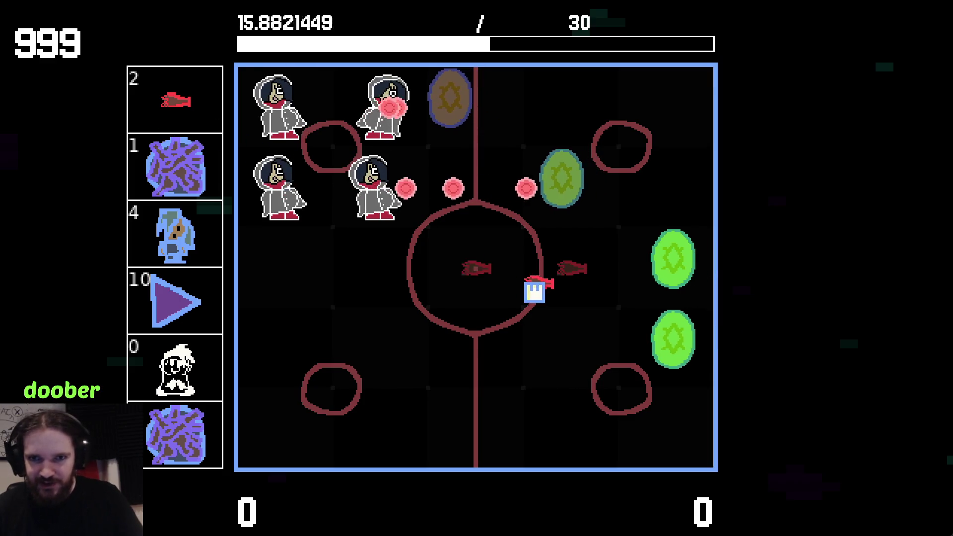
click(556, 278)
Toggle the debug health labels on and off, then choose ITEM for the turn.
key(d)
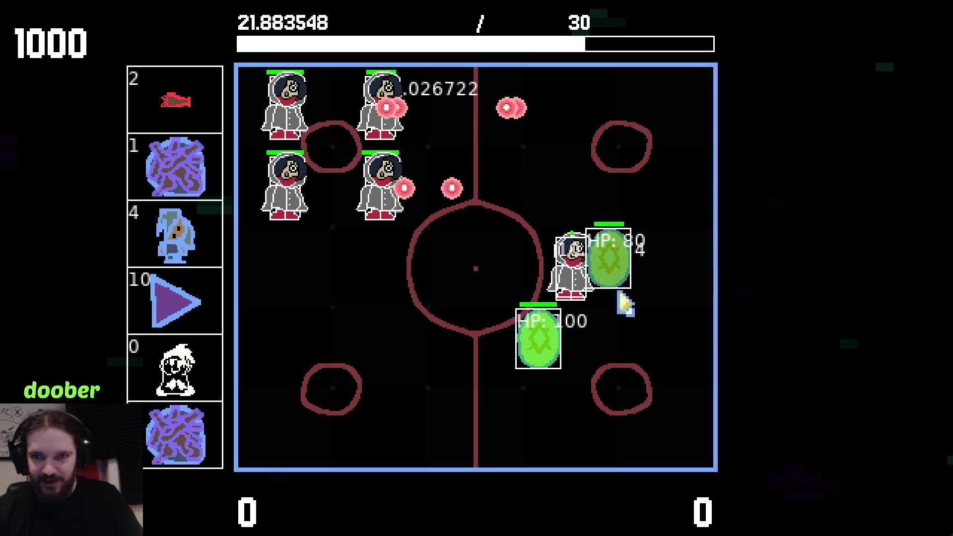
key(d)
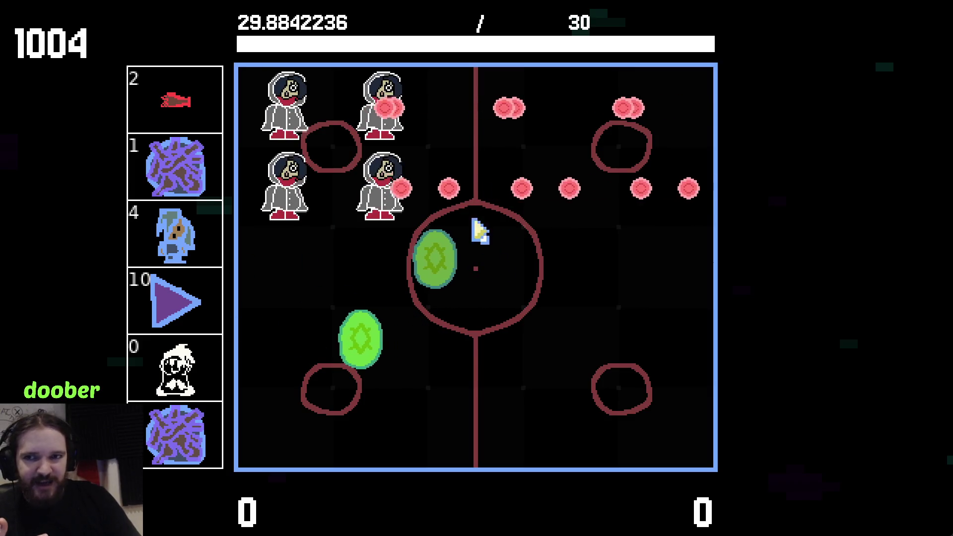
click(553, 91)
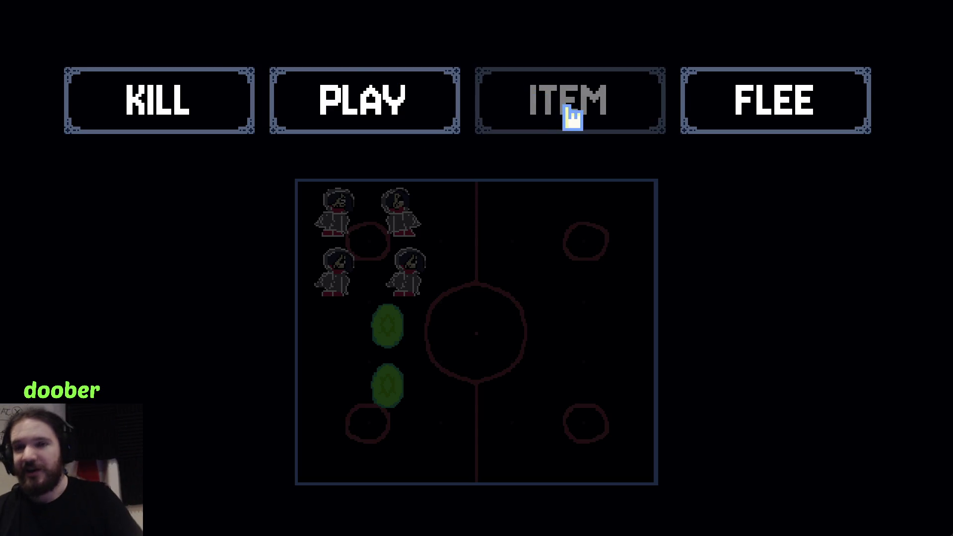
Play another ITEM round, then pick PLAY to open the ball-flinging minigame.
click(567, 108)
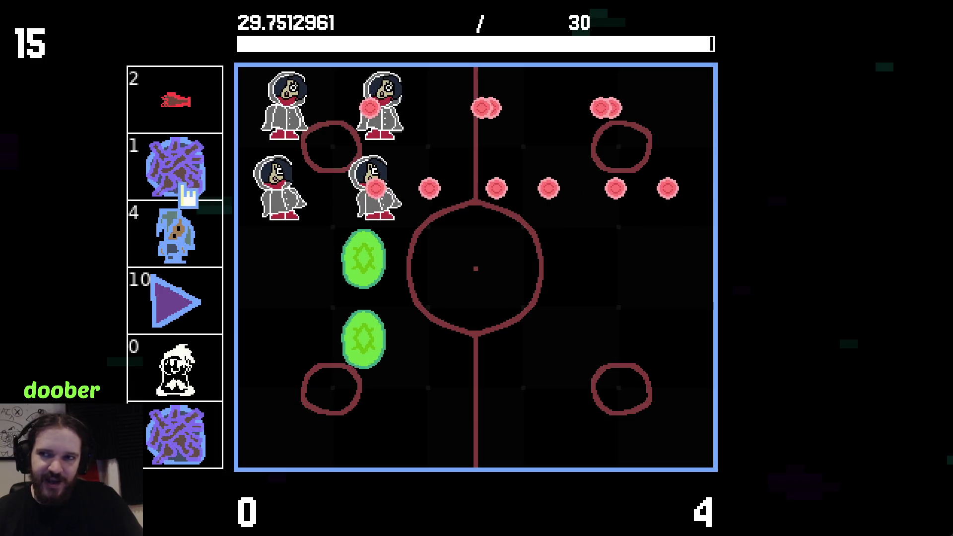
click(399, 127)
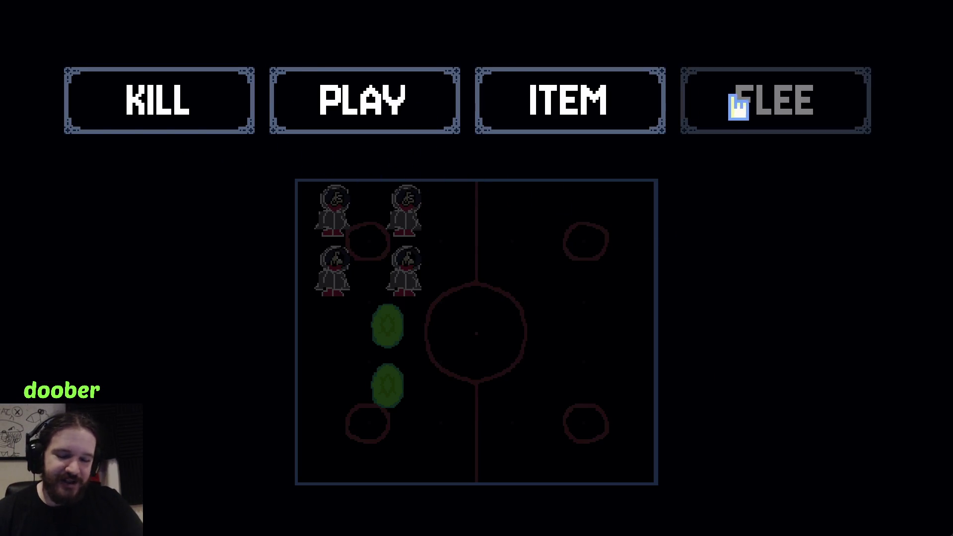
click(194, 110)
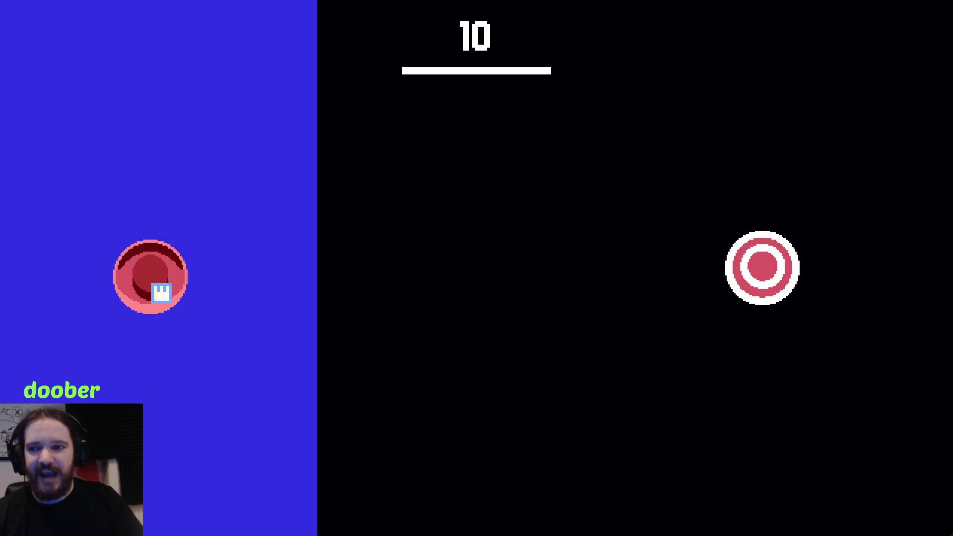
Fling the big red ball ten times at the target until the 10-second round runs out.
drag(156, 310, 181, 322)
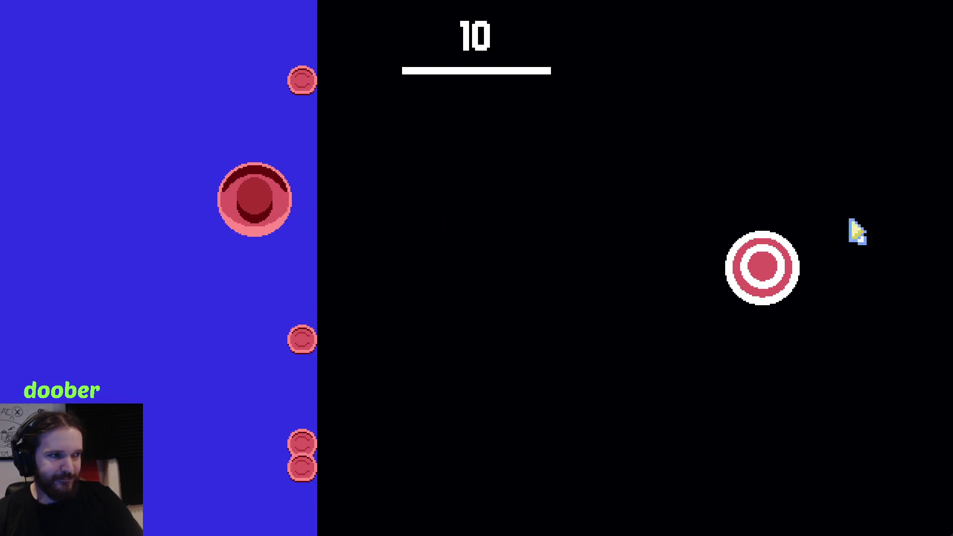
drag(276, 224, 189, 398)
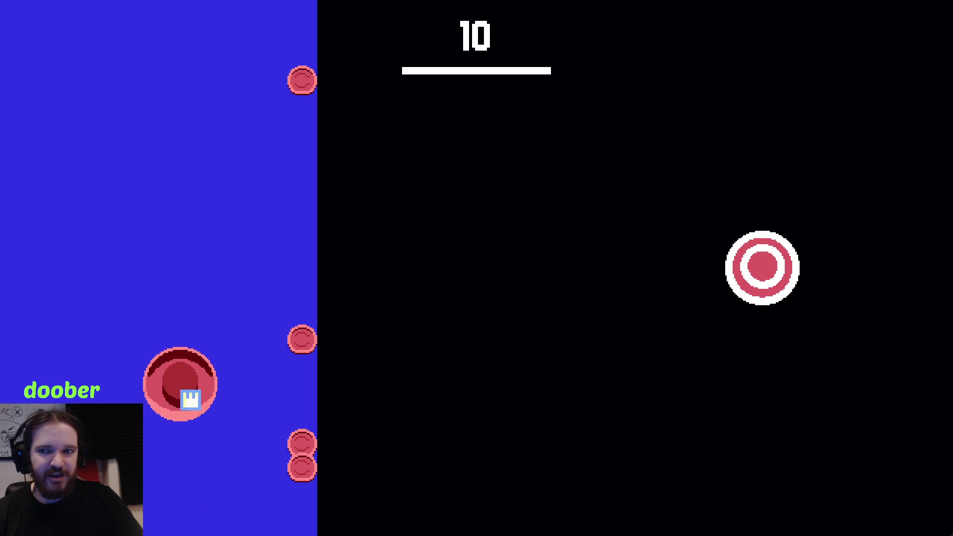
mouse_move(172, 158)
mouse_down()
mouse_move(348, 109)
mouse_move(248, 296)
mouse_move(213, 159)
mouse_up()
drag(278, 199, 209, 258)
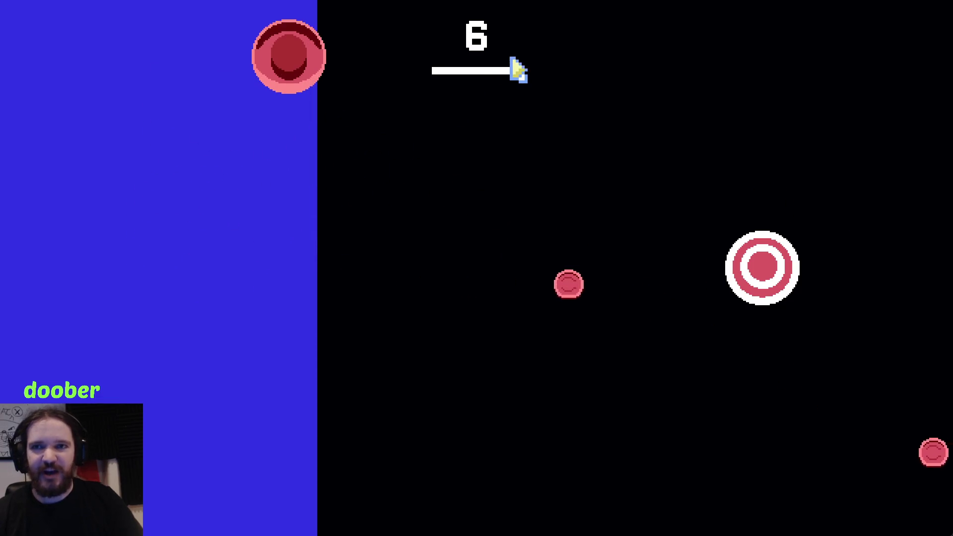
mouse_move(300, 77)
mouse_down()
mouse_move(255, 100)
mouse_move(248, 145)
mouse_move(409, 170)
mouse_up()
mouse_move(318, 209)
mouse_down()
mouse_move(300, 233)
mouse_move(423, 225)
mouse_up()
mouse_move(234, 263)
mouse_down()
mouse_move(220, 361)
mouse_move(237, 330)
mouse_move(417, 287)
mouse_up()
mouse_move(233, 298)
mouse_down()
mouse_move(190, 269)
mouse_move(366, 213)
mouse_up()
drag(293, 206, 241, 255)
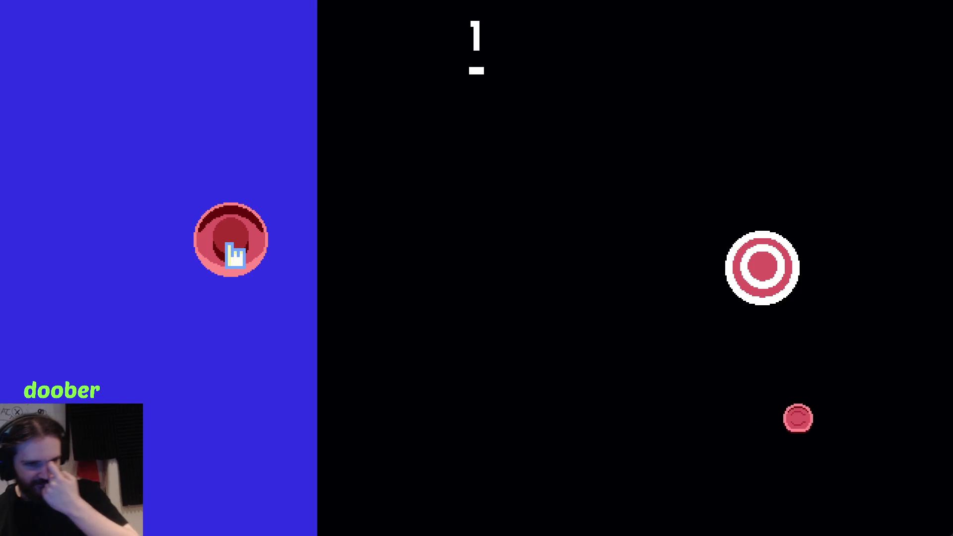
mouse_move(235, 254)
mouse_down()
mouse_move(314, 188)
mouse_move(343, 185)
mouse_up()
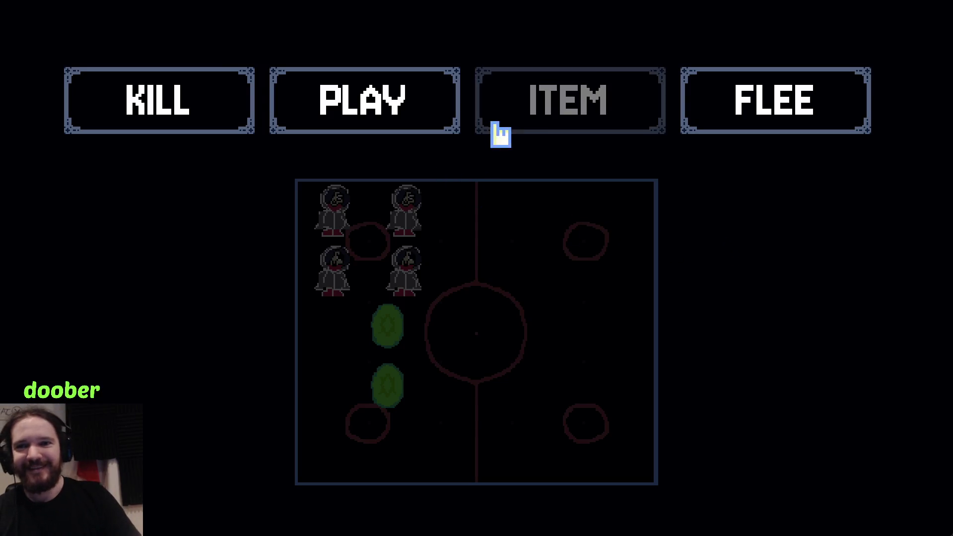
Play two item rounds, dropping the white figure near the top enemies, then flee to the overworld.
click(491, 125)
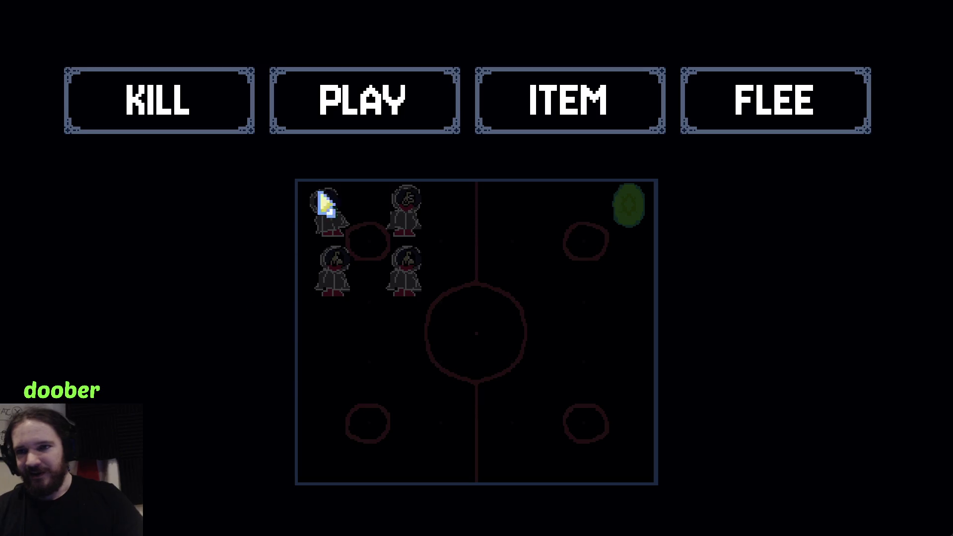
click(552, 135)
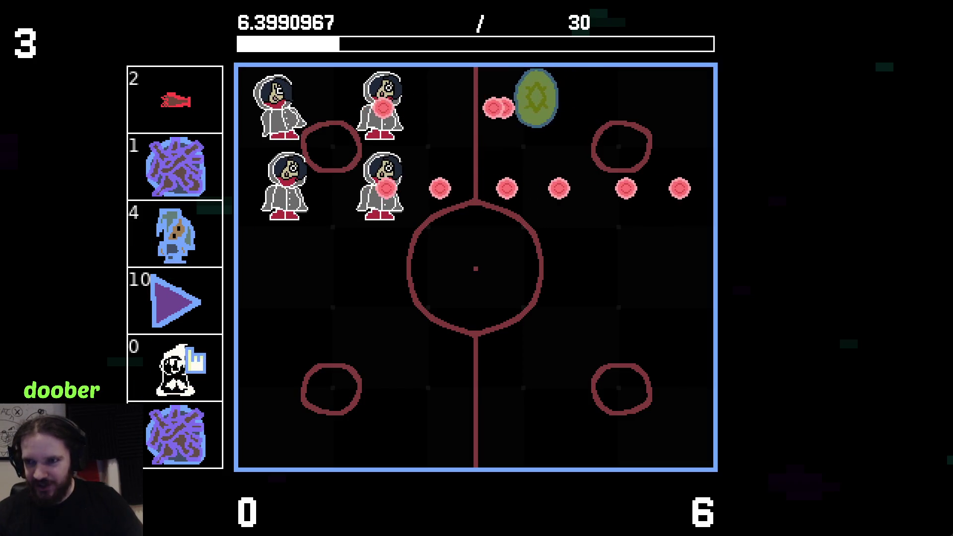
drag(189, 378, 467, 106)
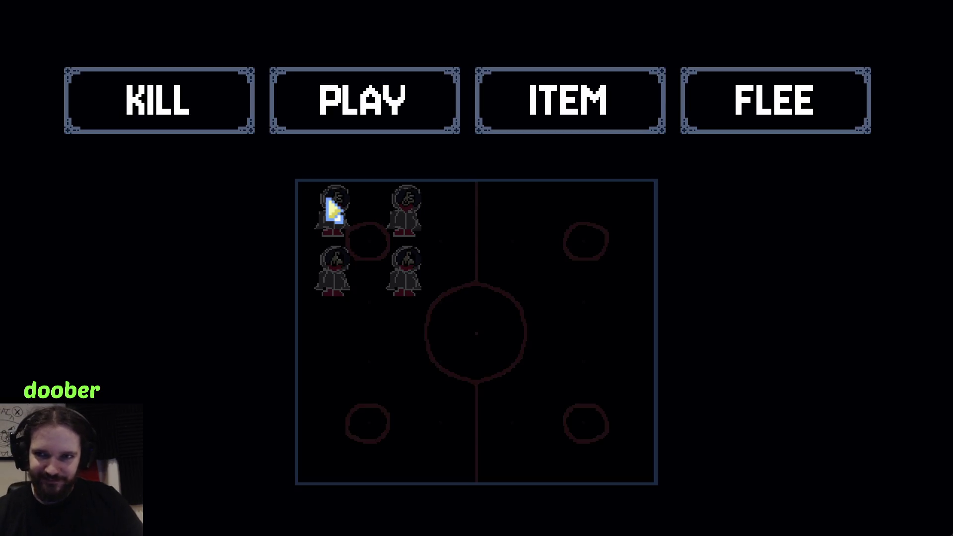
click(776, 105)
Walk the party around the first room in all four directions to check facing frames.
key(Right)
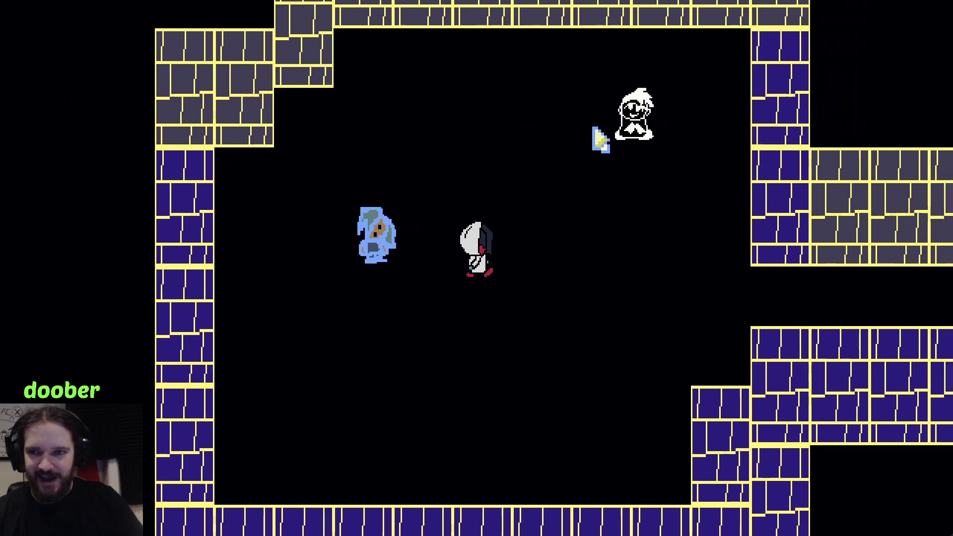
key(Down)
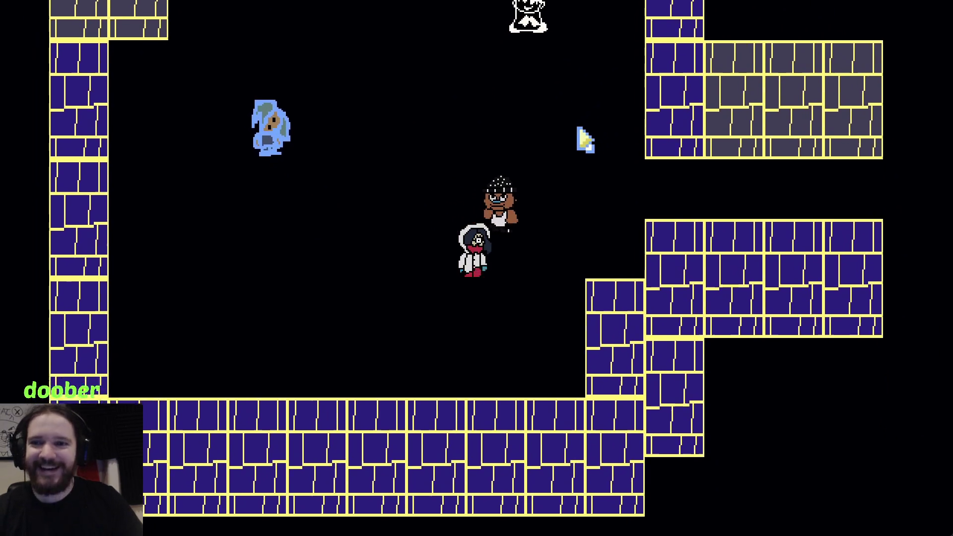
key(Up)
key(Down)
key(Right)
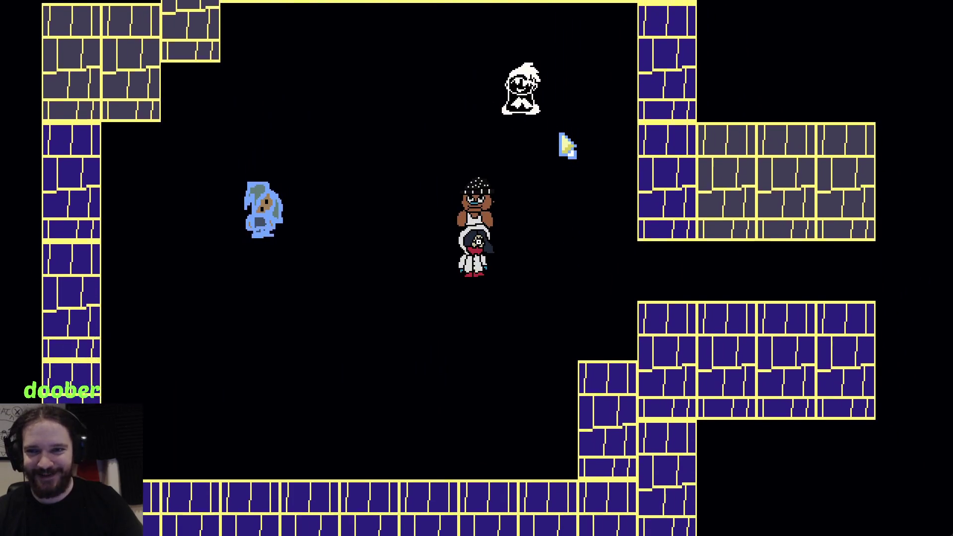
key(Down)
key(Left)
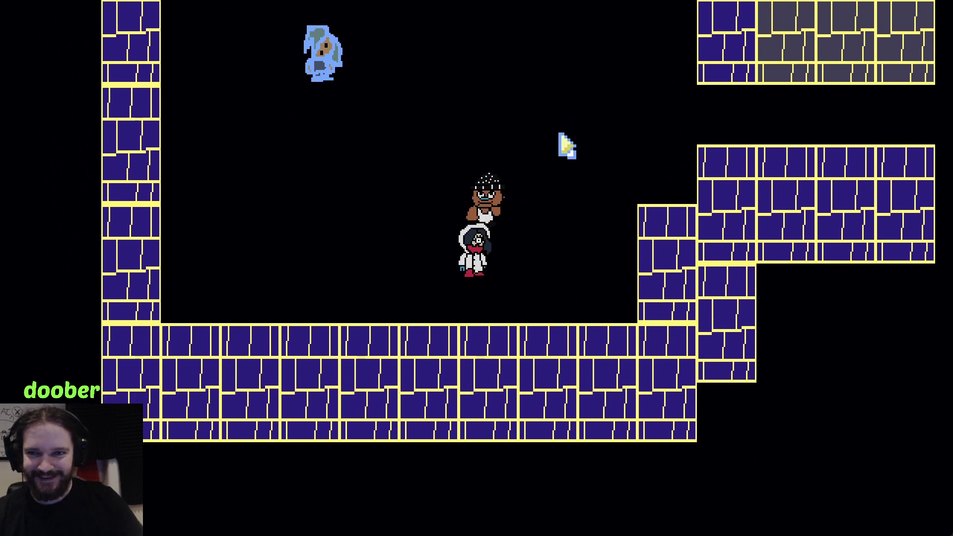
key(Up)
key(Right)
key(Down)
key(Right)
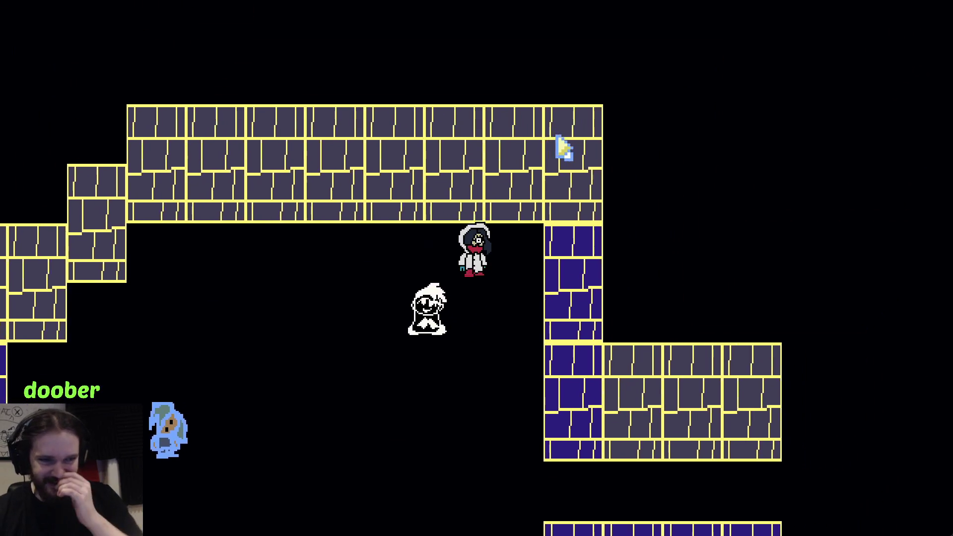
key(Left)
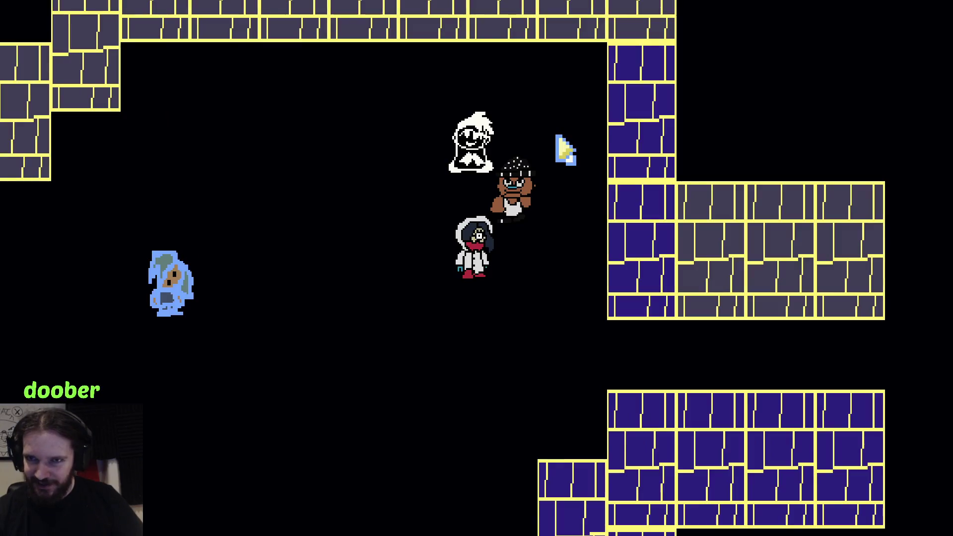
Quit and relaunch the game with Alt+L, then walk up and down to recheck facing.
key(Escape)
key(alt+l)
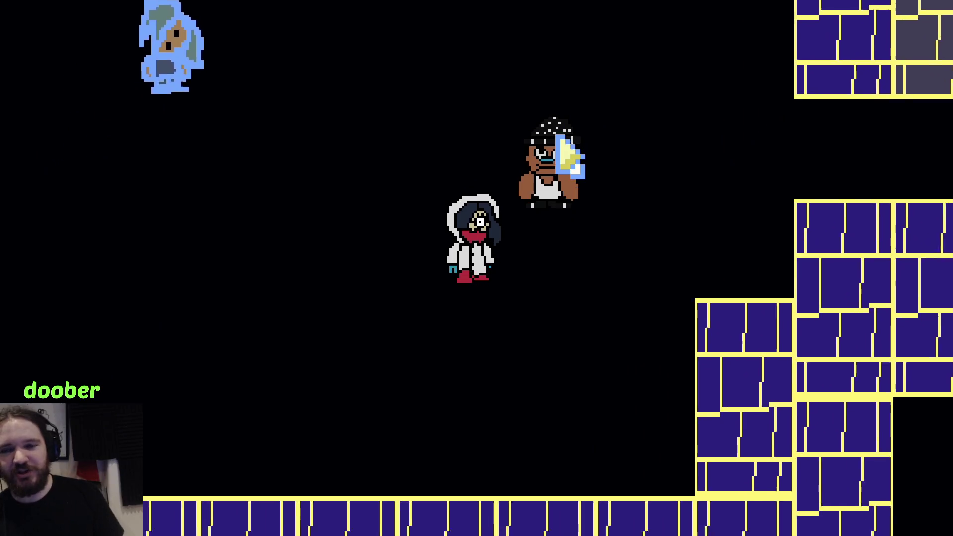
key(Up)
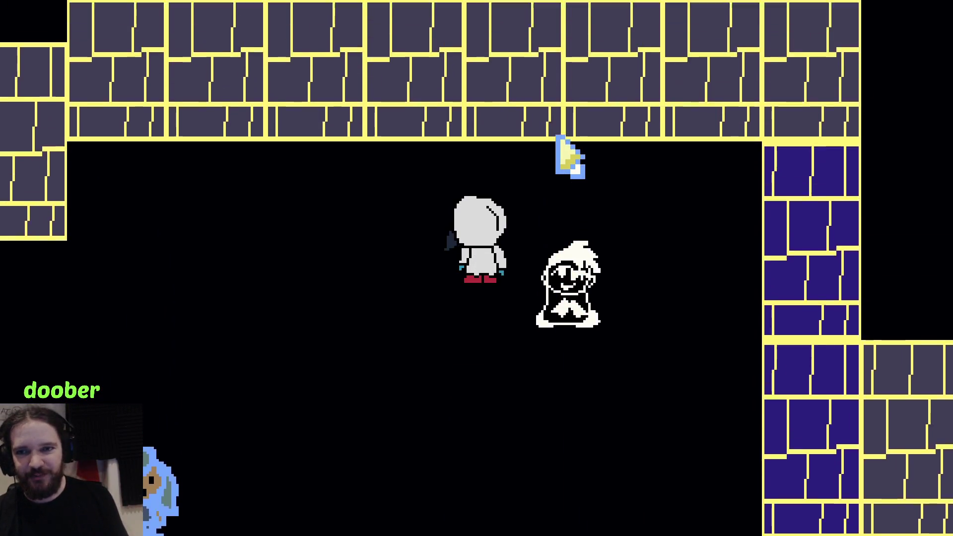
key(Down)
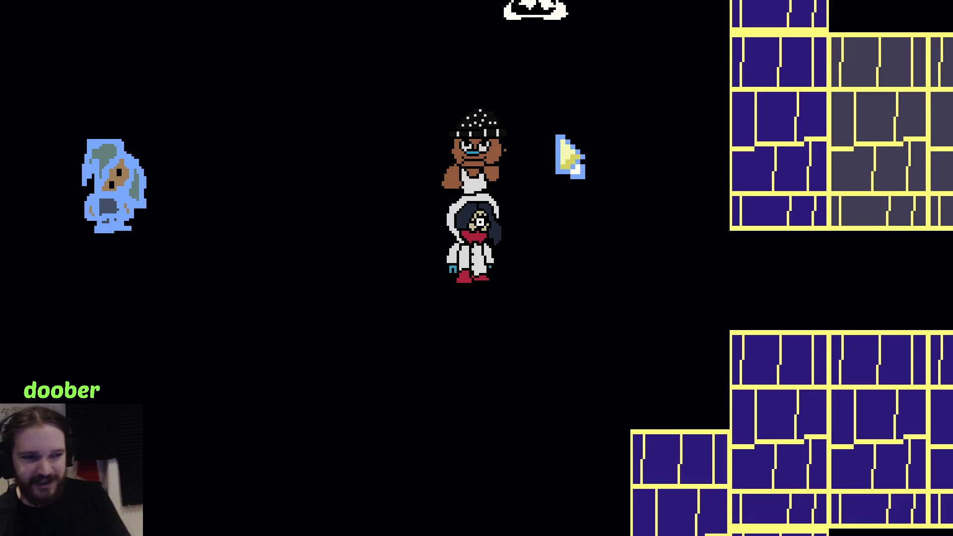
key(Up)
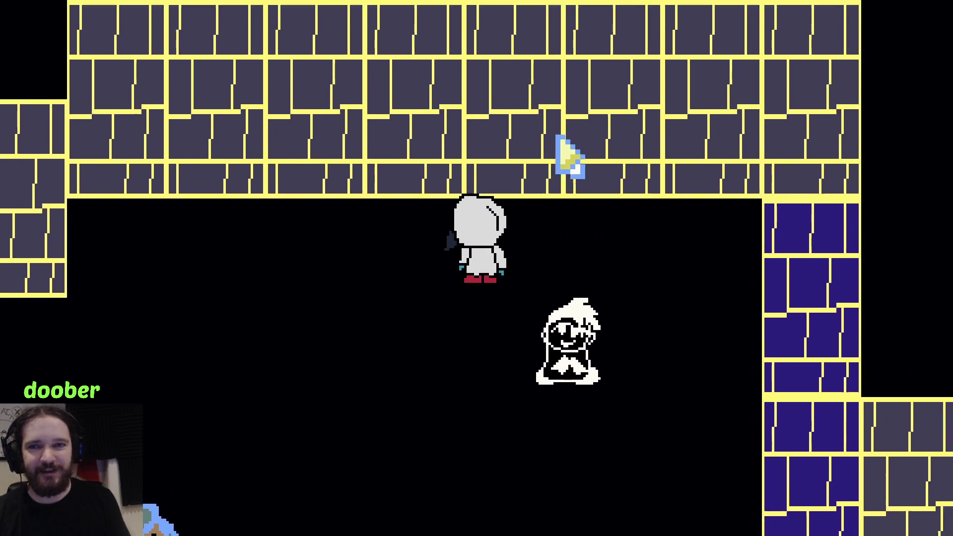
key(Down)
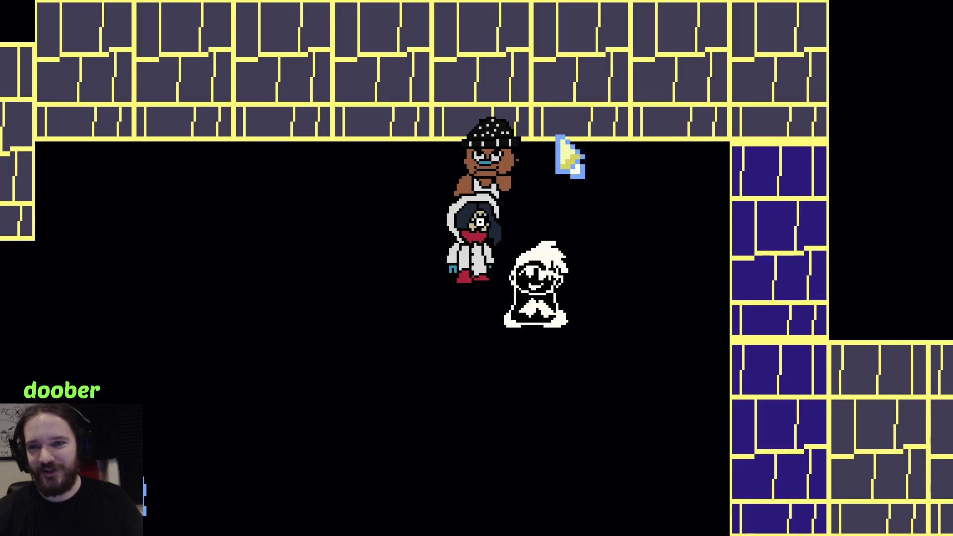
key(Down)
key(Right)
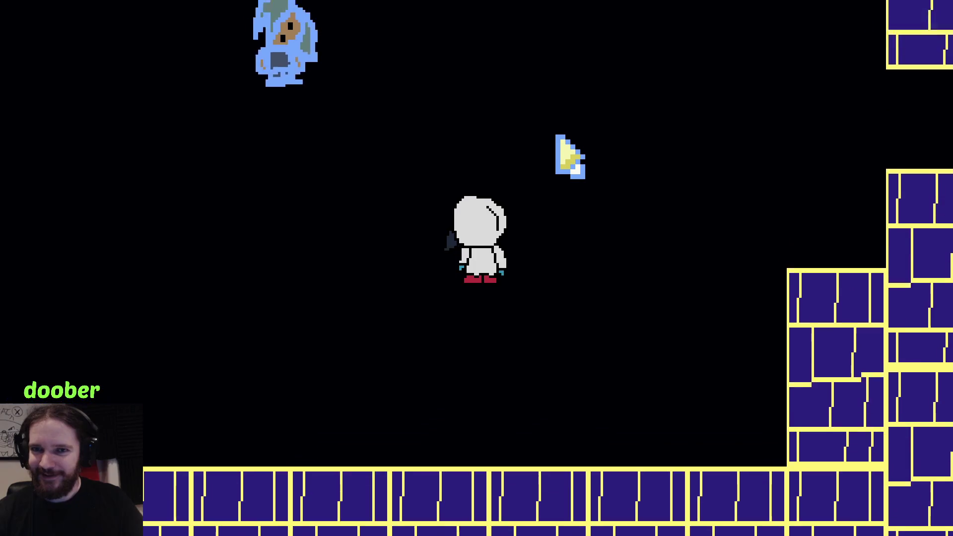
Walk the party down-left and down-right through several neighbouring rooms.
key(Up)
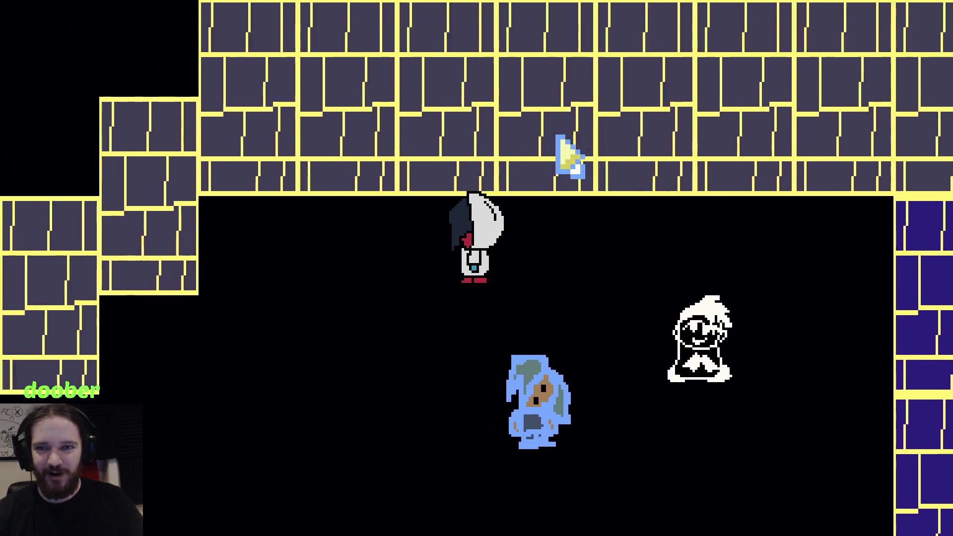
key(Left)
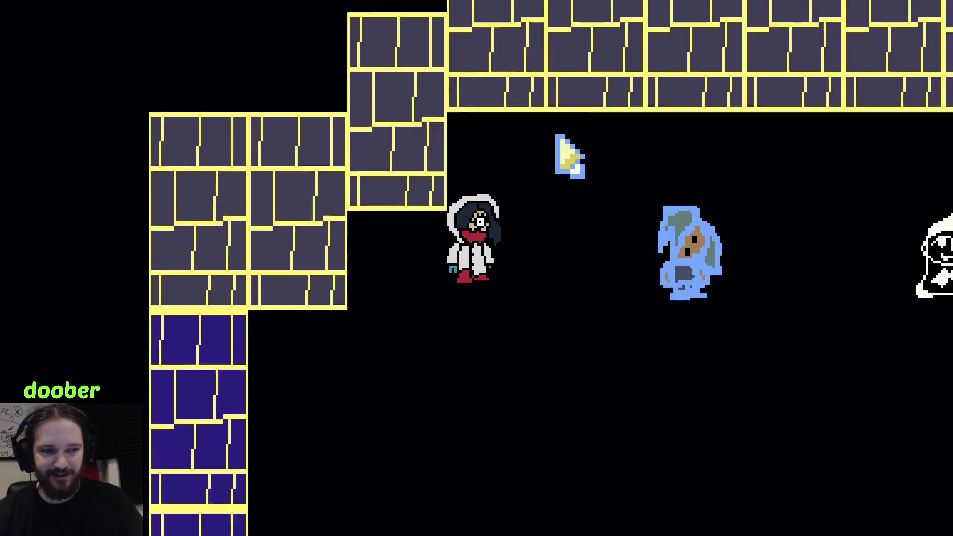
key(Down)
key(Right)
key(Down)
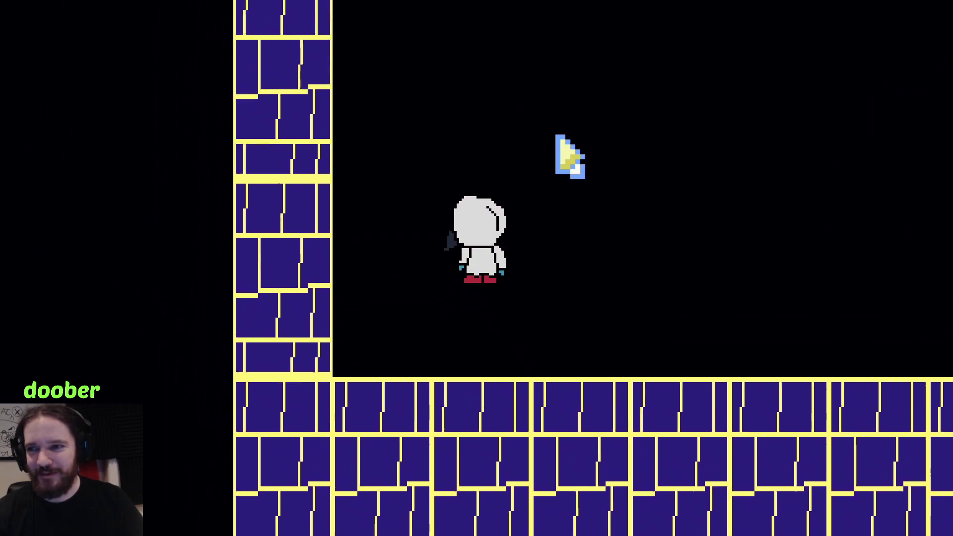
key(Left)
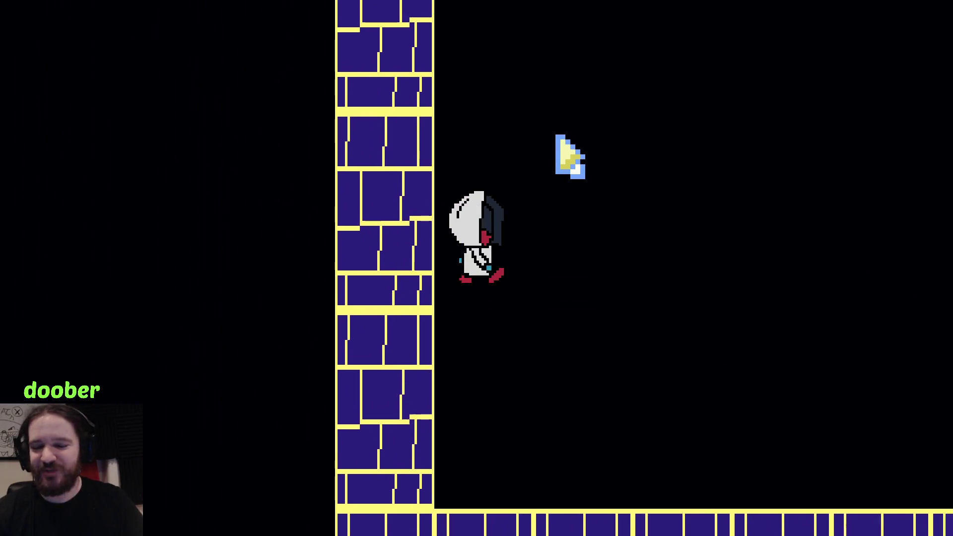
key(Down)
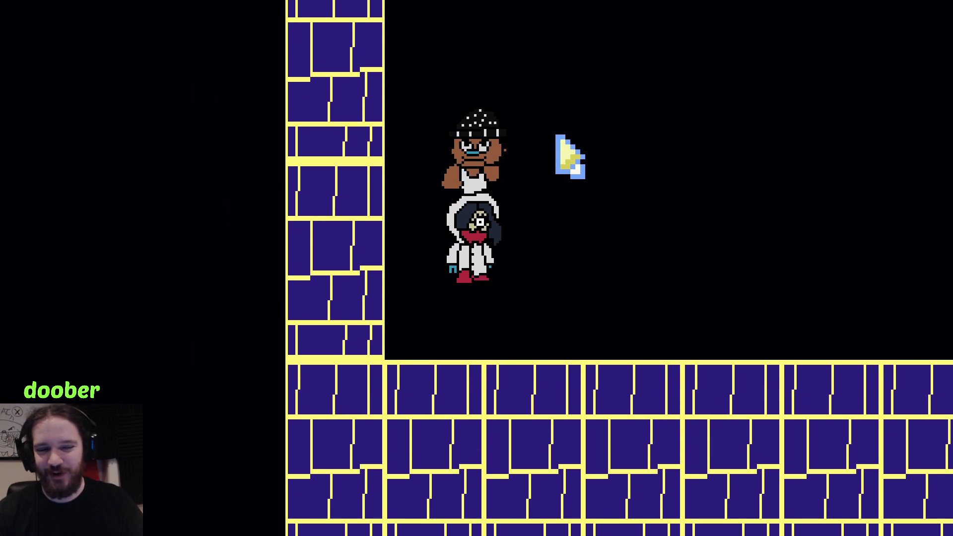
key(Right)
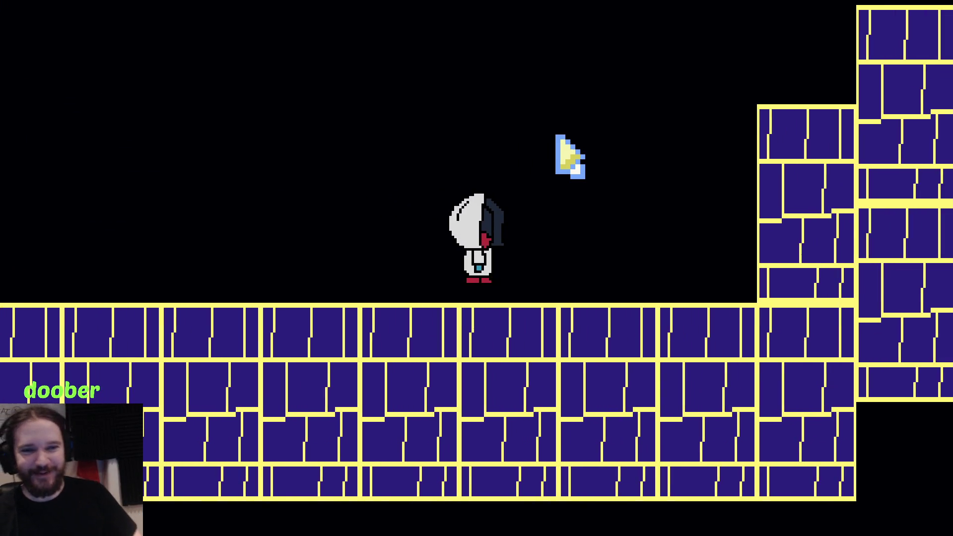
Walk up, sideways and down to inspect the back, side and front sprite frames.
key(Up)
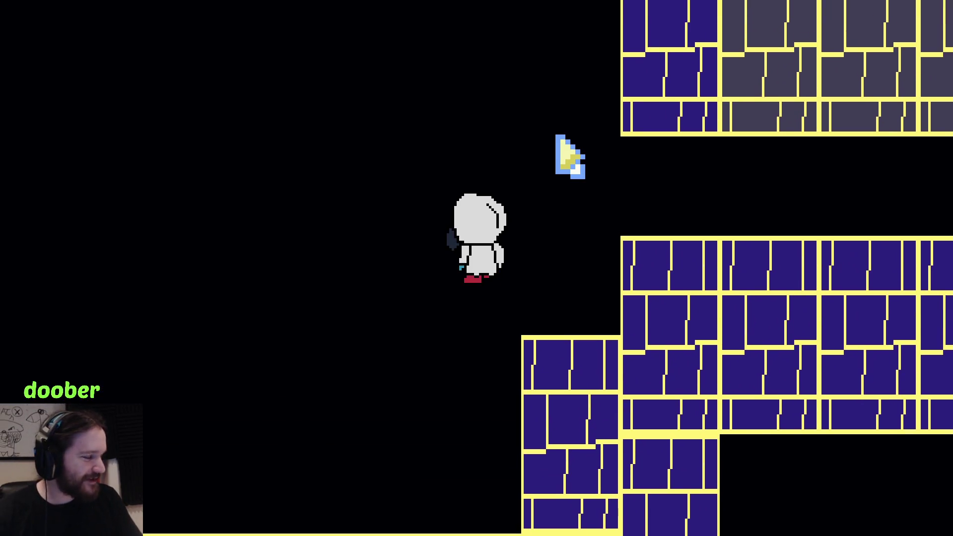
key(Right)
key(Right)
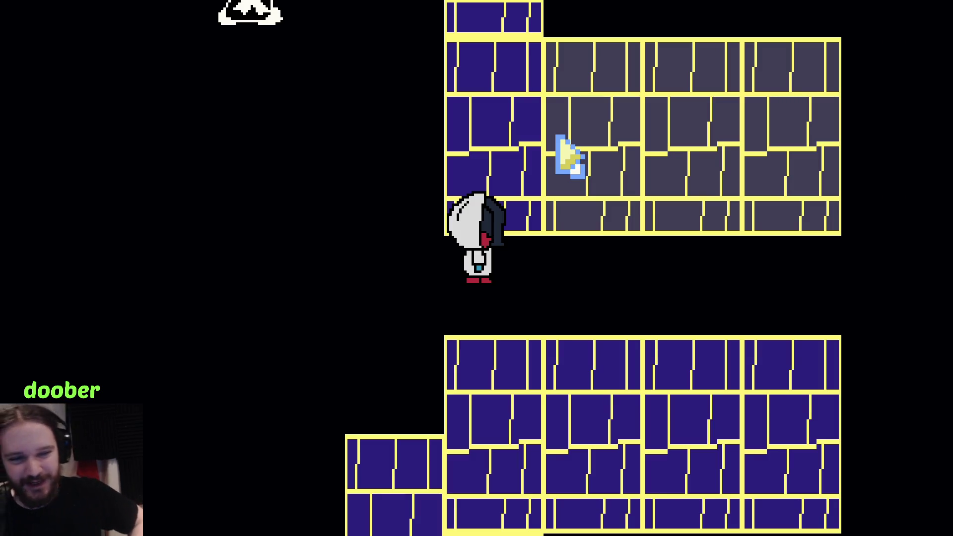
key(Left)
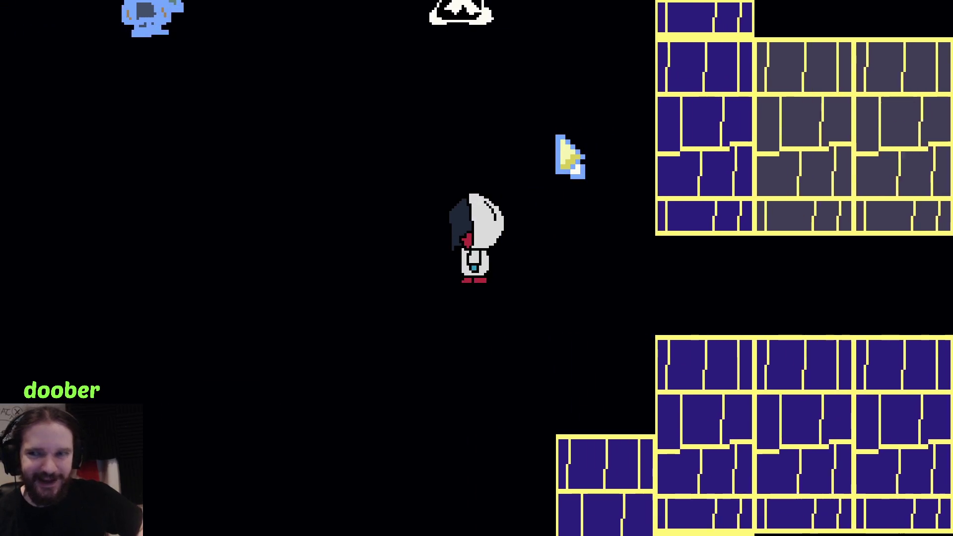
key(Up)
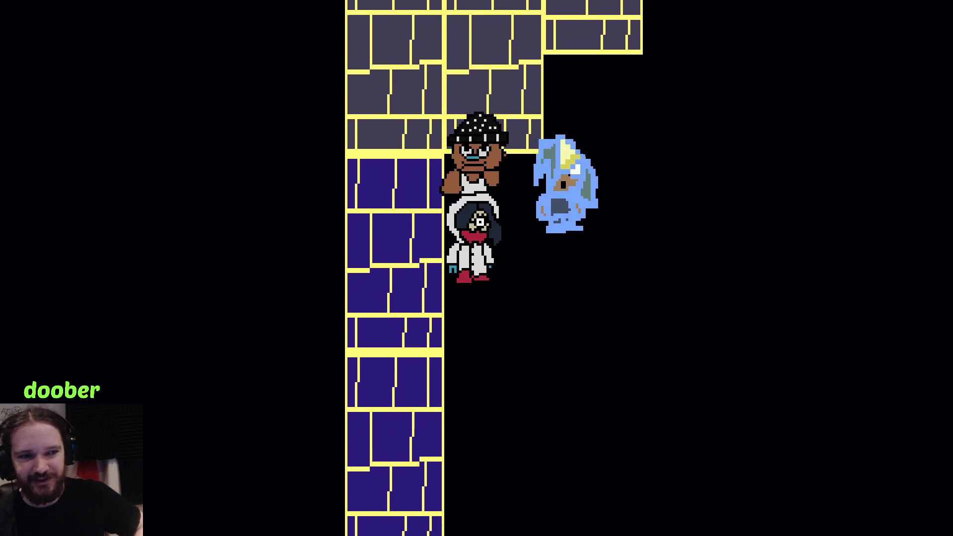
key(Right)
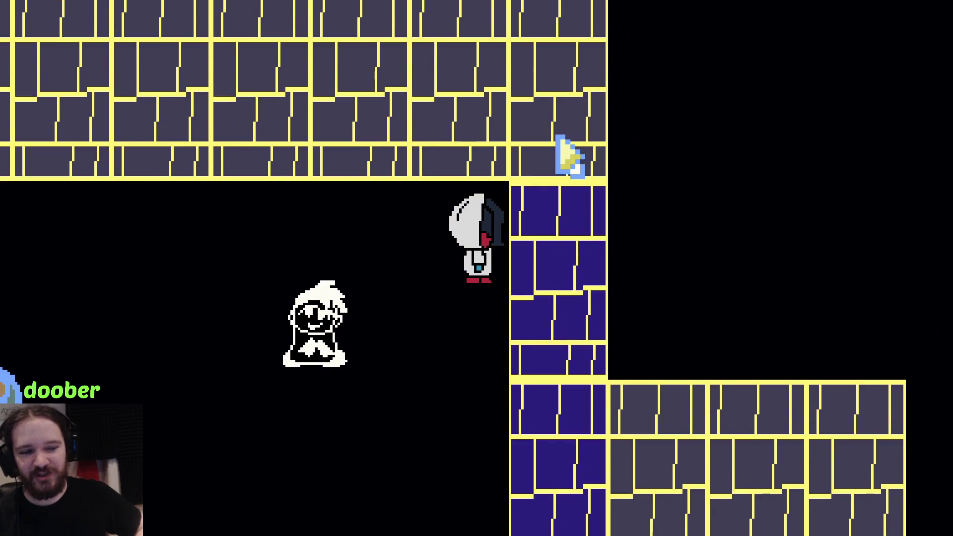
key(Down)
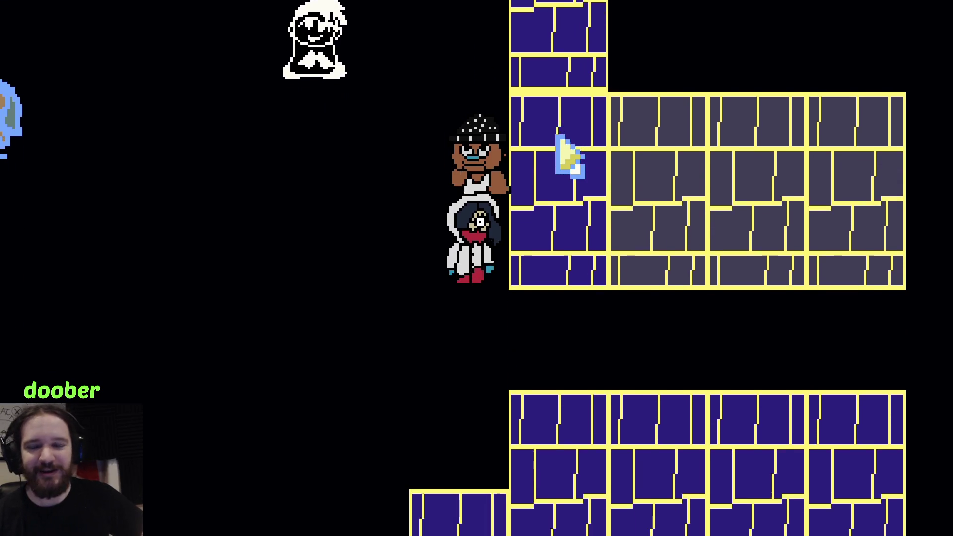
key(Up)
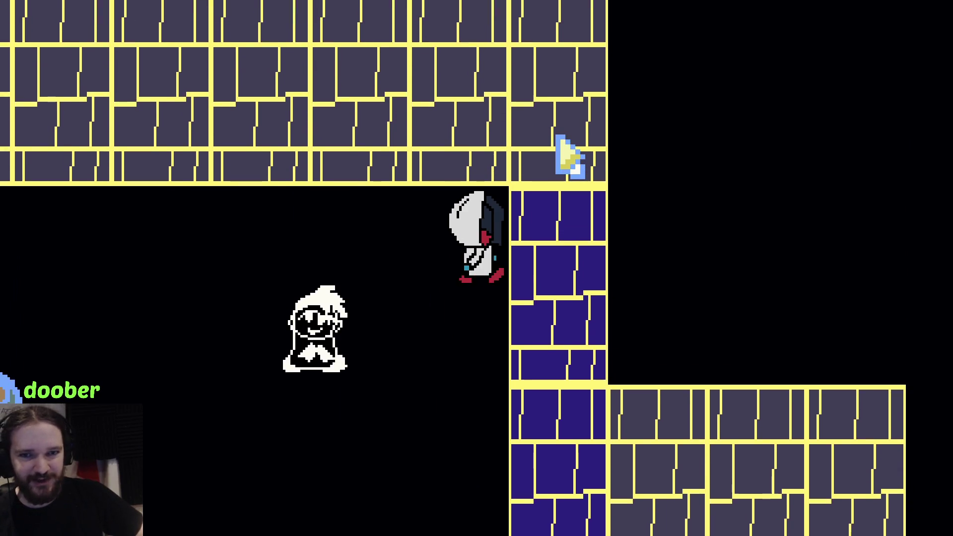
key(Down)
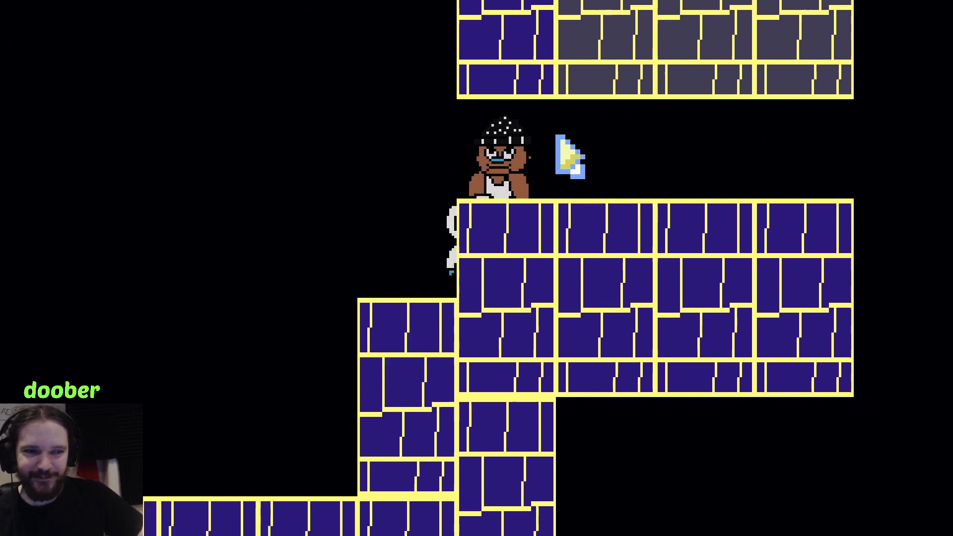
key(Down)
key(Up)
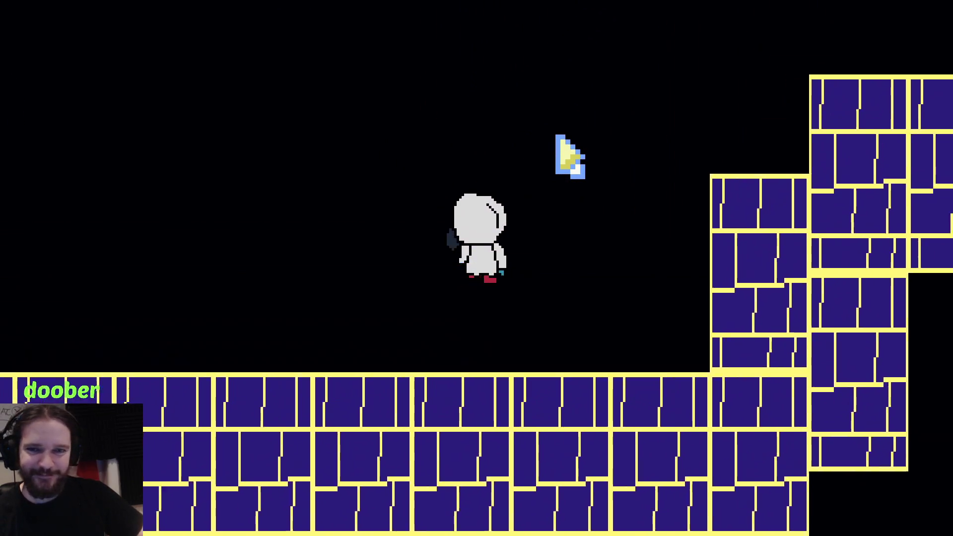
key(Right)
key(Left)
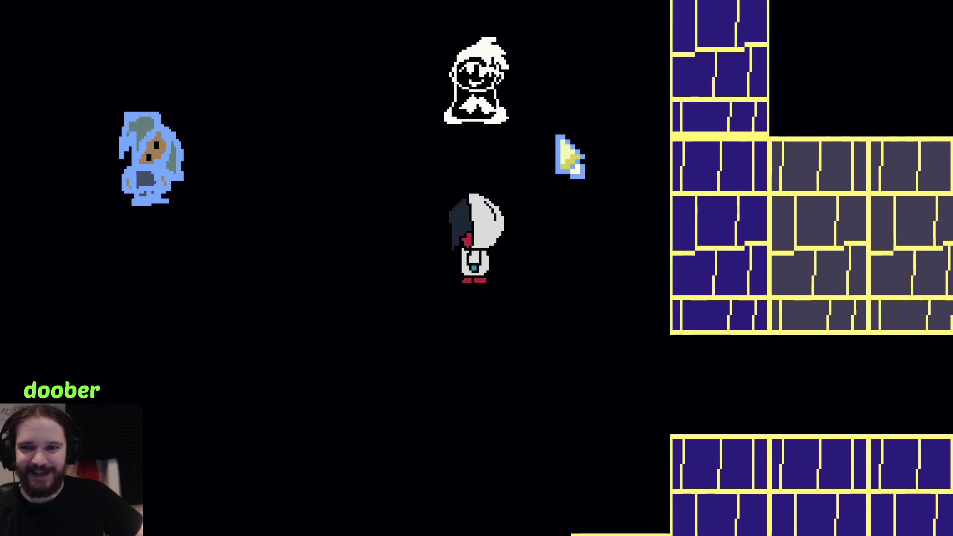
key(Down)
key(Down)
Walk up to the top wall, then along the corridor into the next room.
key(Up)
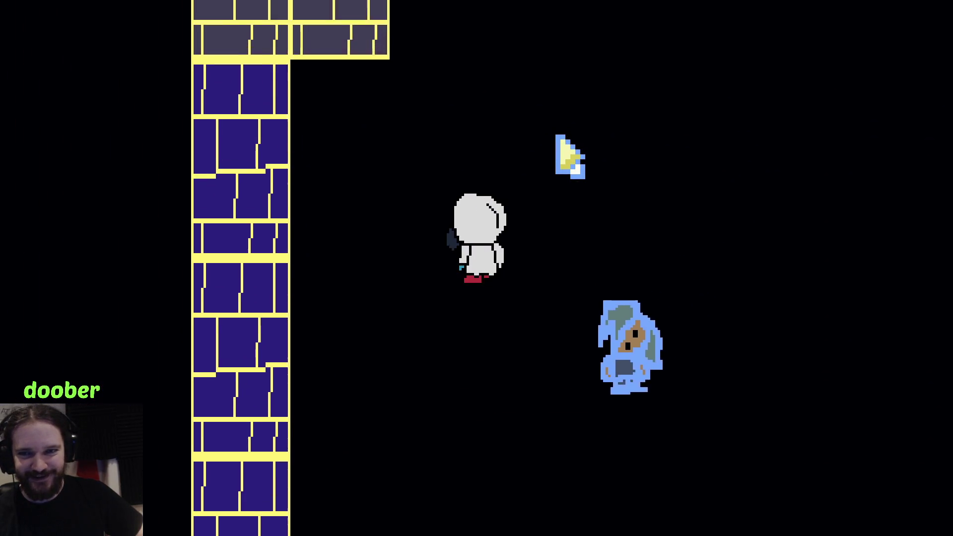
key(Right)
key(Down)
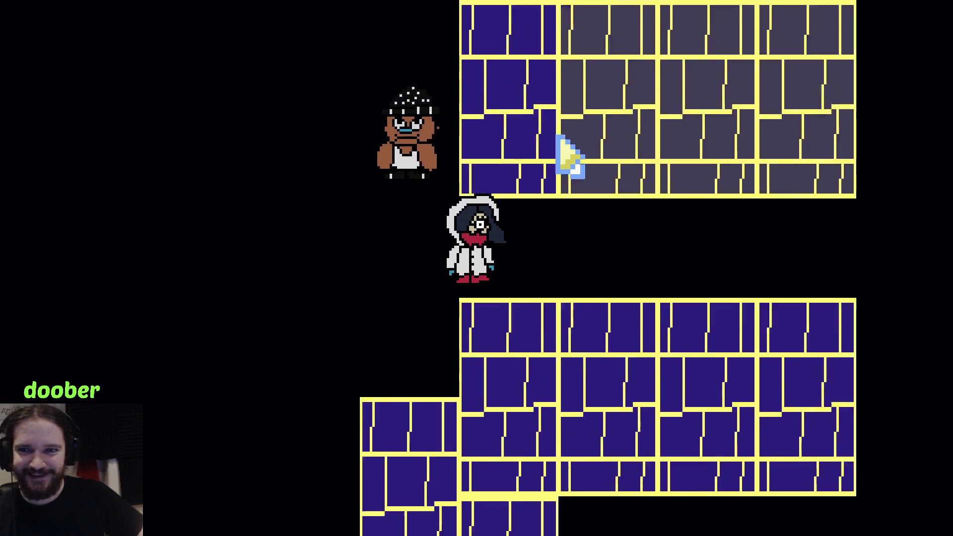
key(Right)
key(Up)
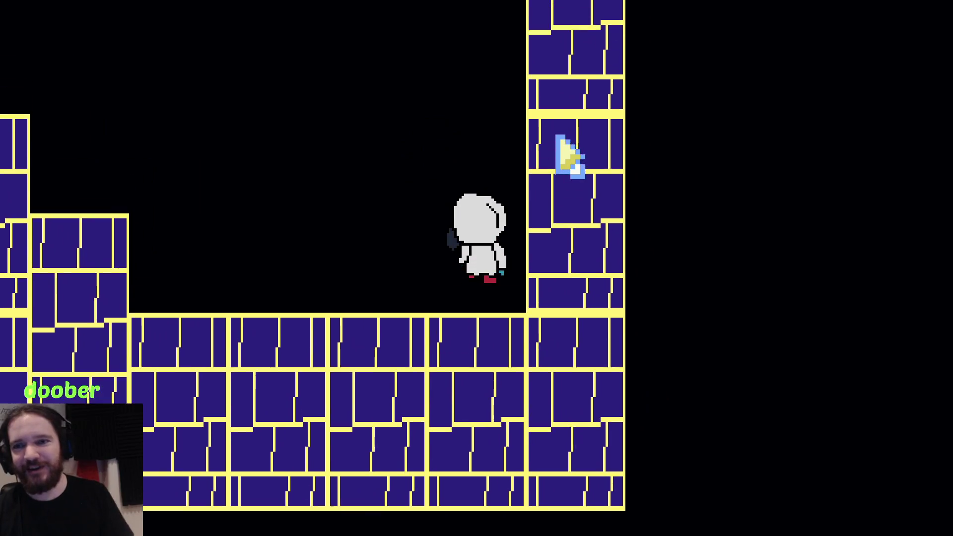
Walk up, right, left and down through the new room, checking each facing.
key(Up)
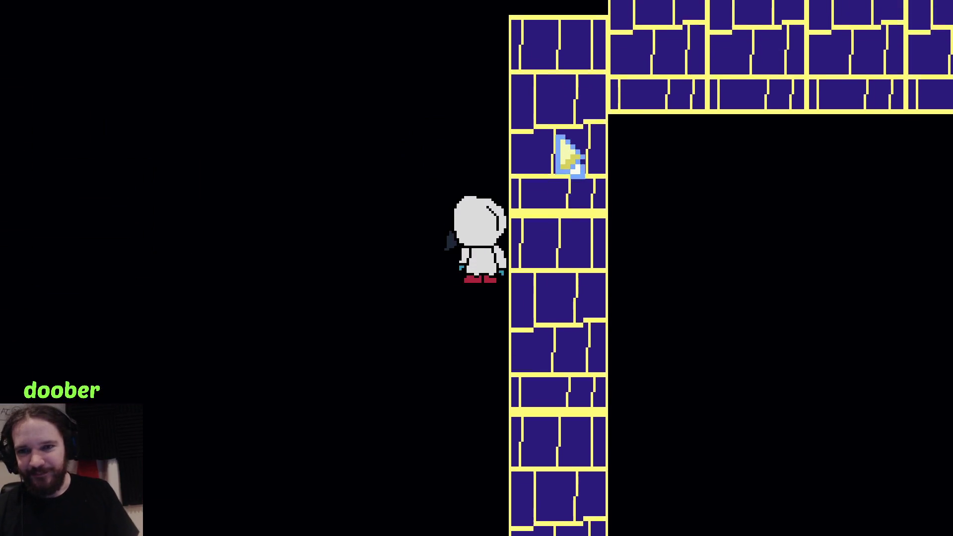
key(Up)
key(Right)
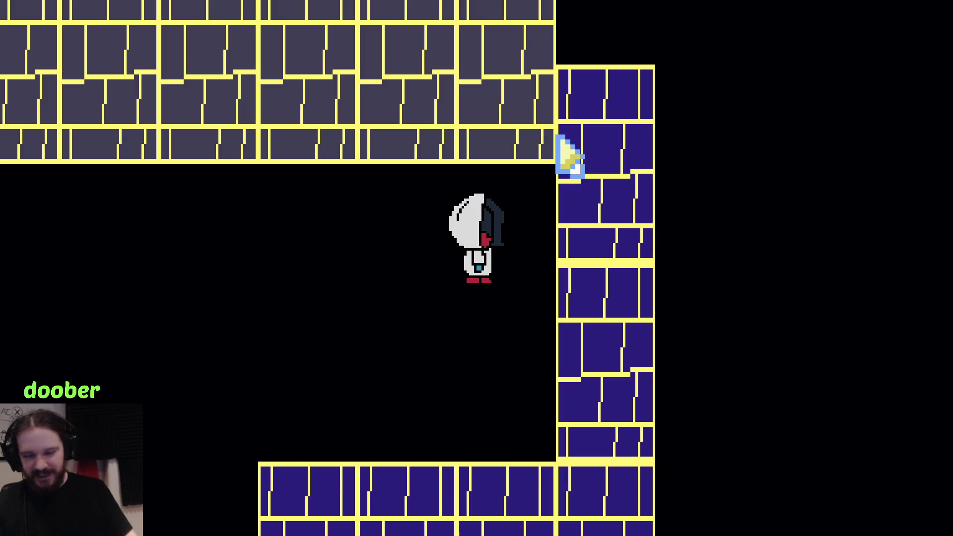
key(Left)
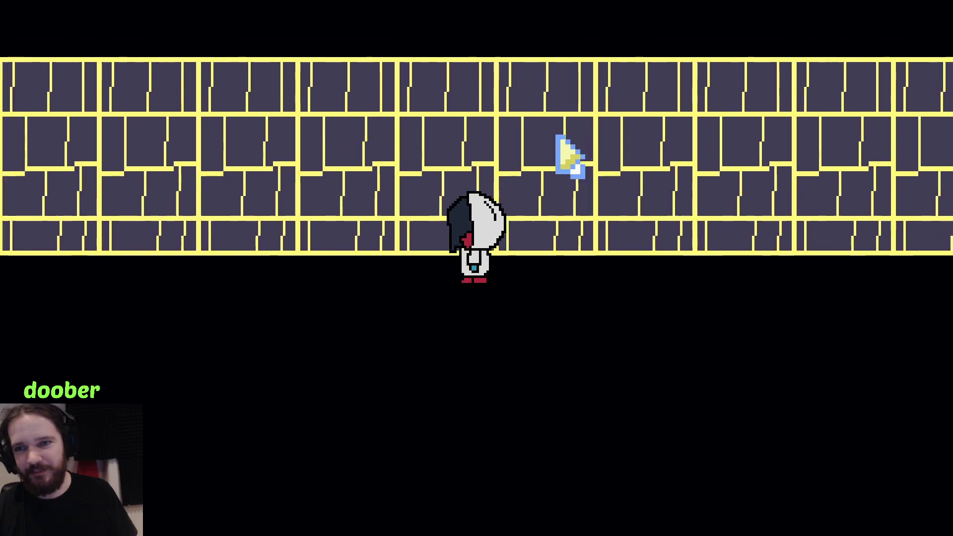
key(Down)
key(Down)
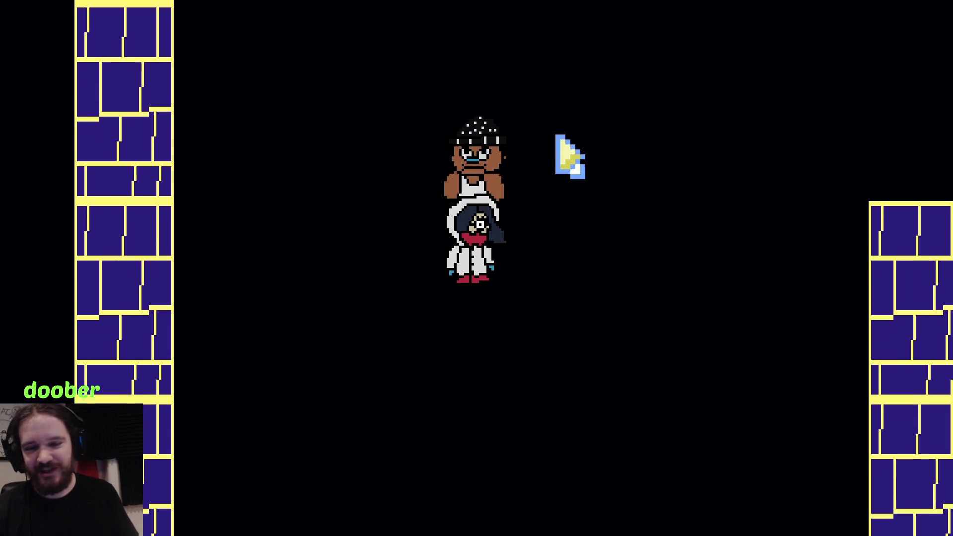
key(Right)
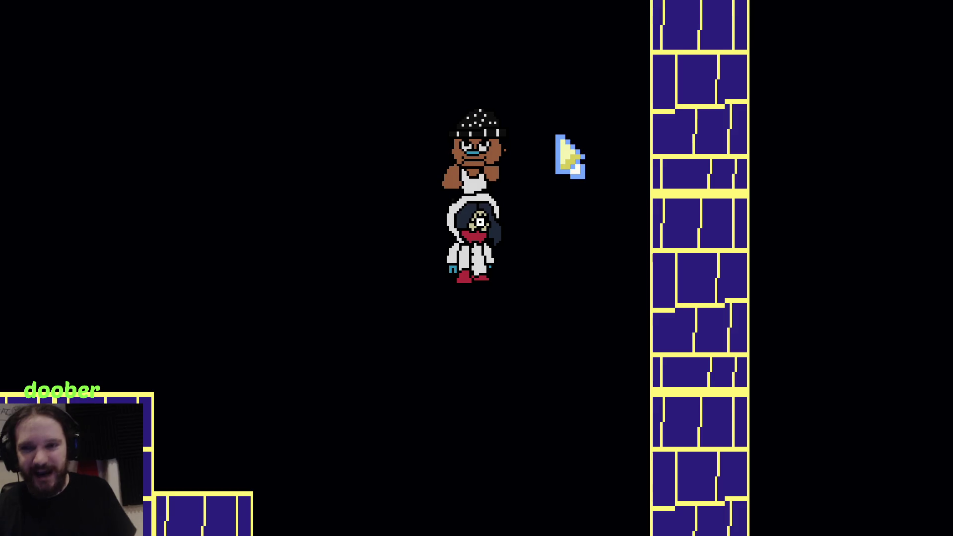
key(Up)
key(Right)
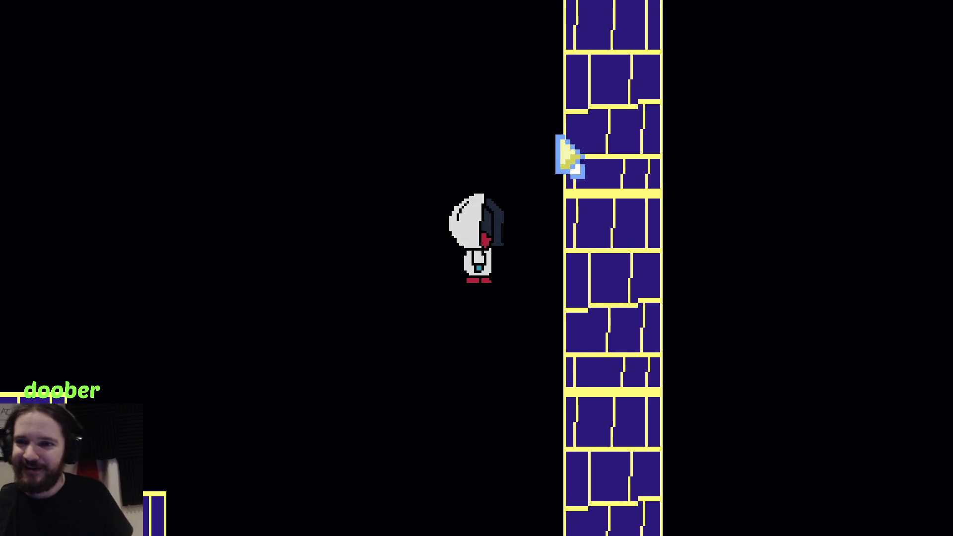
key(Up)
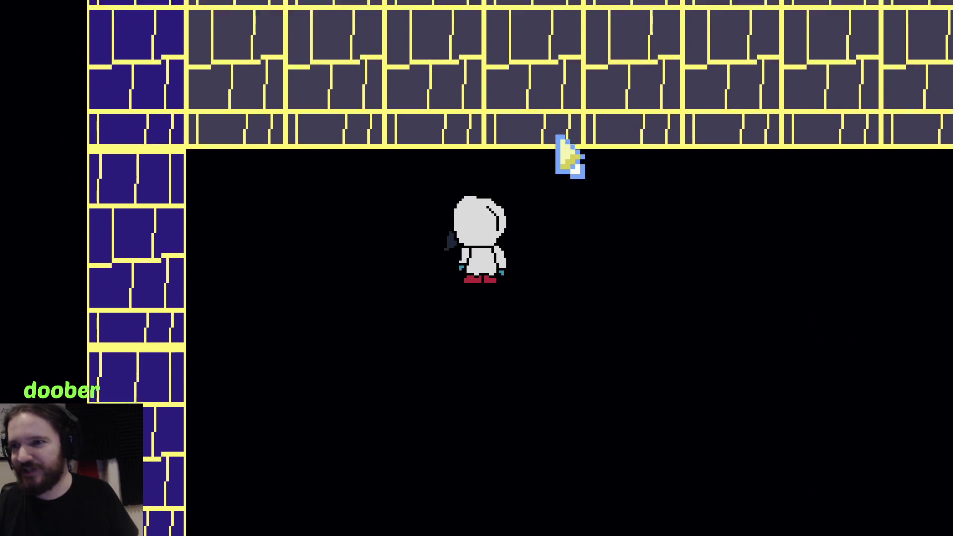
key(Right)
key(Down)
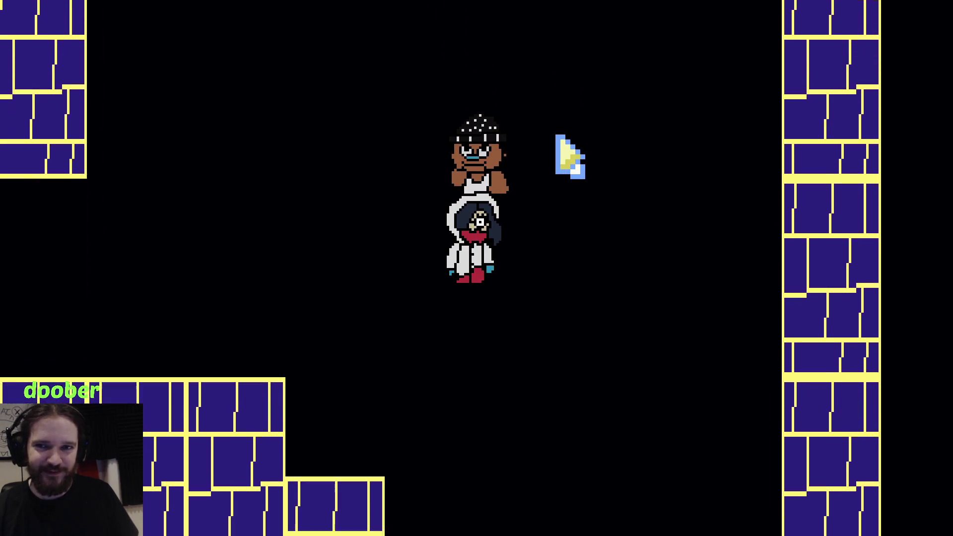
Circle the room near the top wall, ending facing left and then down.
key(Down)
key(Right)
key(Up)
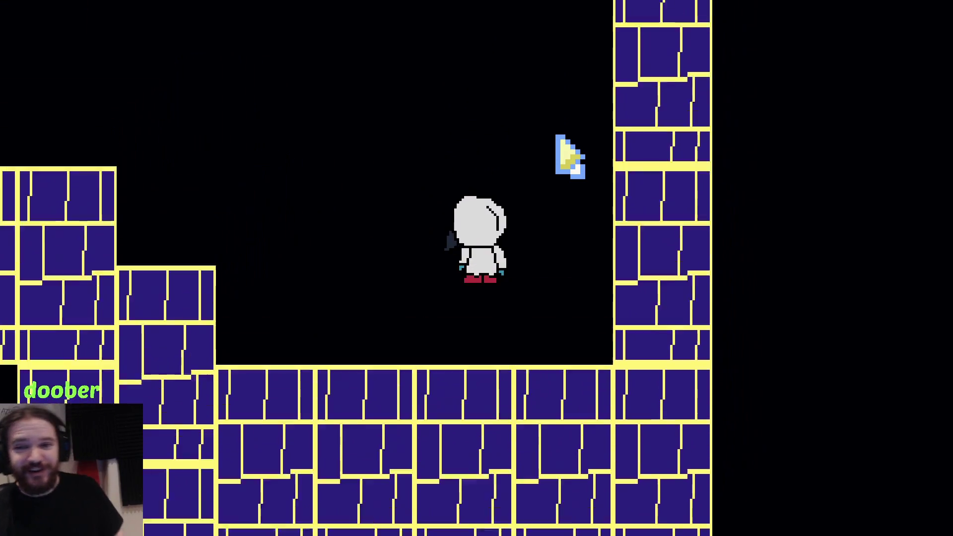
key(Down)
key(Right)
key(Up)
key(Left)
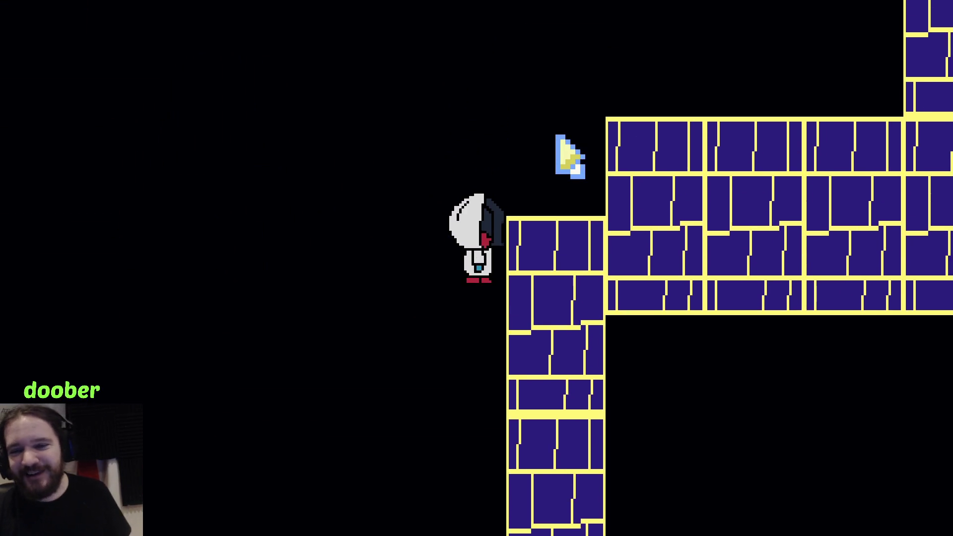
key(Up)
key(Right)
key(Left)
key(Down)
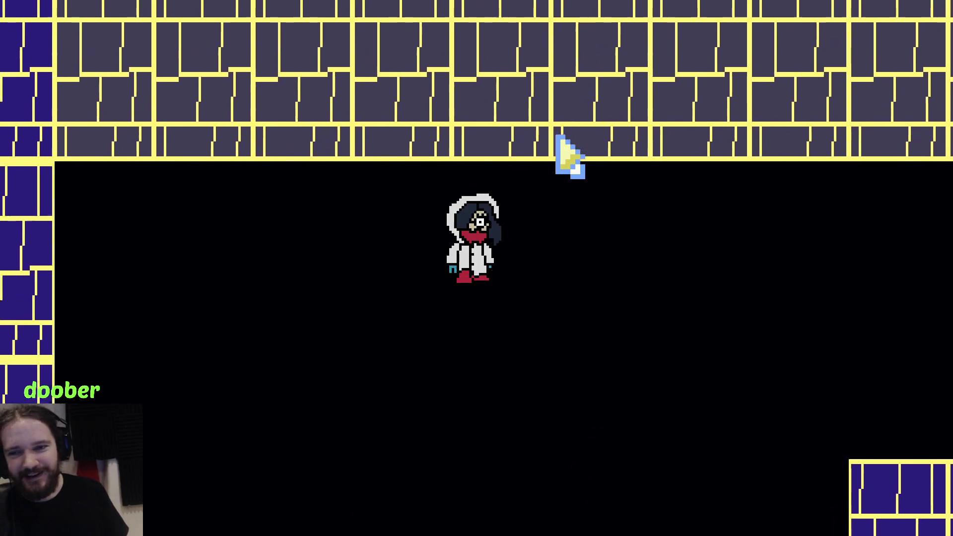
Walk down past the side walls, along the wall column and under the top wall.
key(Down)
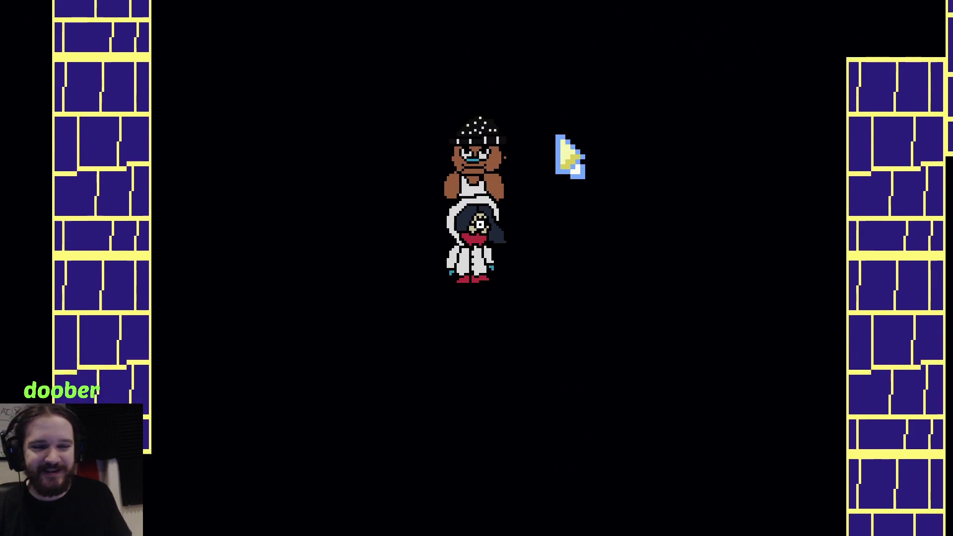
key(Down)
key(Right)
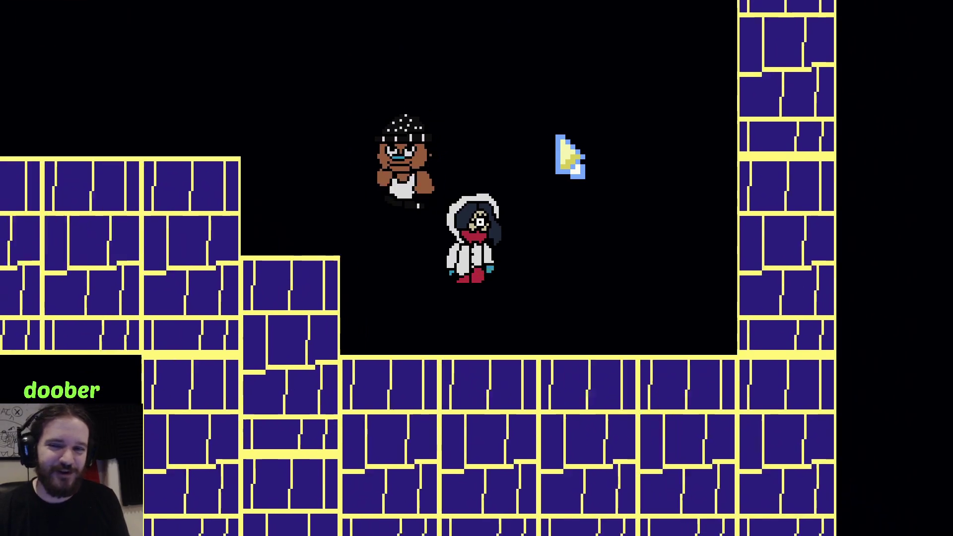
key(Up)
key(Left)
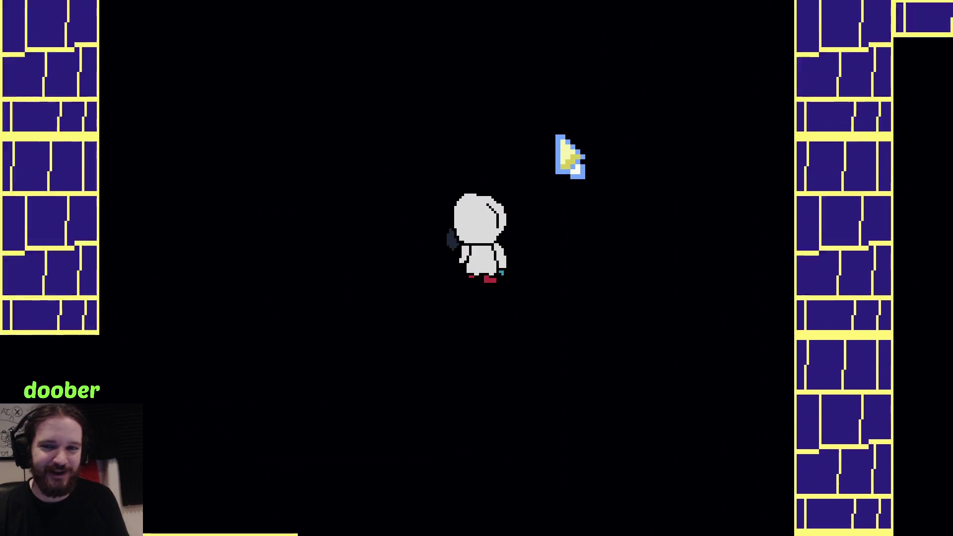
key(Up)
key(Right)
key(Up)
key(Right)
key(Down)
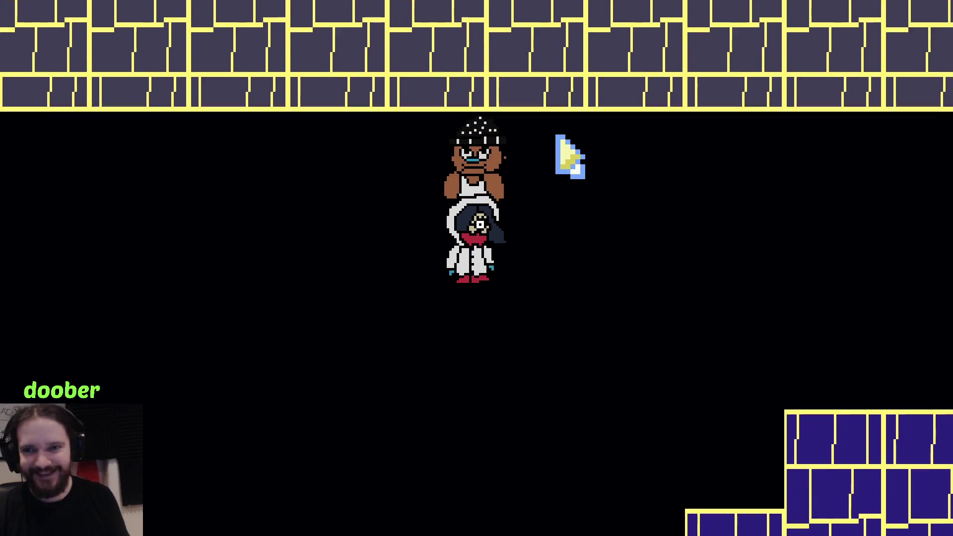
key(Left)
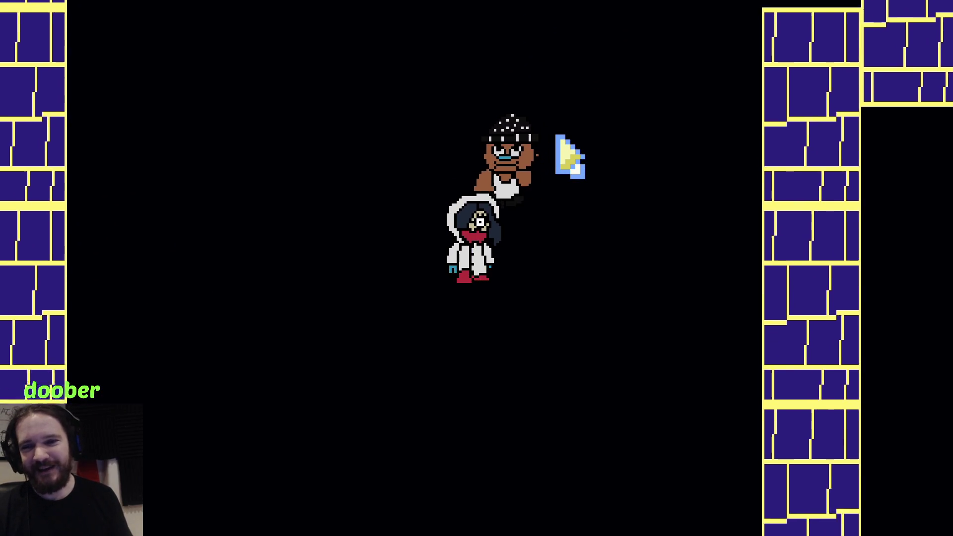
key(Down)
key(Down)
Check all four facings once more, then walk out past the walls until the screen fades black.
key(Right)
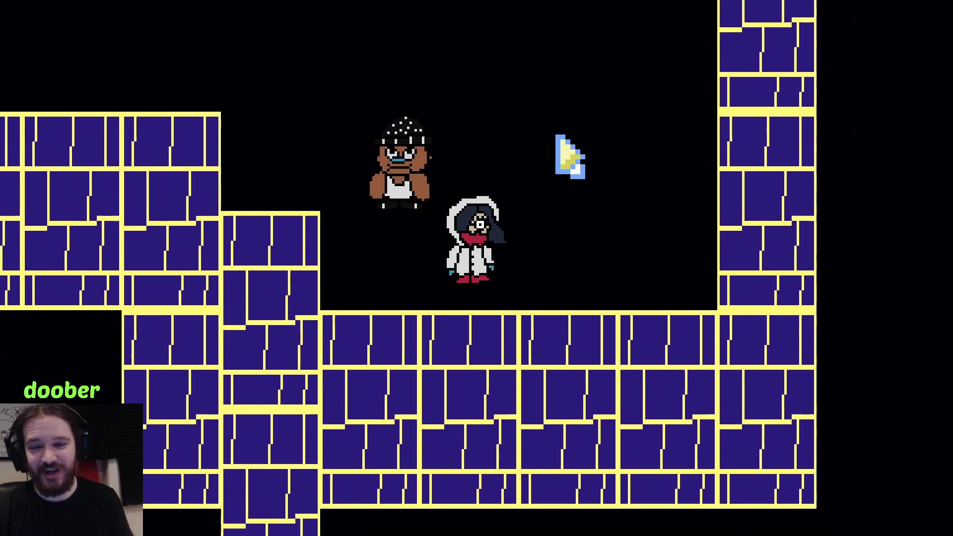
key(Up)
key(Left)
key(Left)
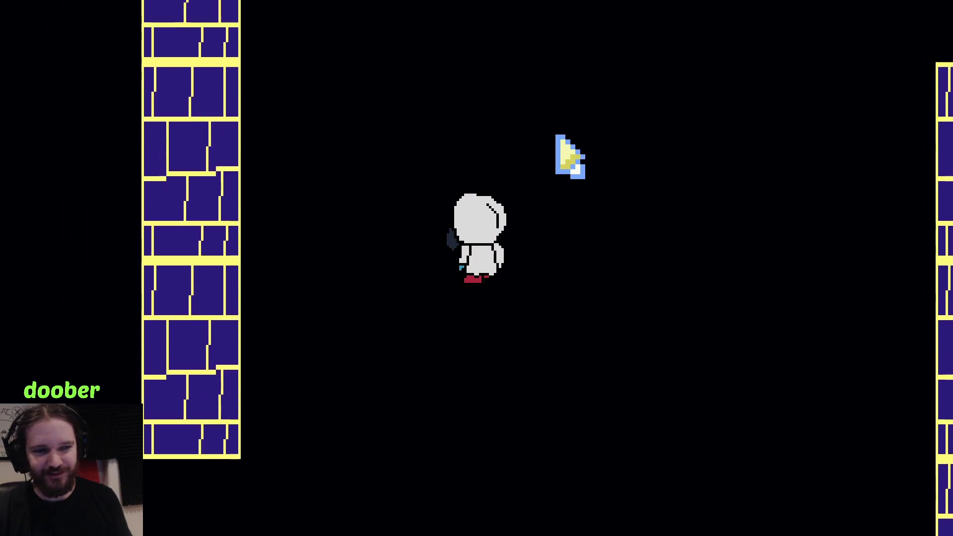
key(Right)
key(Up)
key(Down)
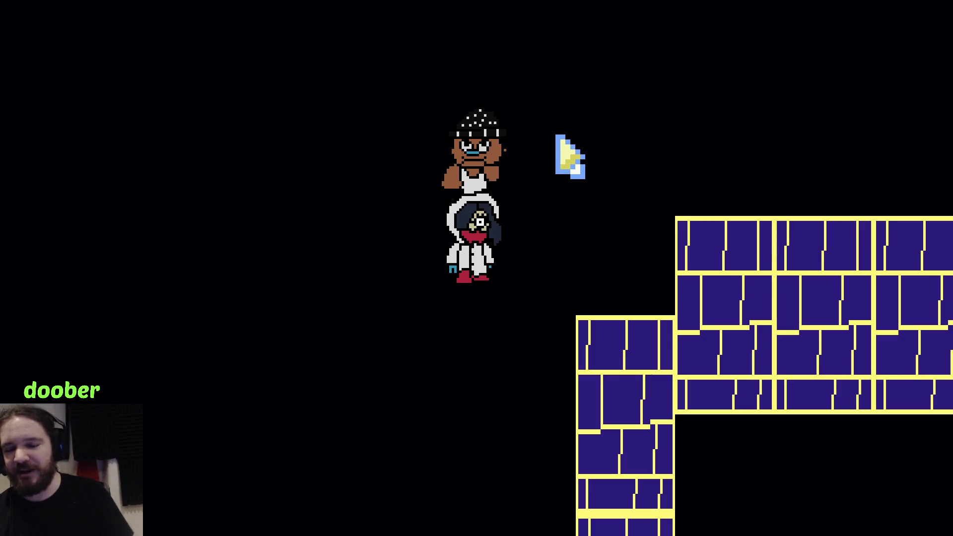
key(Down)
key(Left)
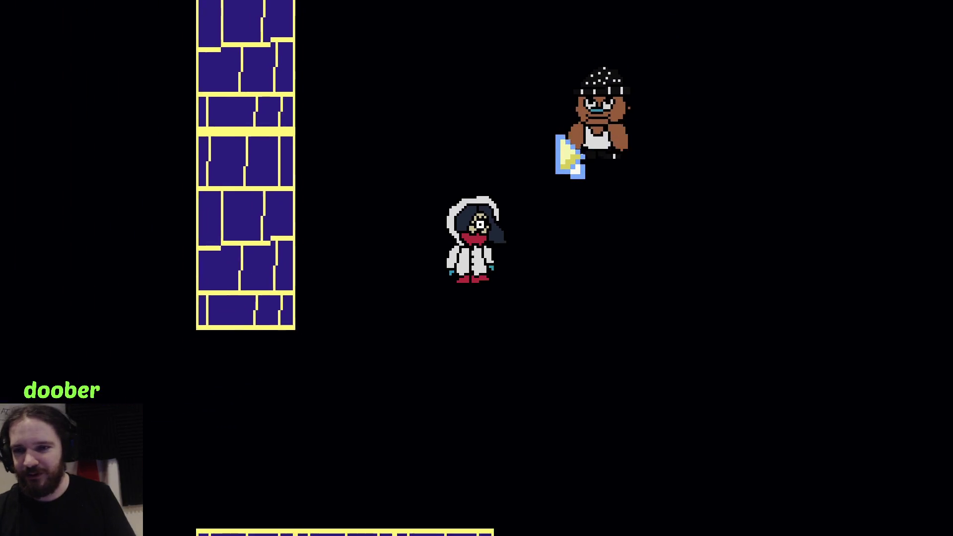
key(Down)
key(Right)
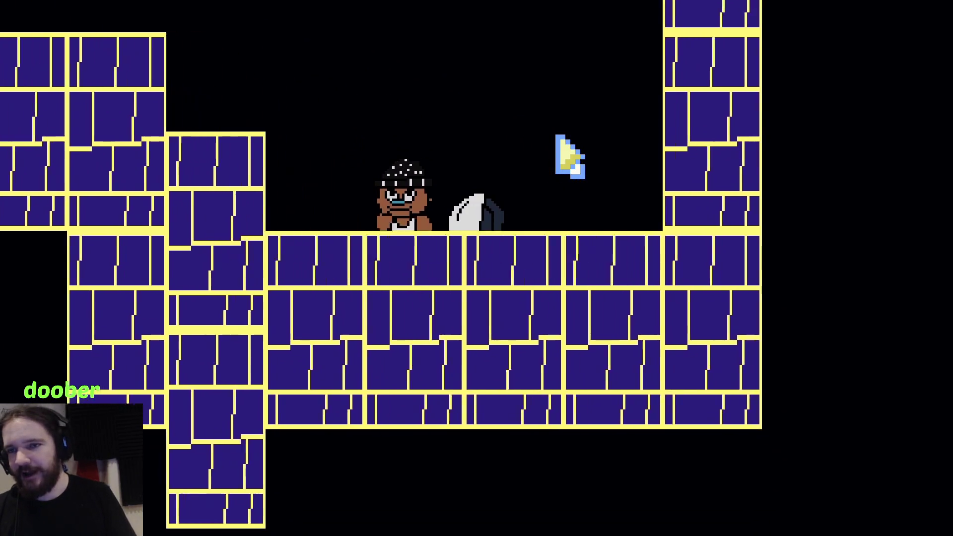
key(Up)
key(Left)
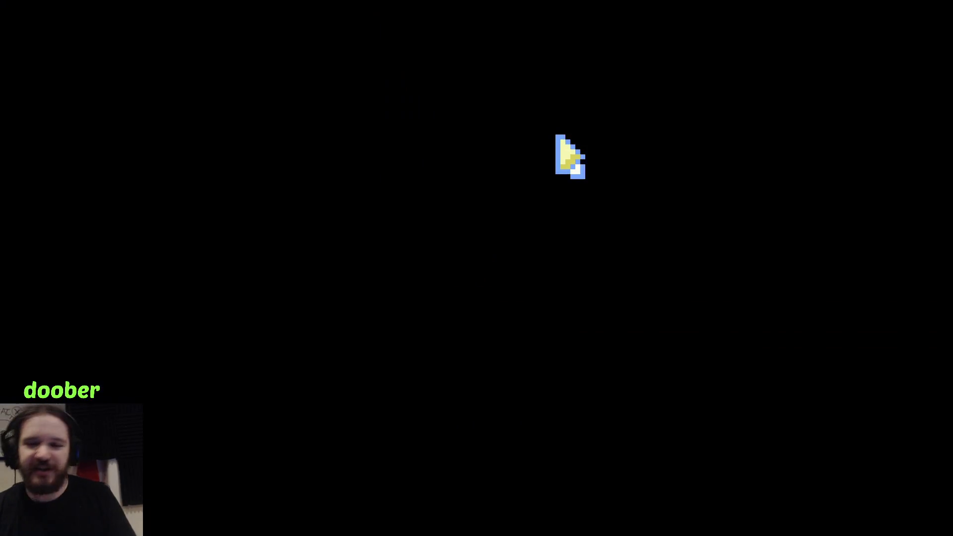
Walk the white character left, down, up and right along the room's walls, checking each facing sprite.
key(Left)
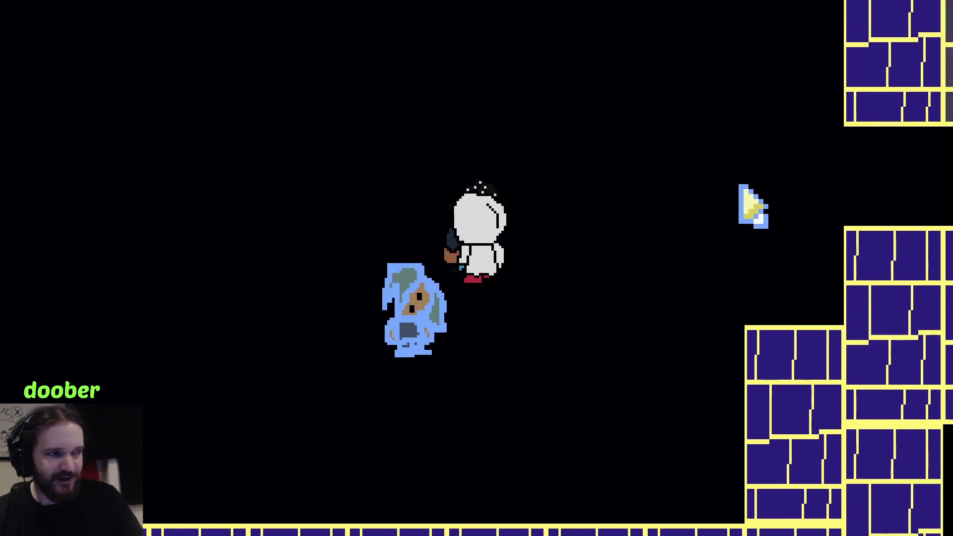
key(Up)
key(Left)
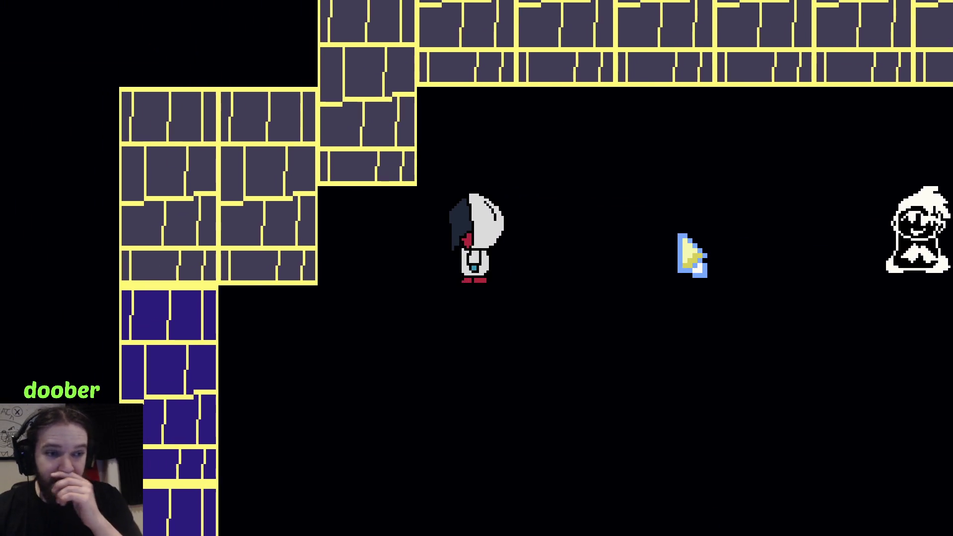
key(Left)
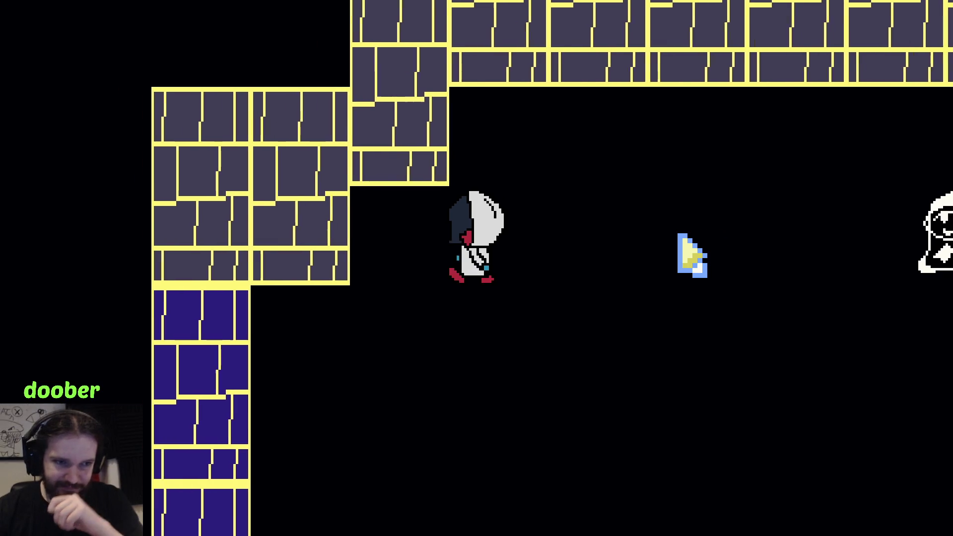
key(Down)
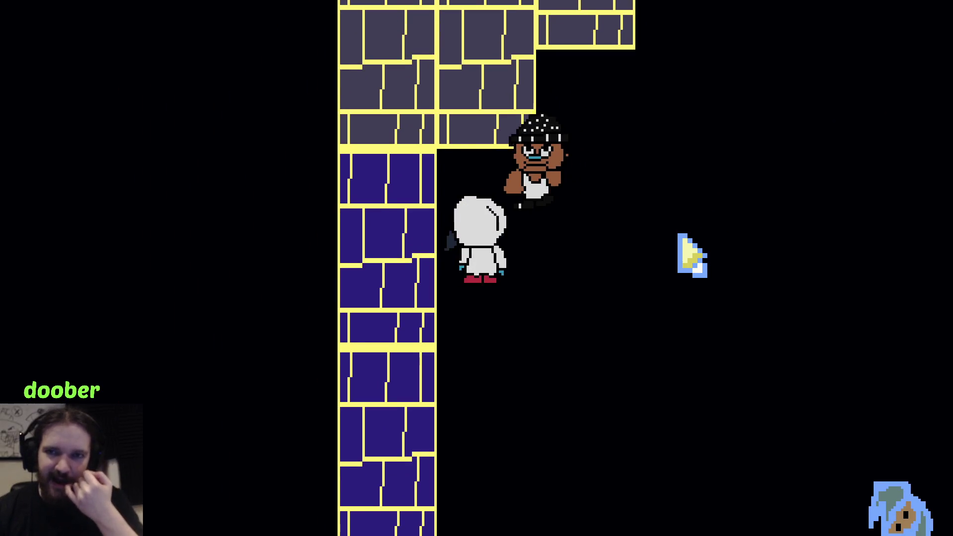
key(Up)
key(Right)
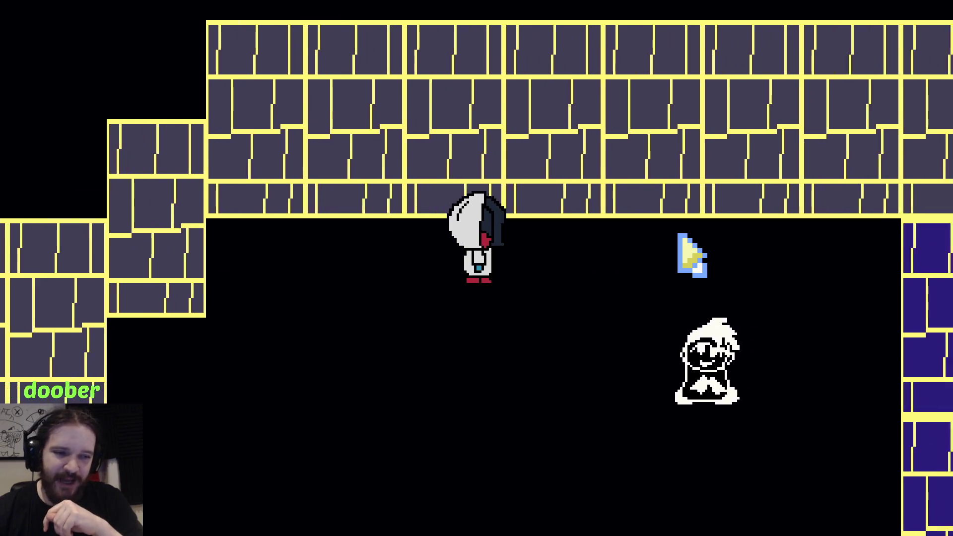
Walk down to the brown character, then open and close the in-game dialog box.
key(Down)
key(Left)
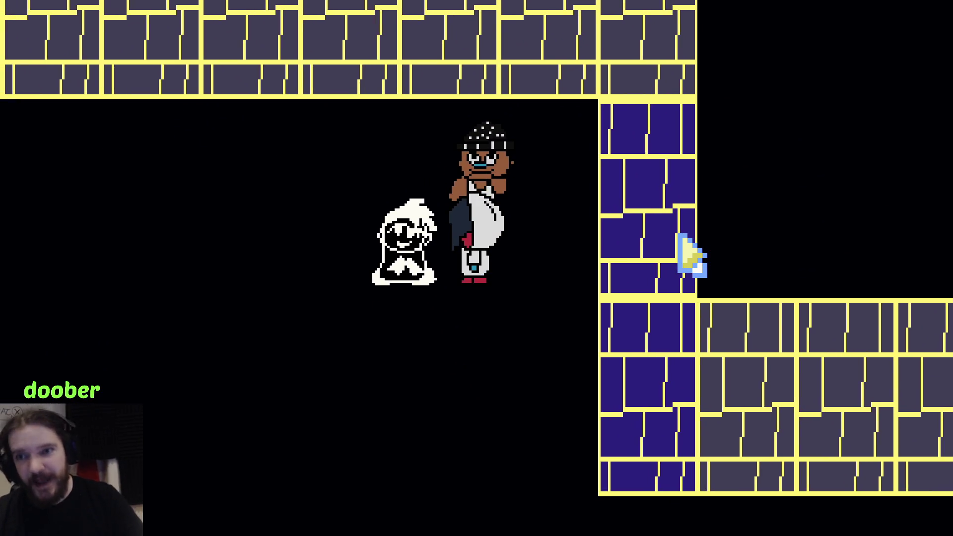
key(z)
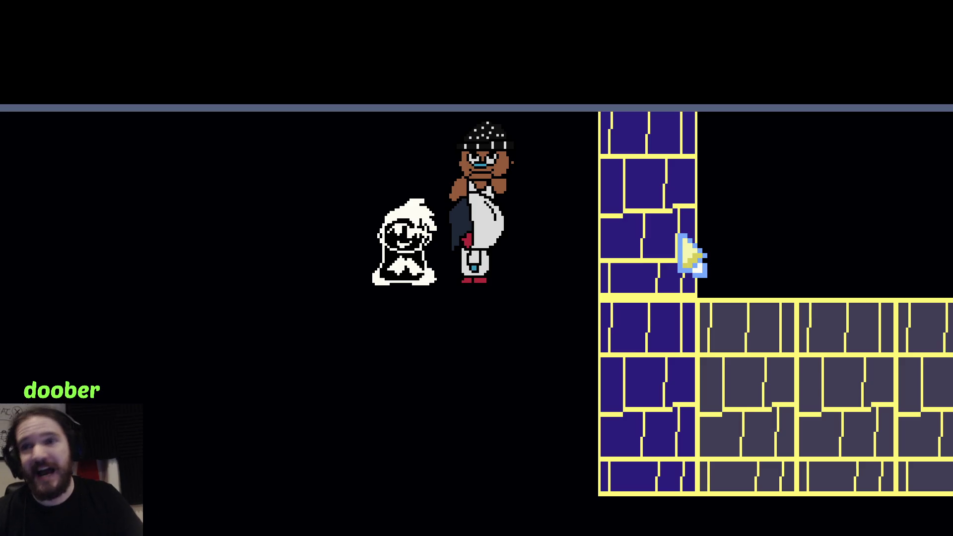
key(z)
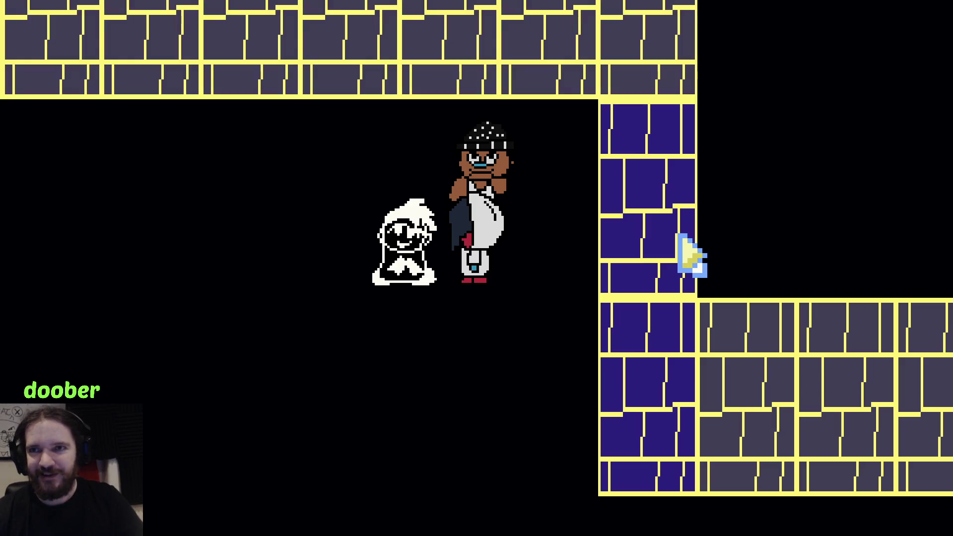
Walk down and right through the corridor rooms, then up into the vertical corridor.
key(Down)
key(Right)
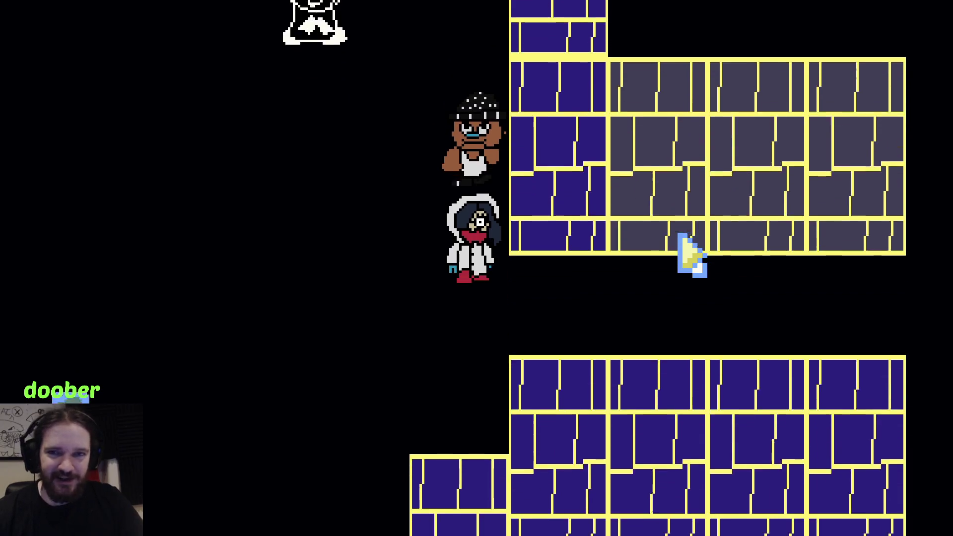
key(Right)
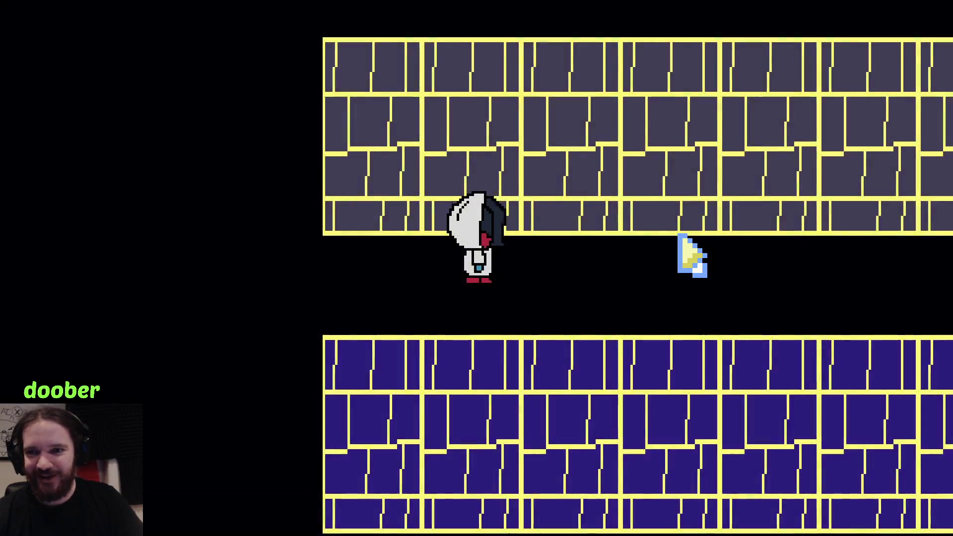
key(Right)
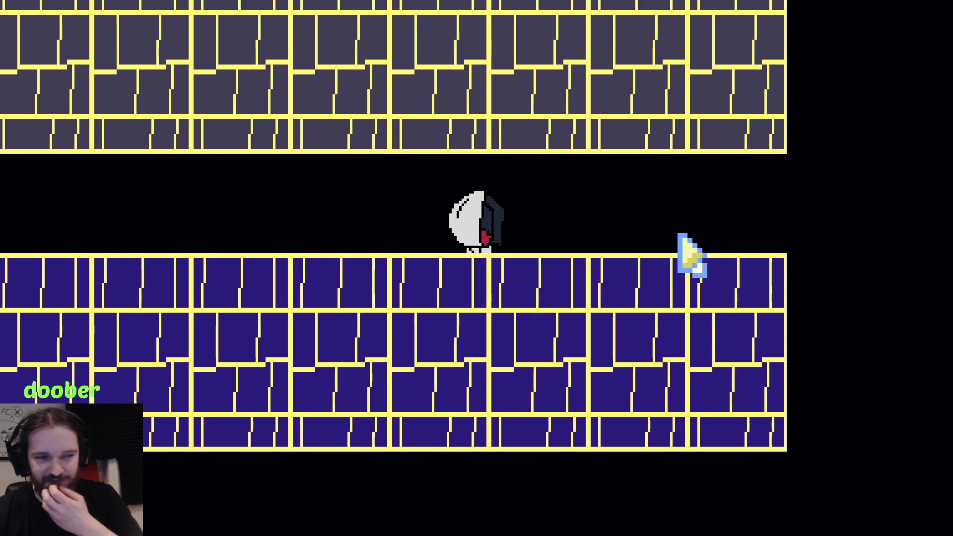
key(Up)
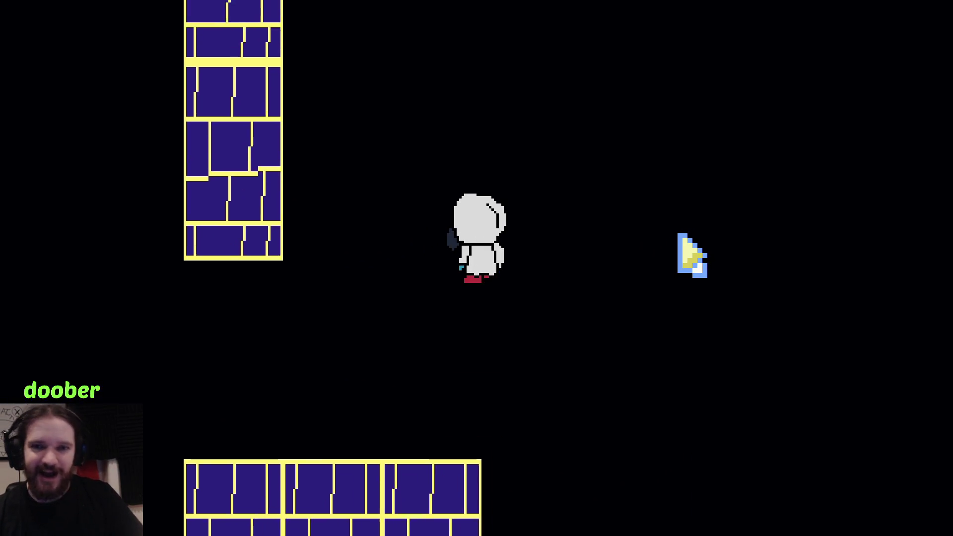
key(Right)
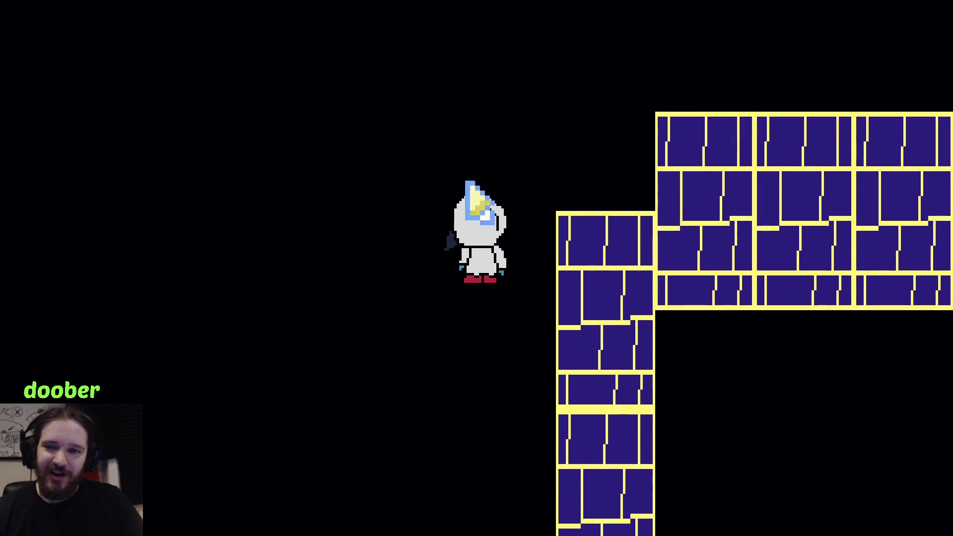
Walk up-left, then down-right into the other character to start a battle.
key(Left)
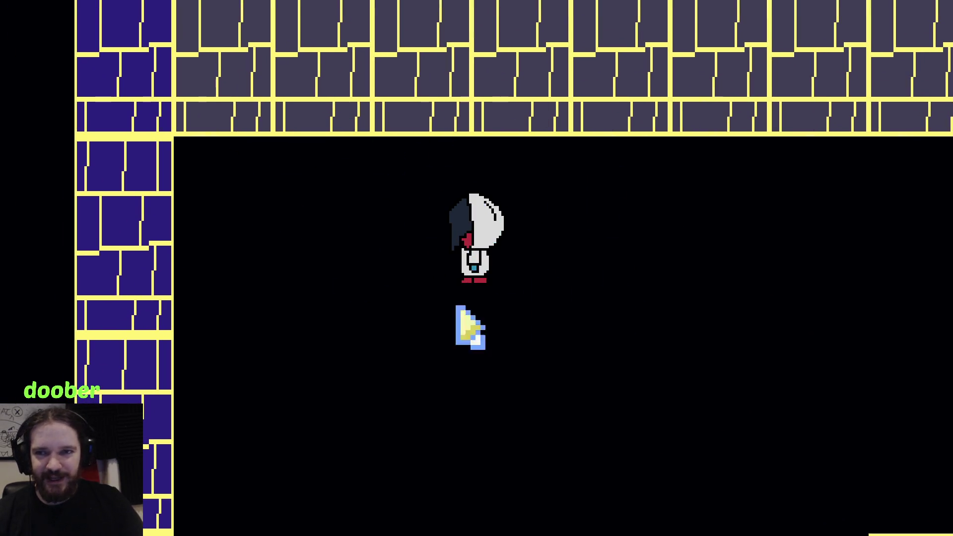
key(Down)
key(Right)
key(Down)
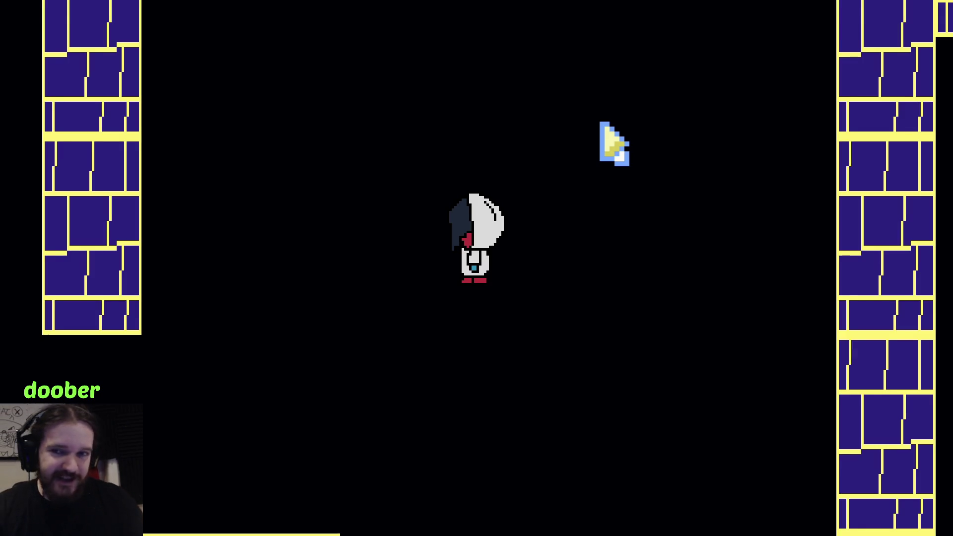
Walk up and left through the new wall layout's maze into the vertical corridor.
key(Right)
key(Up)
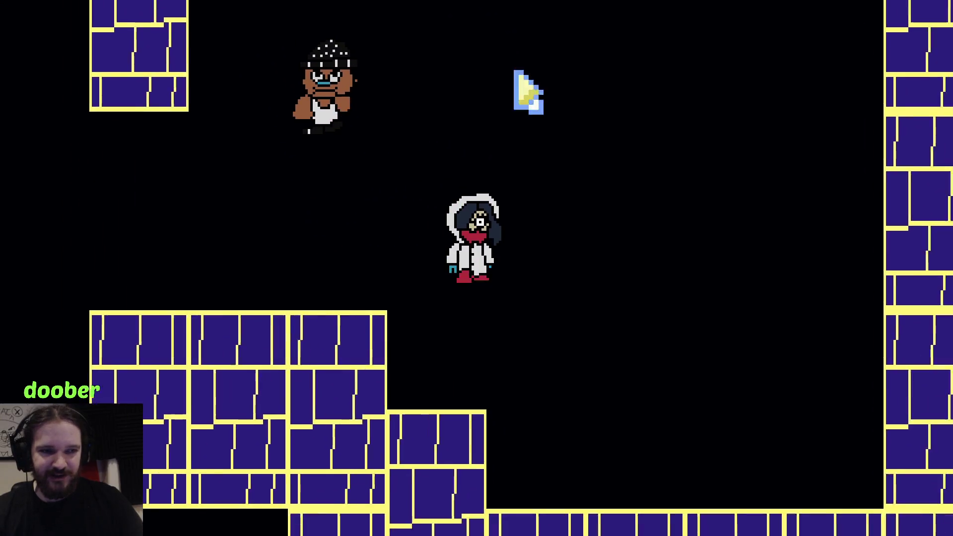
key(Up)
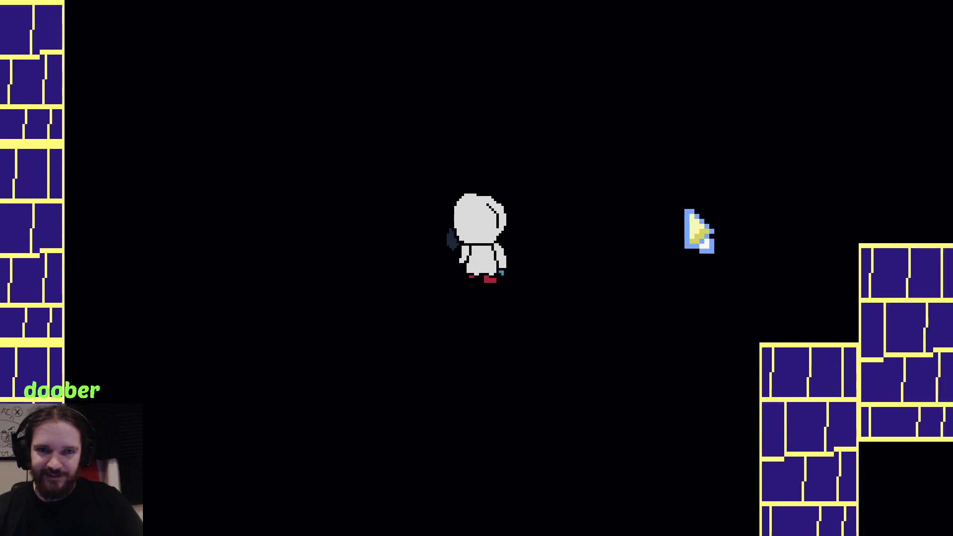
key(Left)
key(Down)
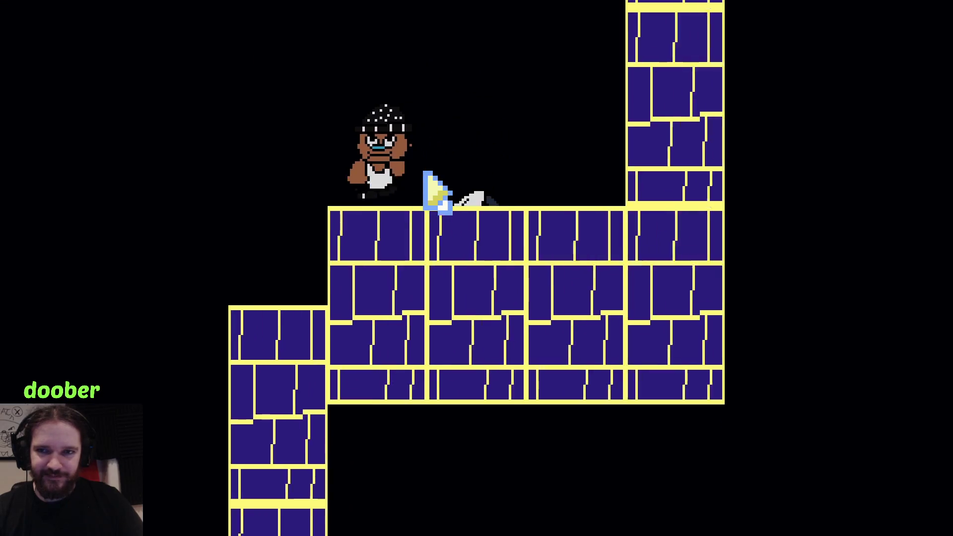
key(Up)
key(Left)
key(Down)
key(Down)
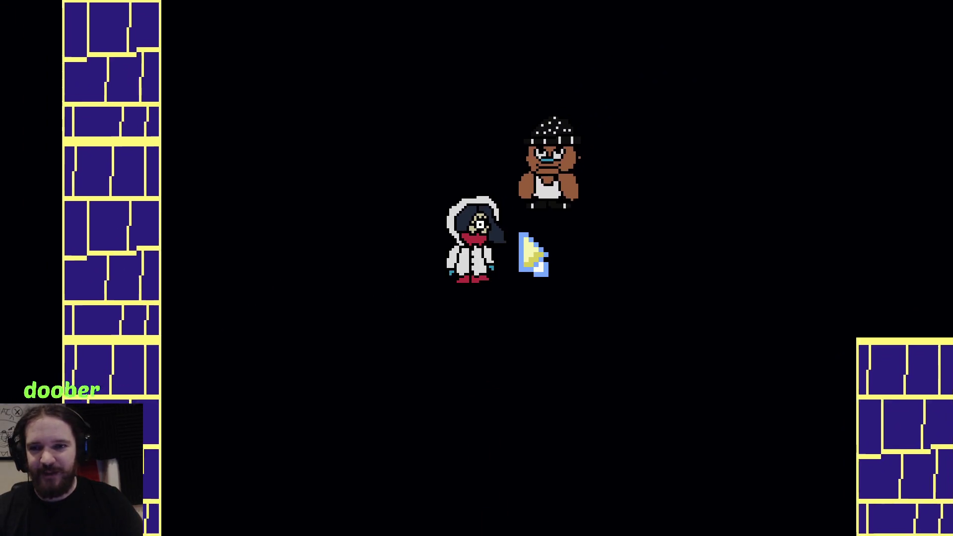
key(Left)
key(Right)
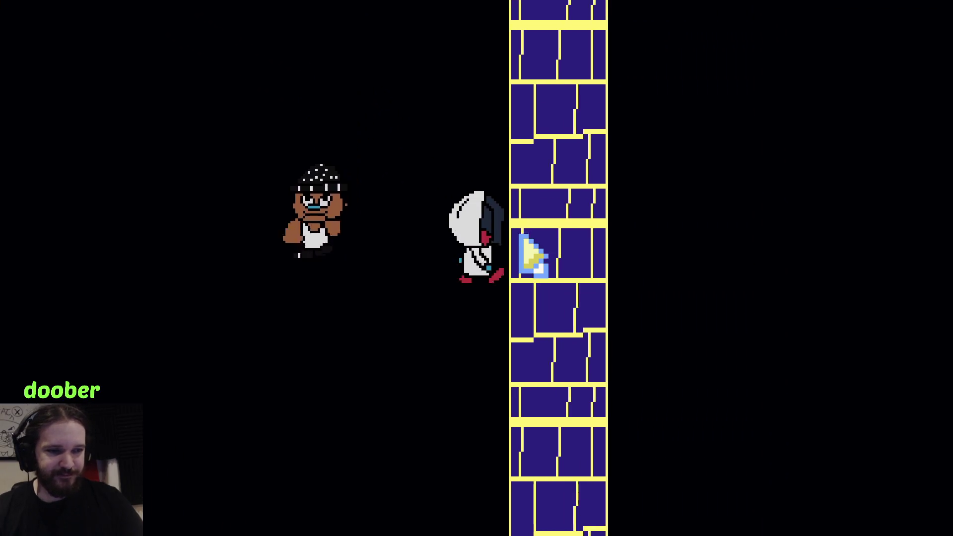
Walk right past the walls into the next room, diagonally down-left, then right across it.
key(Up)
key(Right)
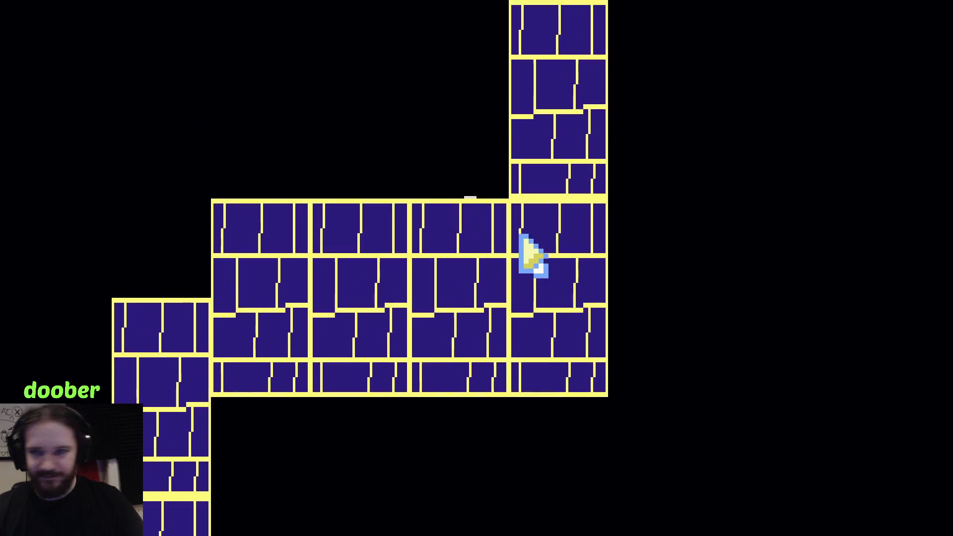
key(Left)
key(Down)
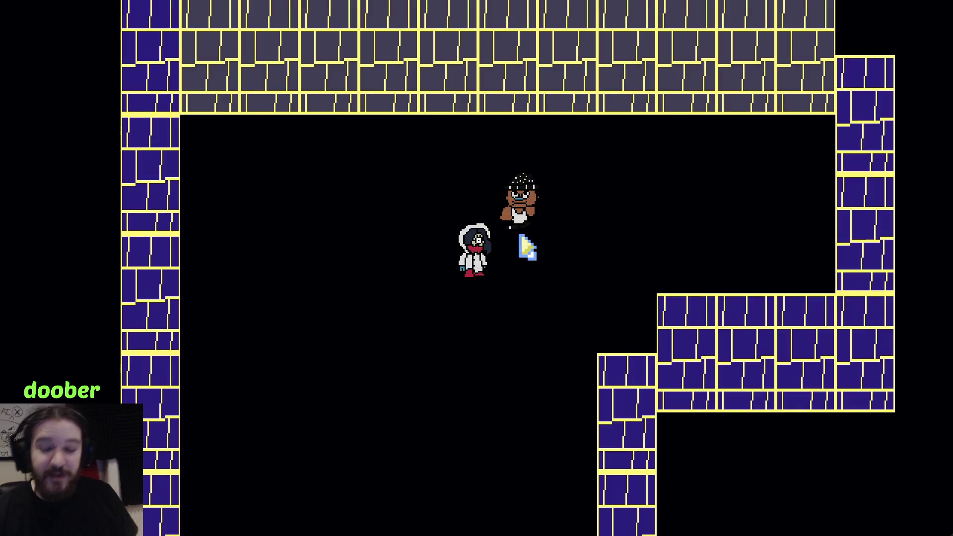
key(Left)
key(Down)
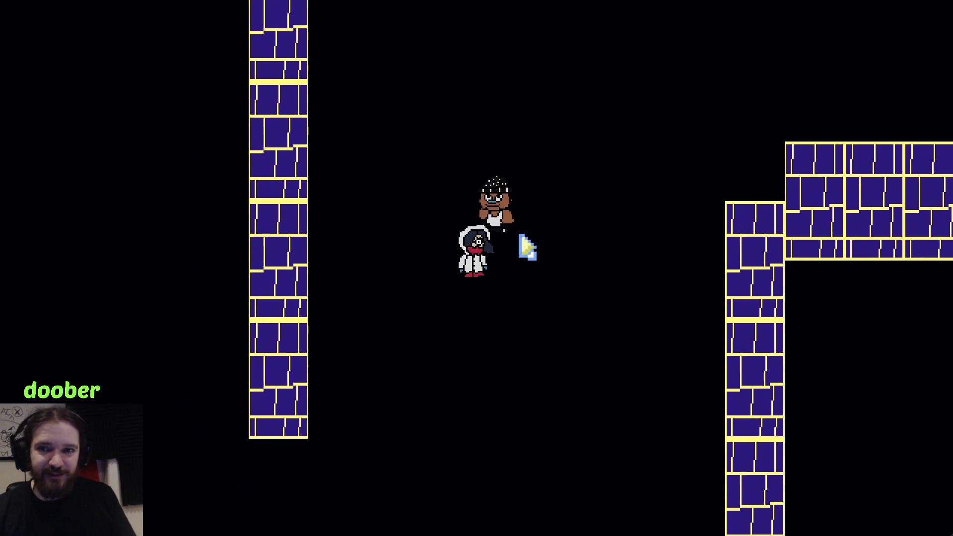
key(Right)
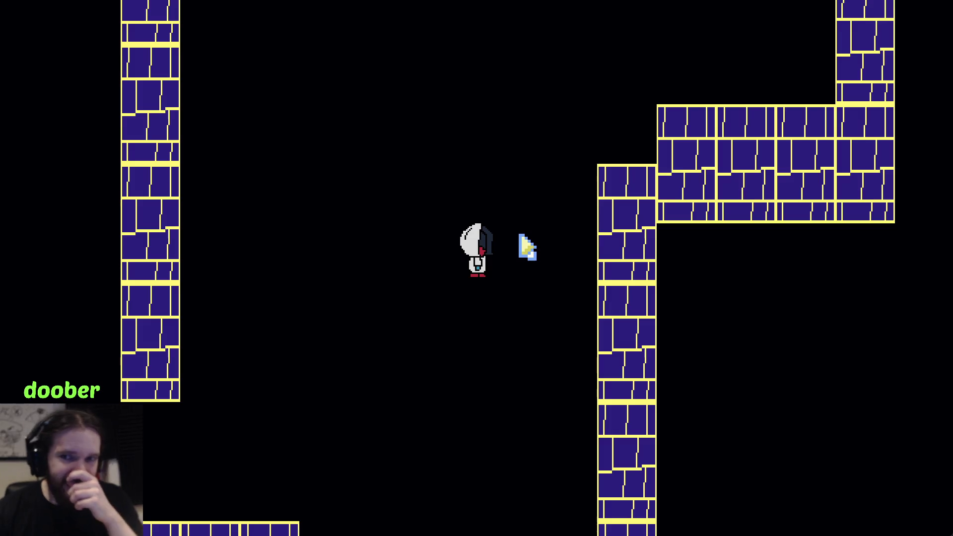
Zigzag the character up the room, alternating right and left moves.
key(Up)
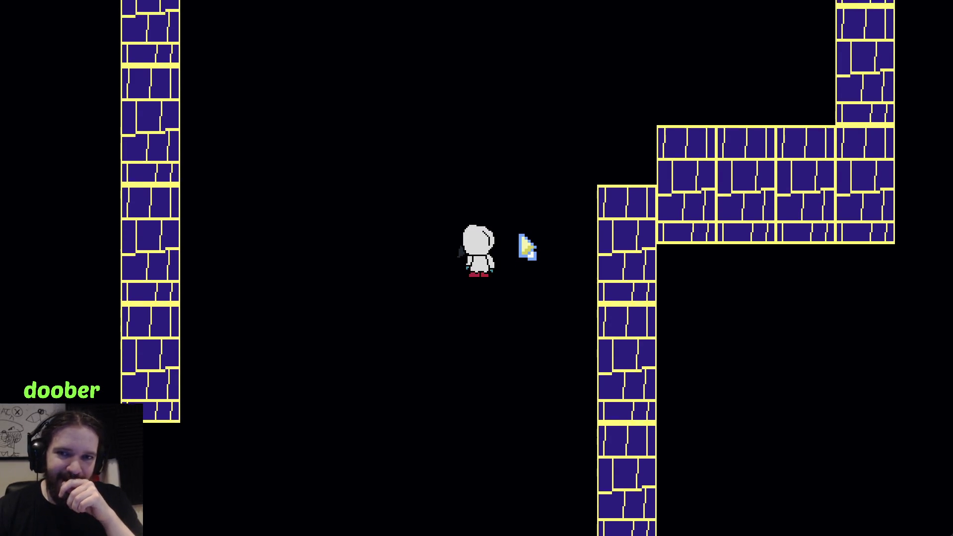
key(Right)
key(Up)
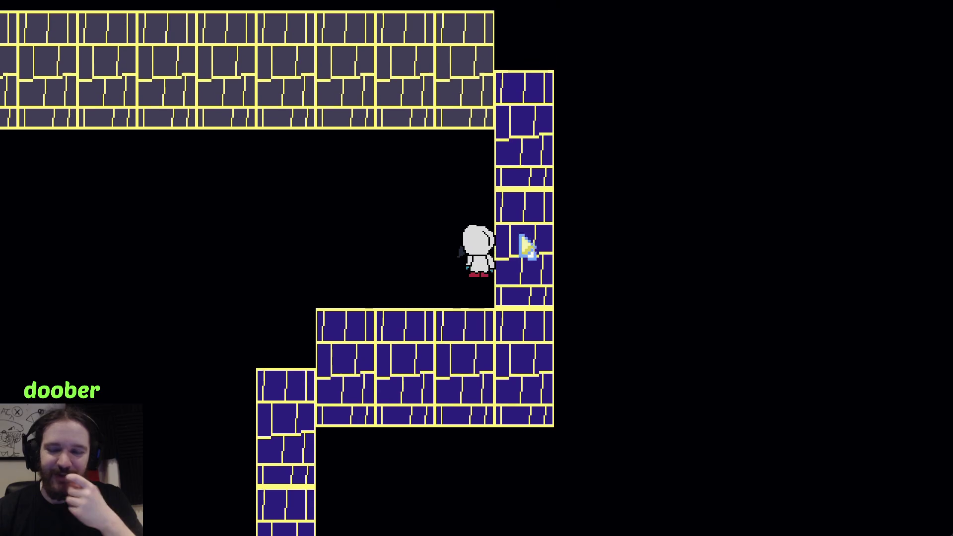
key(Left)
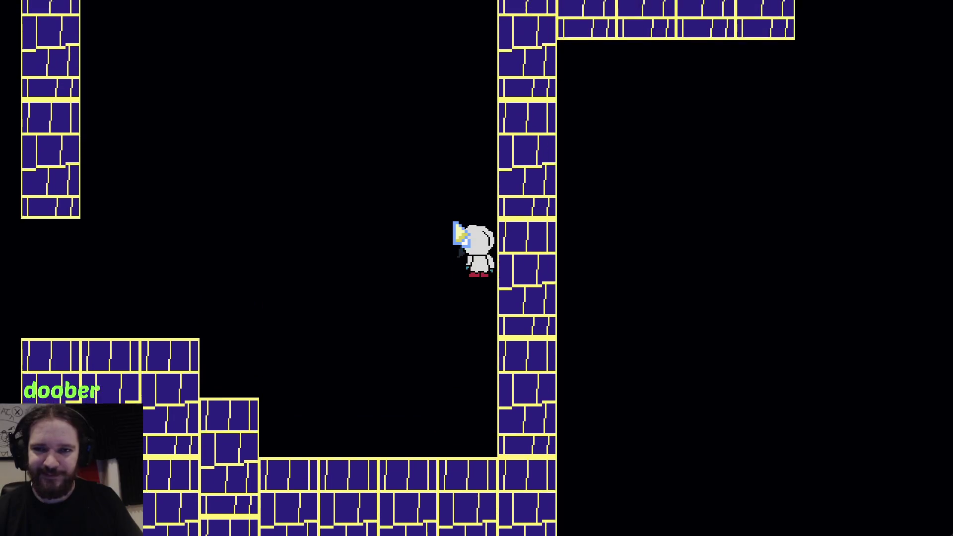
key(Up)
key(Right)
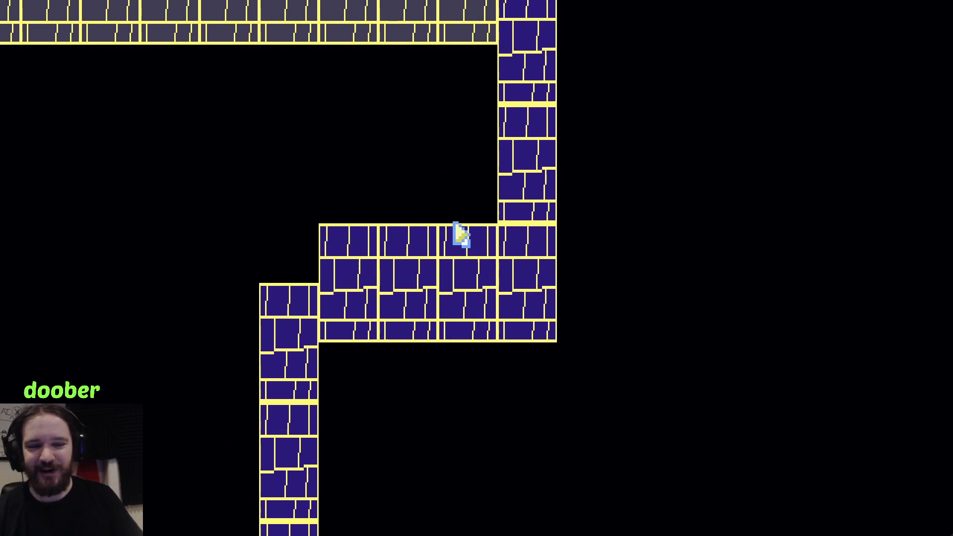
key(Up)
key(Left)
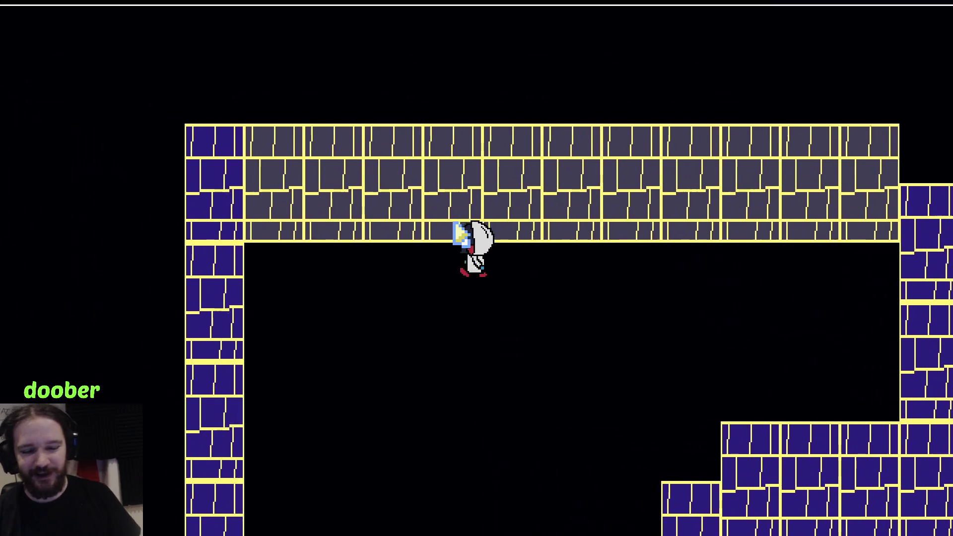
Walk the character down-left and down-right, then up beside the right wall.
key(Down)
key(Left)
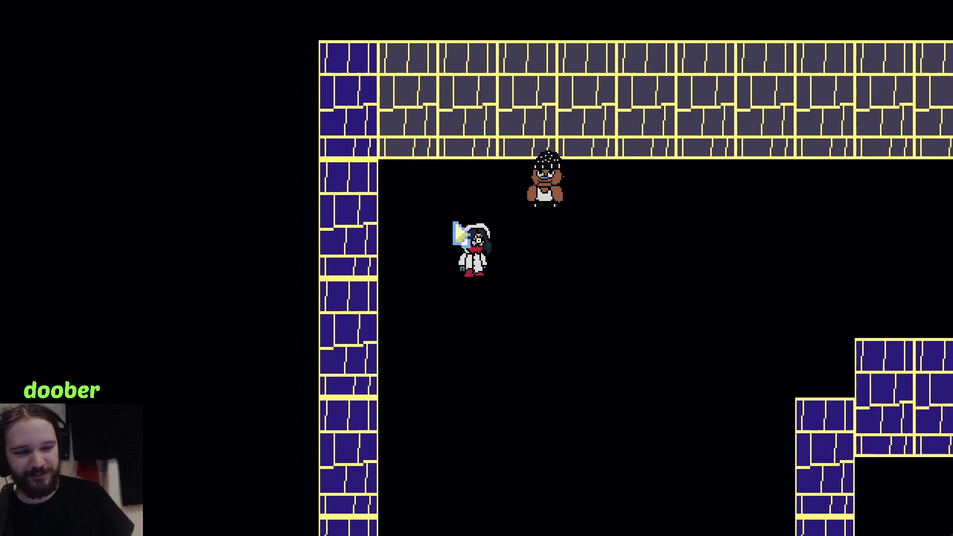
key(Right)
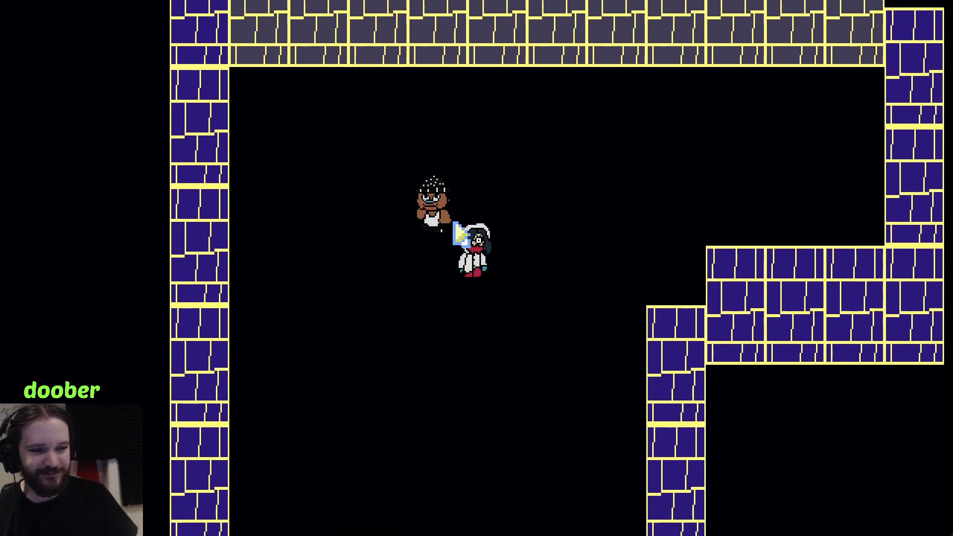
key(Down)
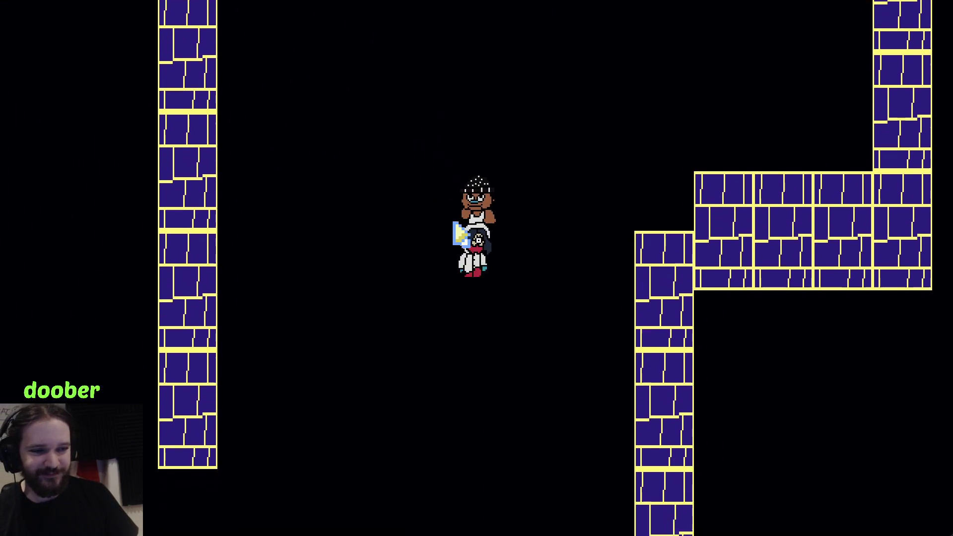
key(Left)
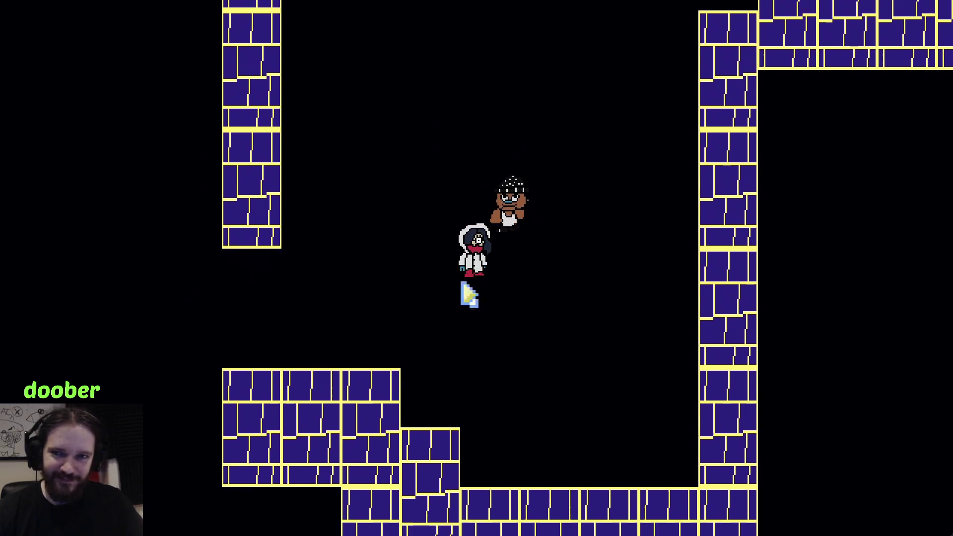
key(Down)
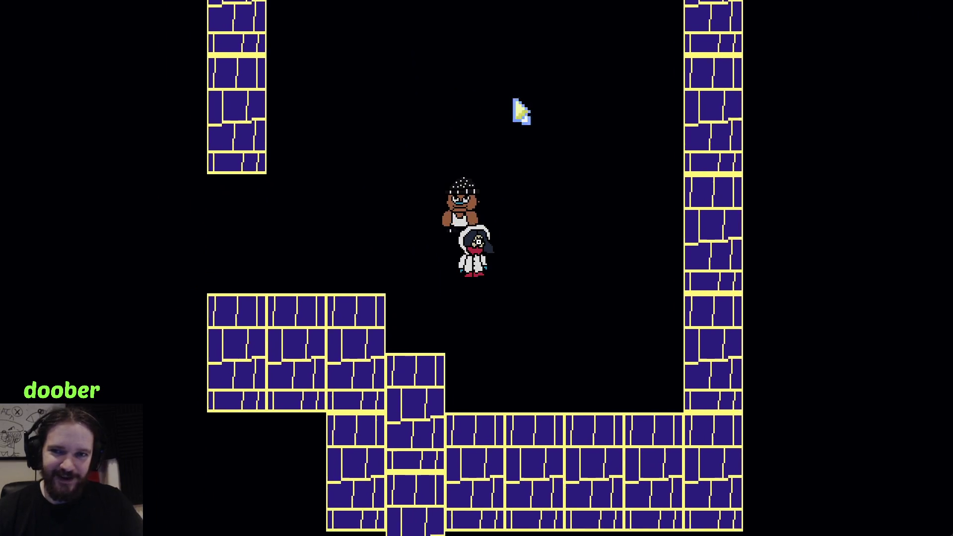
key(Right)
key(Up)
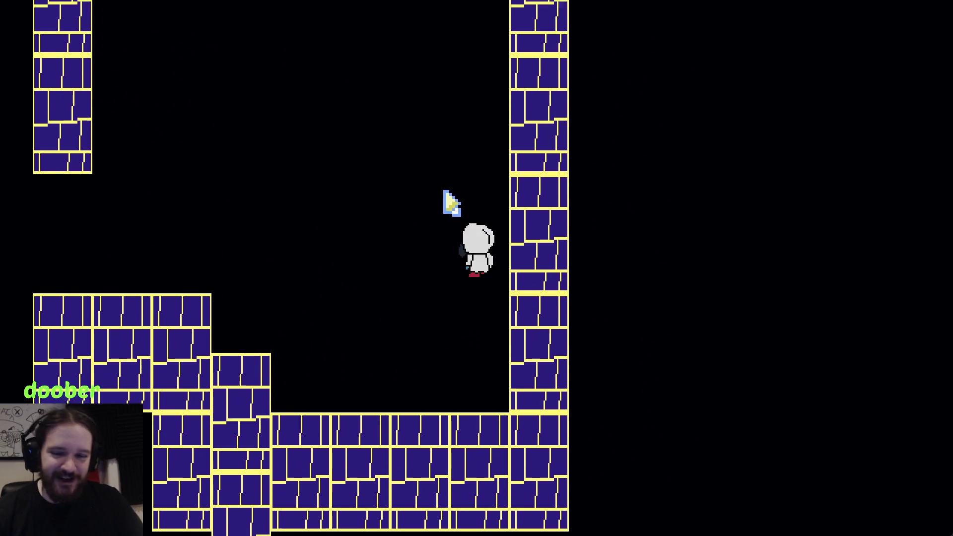
key(Up)
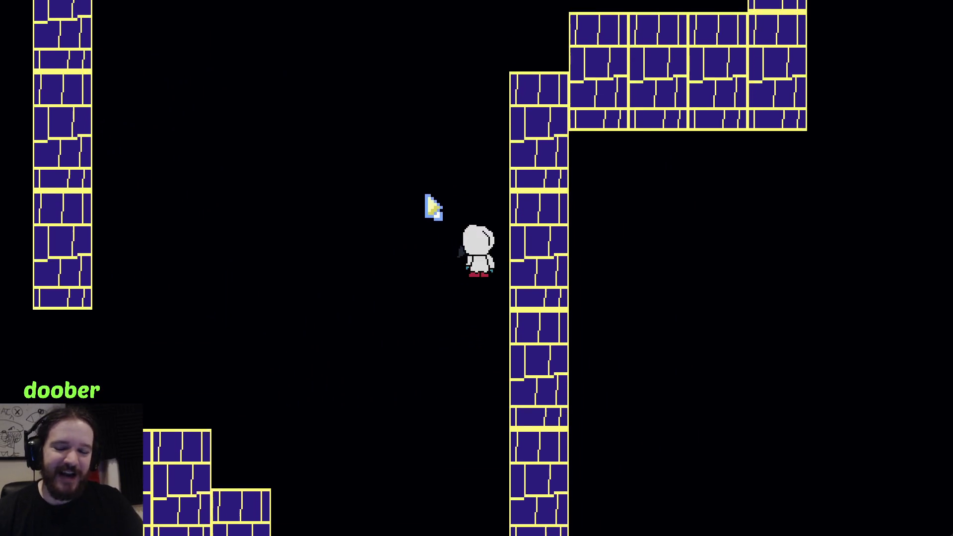
Turn the character left, down and right, then walk up under the long top wall.
key(Left)
key(Down)
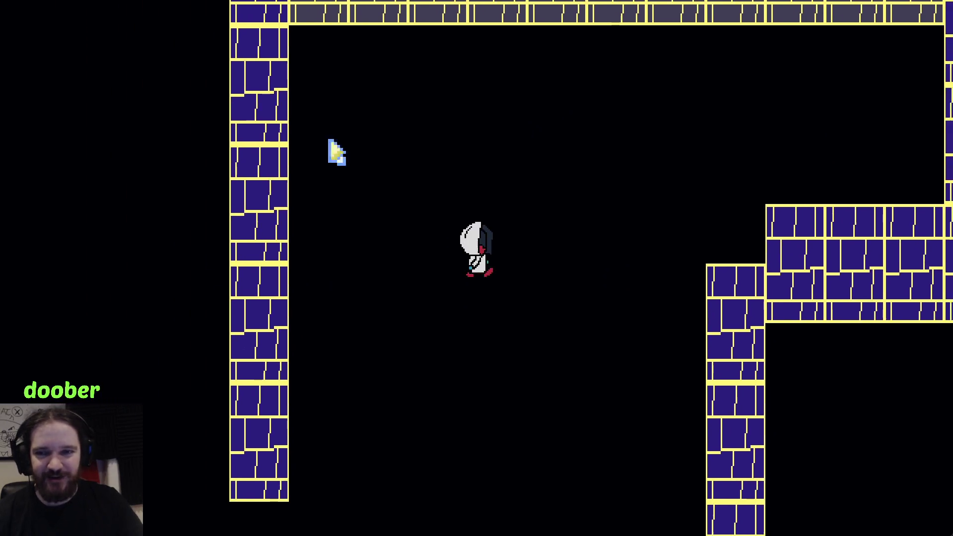
key(Right)
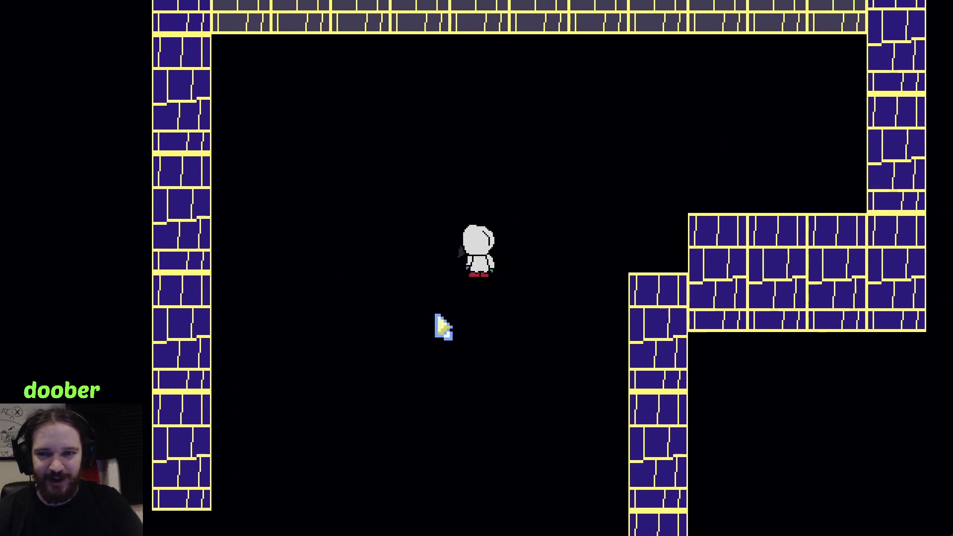
key(Up)
key(Down)
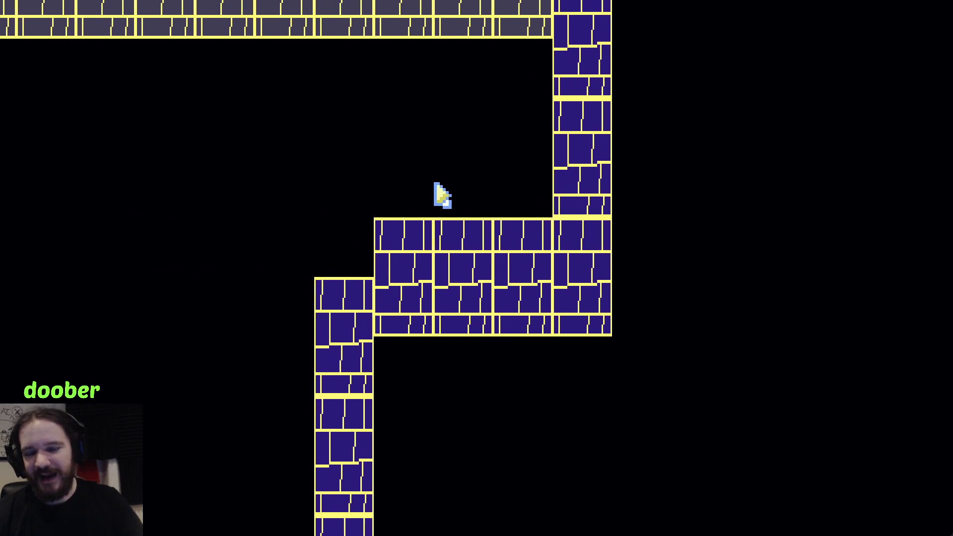
key(Up)
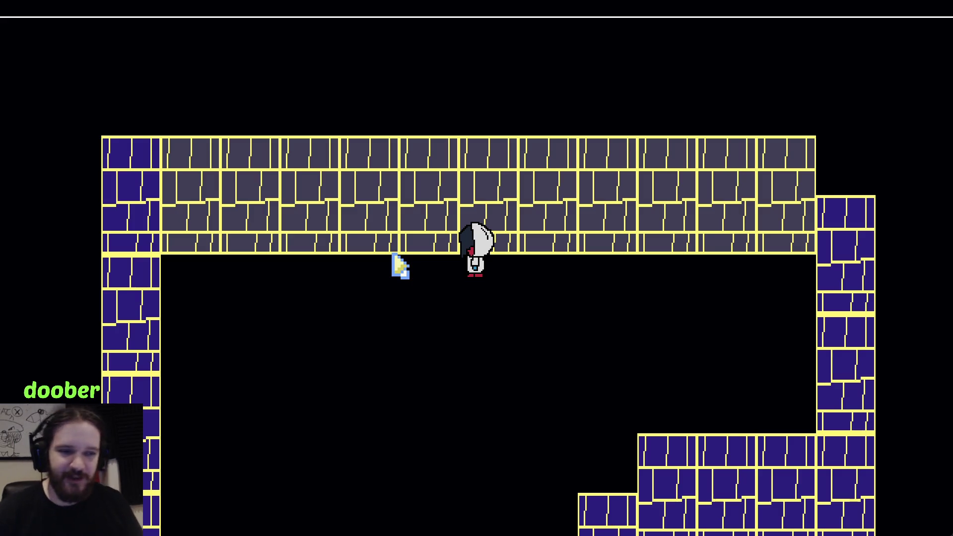
key(Down)
key(Left)
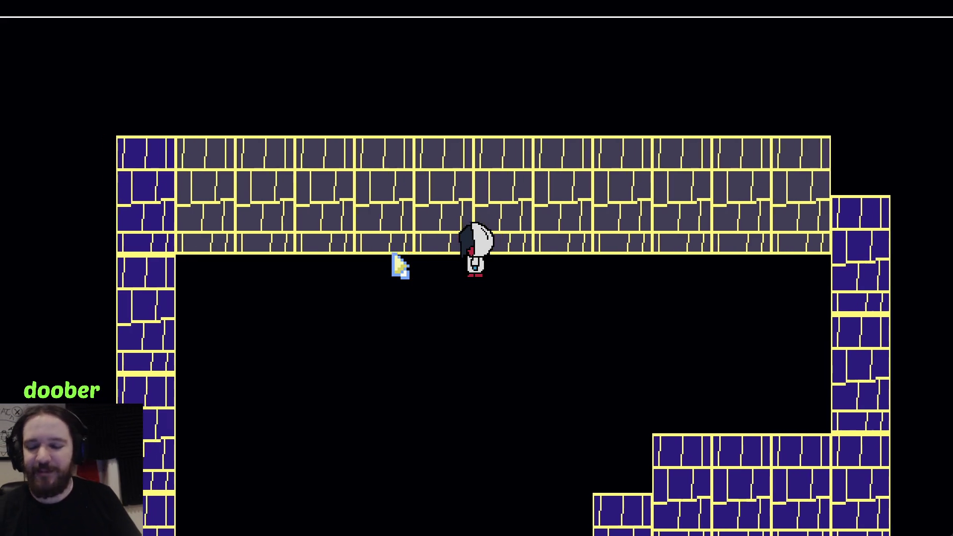
Walk the character down the corridor and around the first room, testing every facing direction.
key(Down)
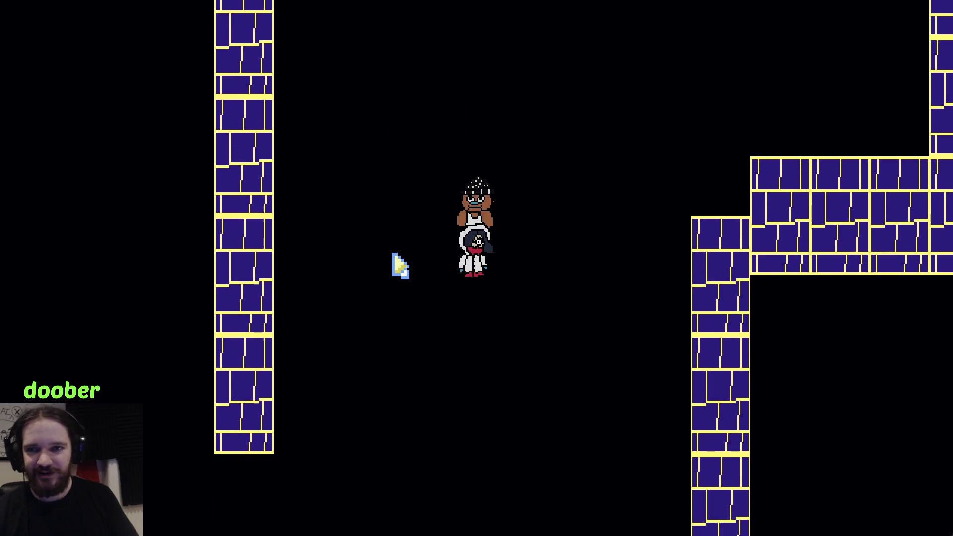
key(Right)
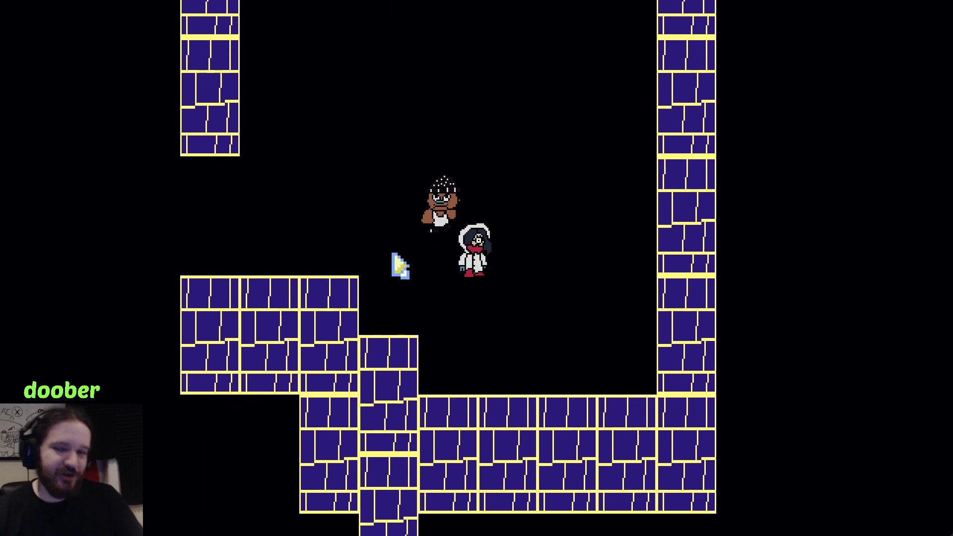
key(Up)
key(Left)
key(Up)
key(Left)
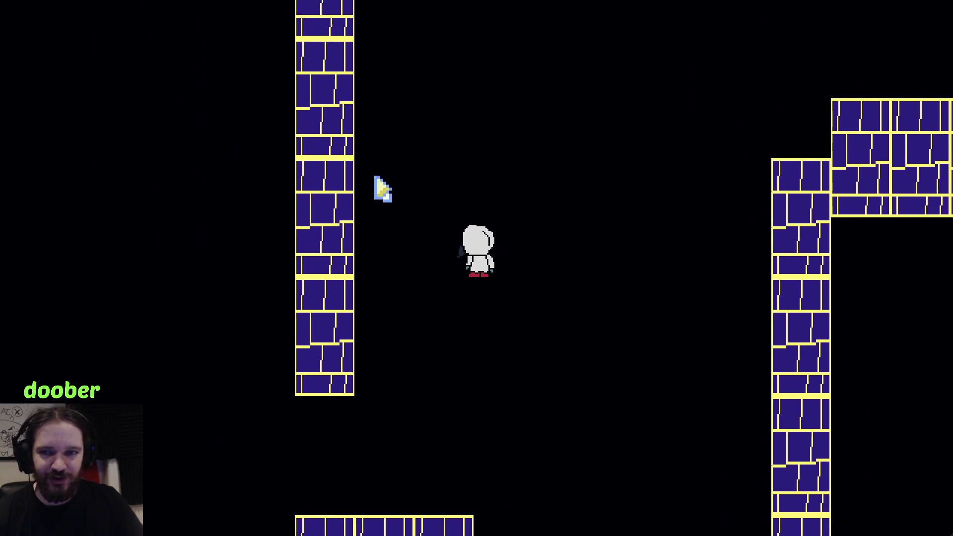
key(Right)
key(Down)
key(Left)
key(Down)
key(Left)
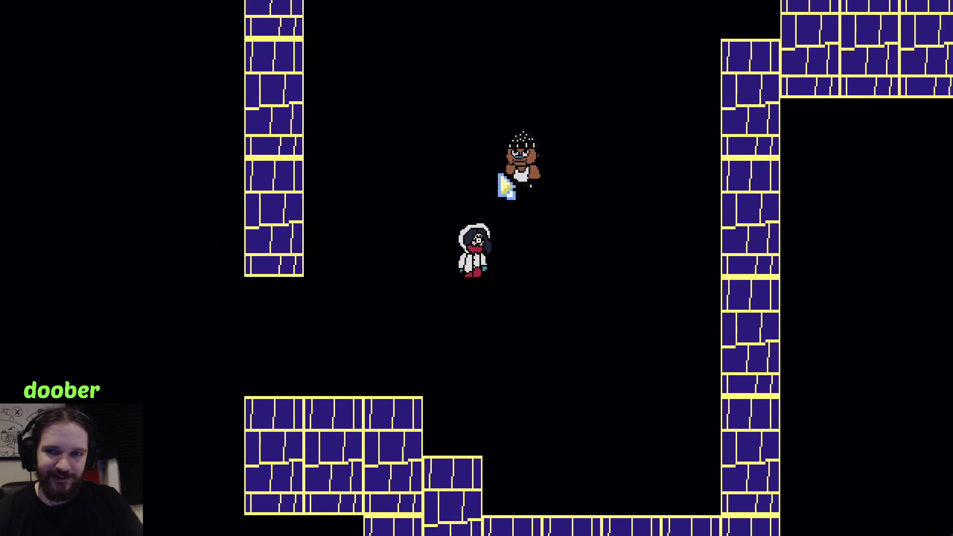
key(Right)
key(Up)
key(Left)
key(Up)
key(Right)
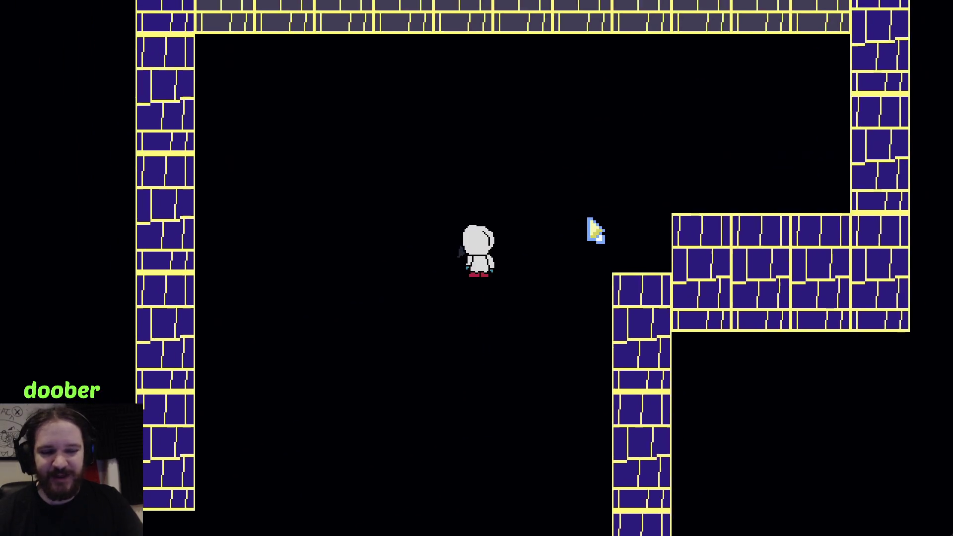
key(Up)
key(Left)
key(Down)
key(Left)
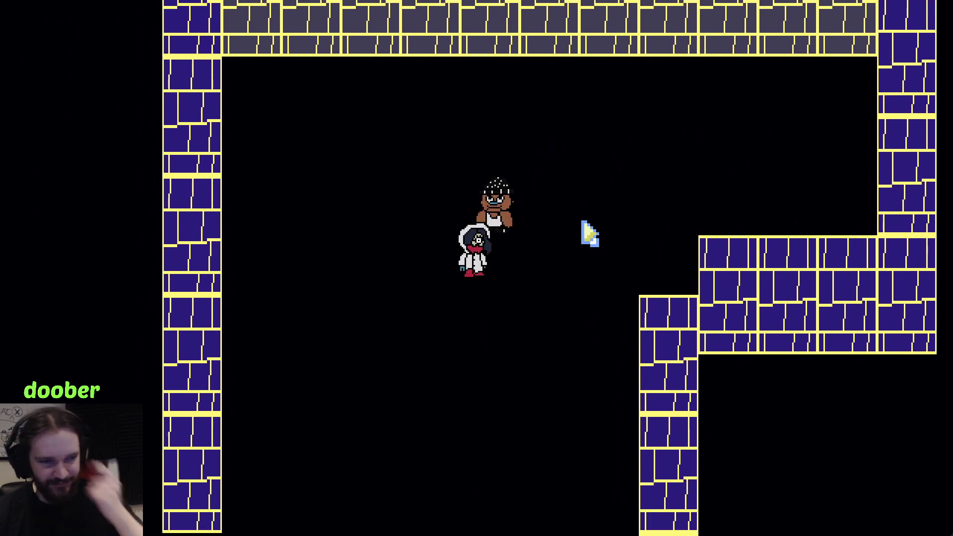
key(Left)
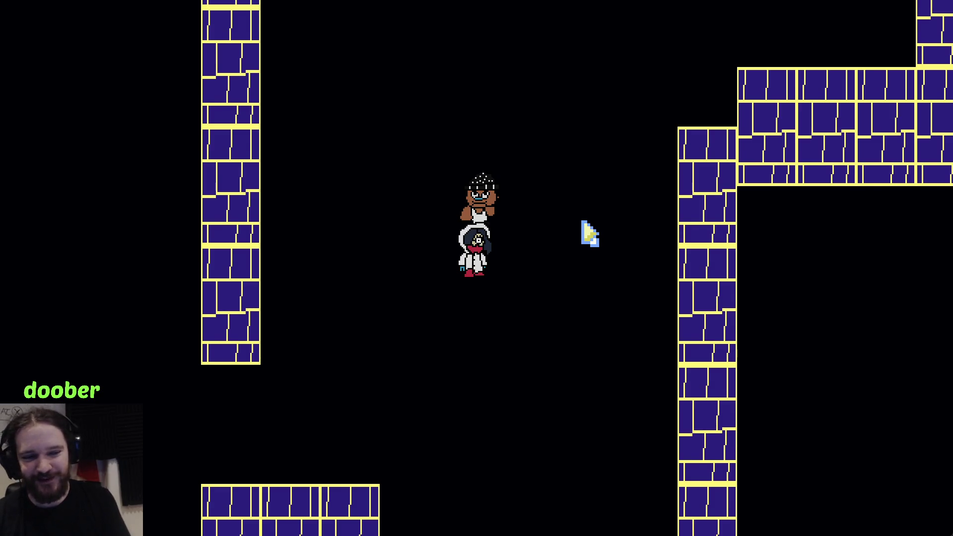
Lead the party down the corridor and zigzag through the open room until the brown follower returns.
key(Down)
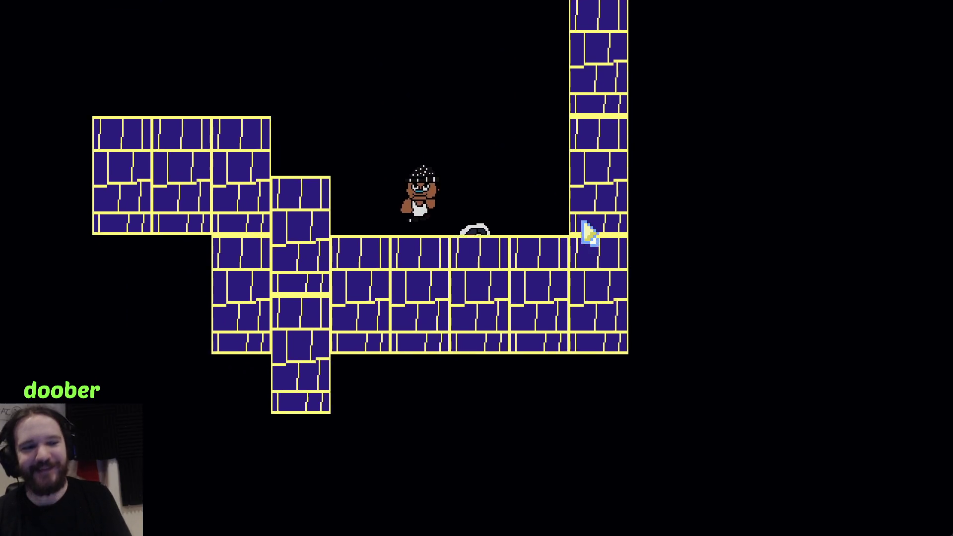
key(Up)
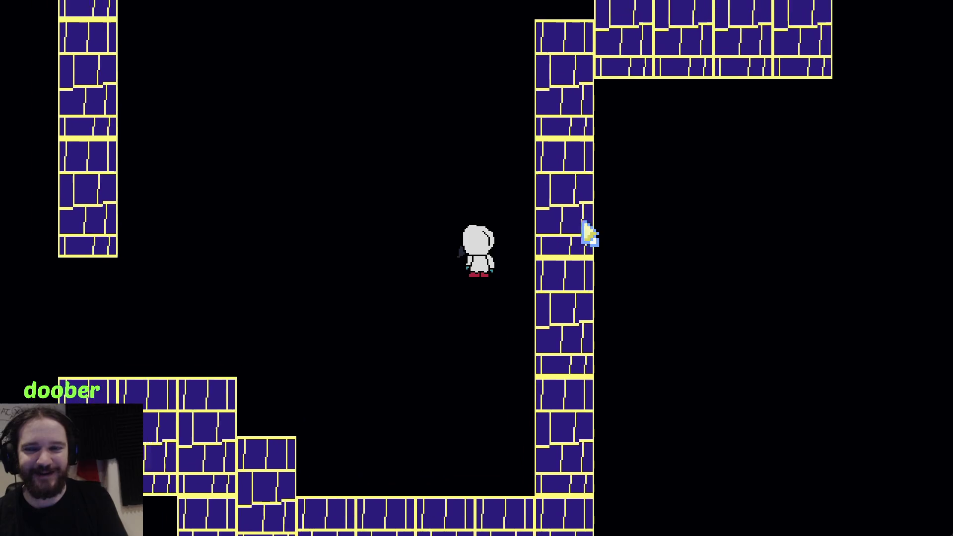
key(Up)
key(Left)
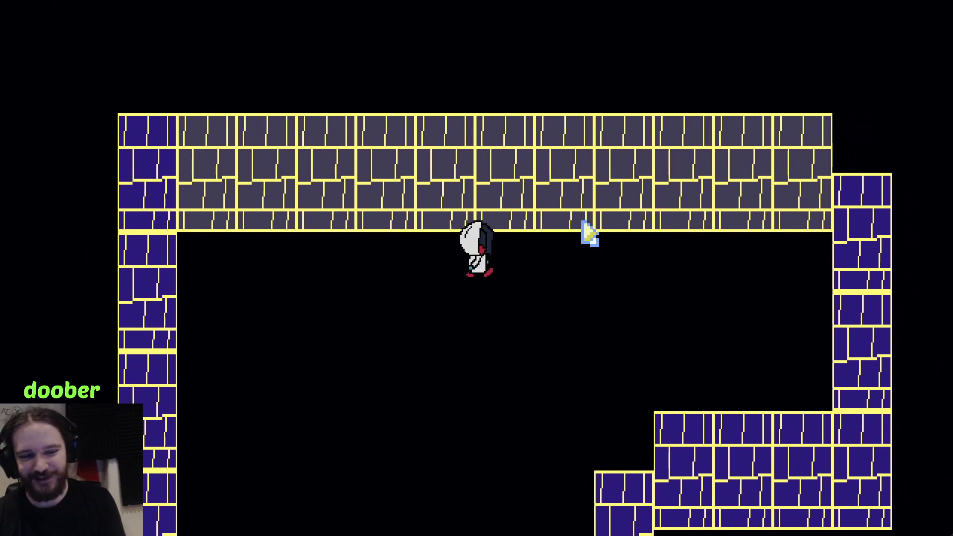
key(Right)
key(Down)
key(Left)
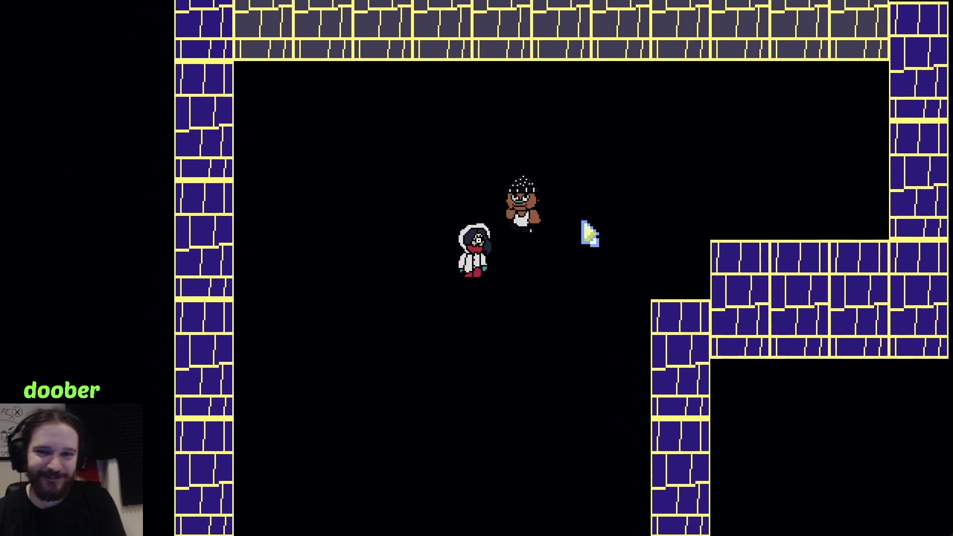
key(Down)
key(Right)
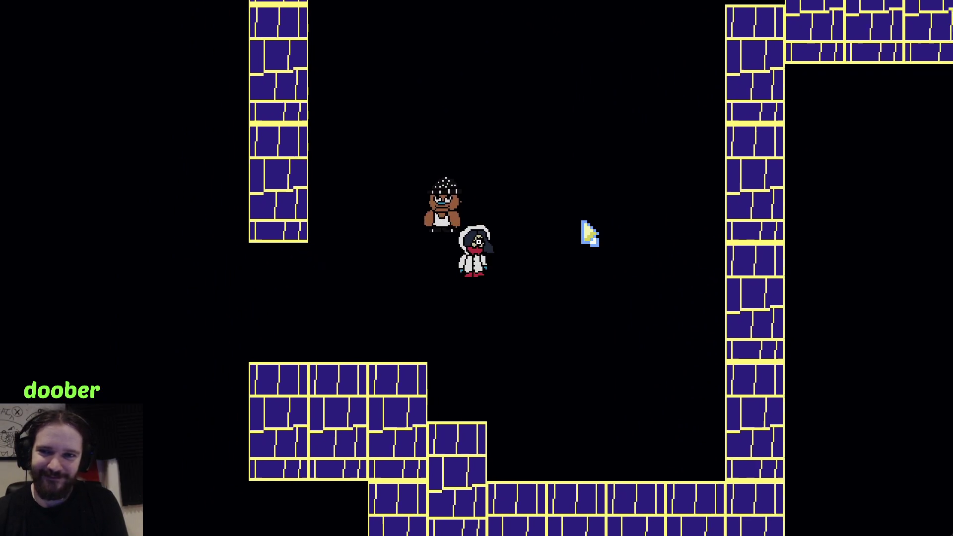
key(Down)
key(Right)
key(Up)
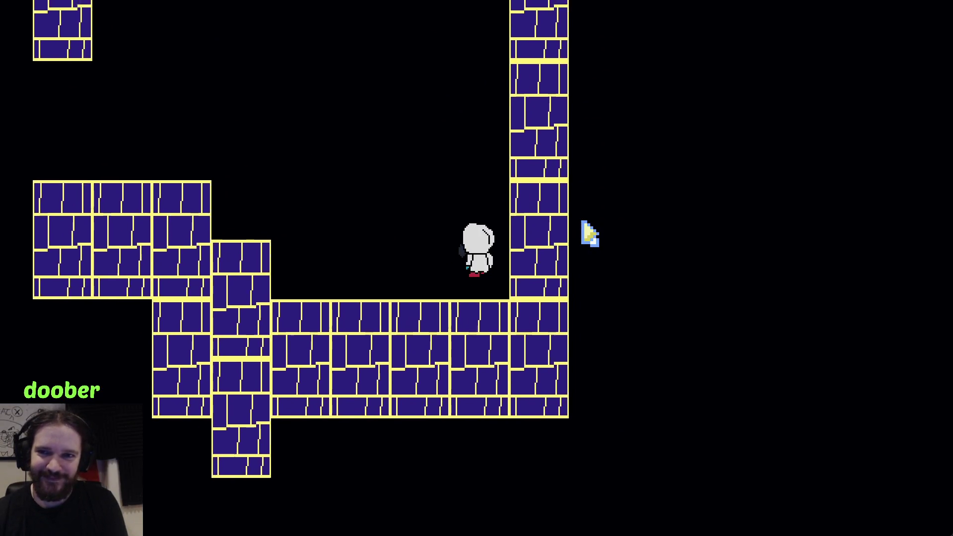
key(Up)
key(Right)
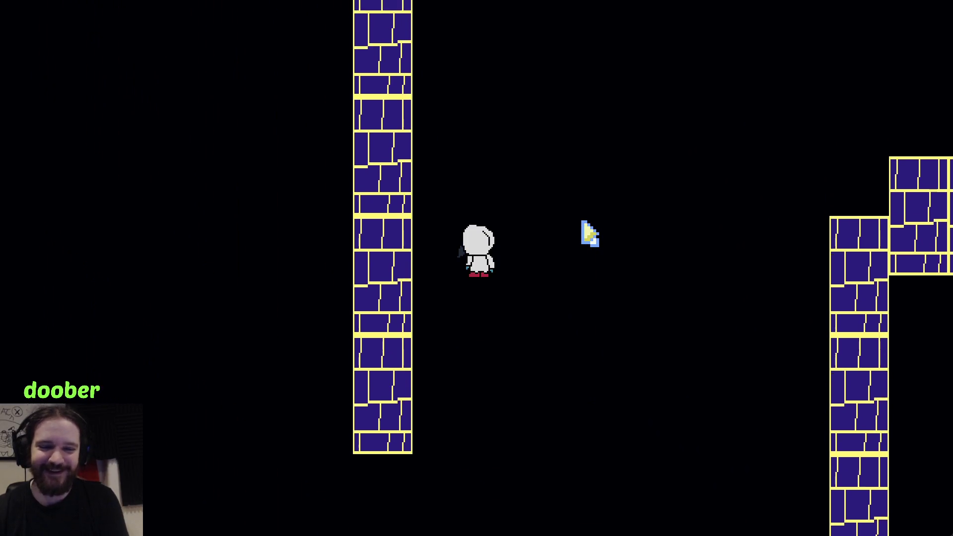
key(Up)
key(Right)
key(Down)
key(Left)
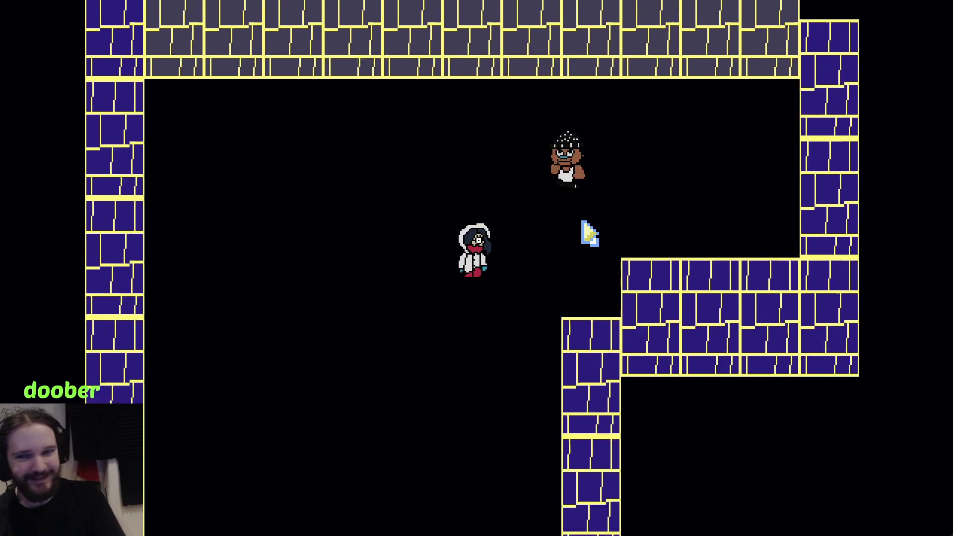
key(Down)
key(Left)
key(Right)
key(Up)
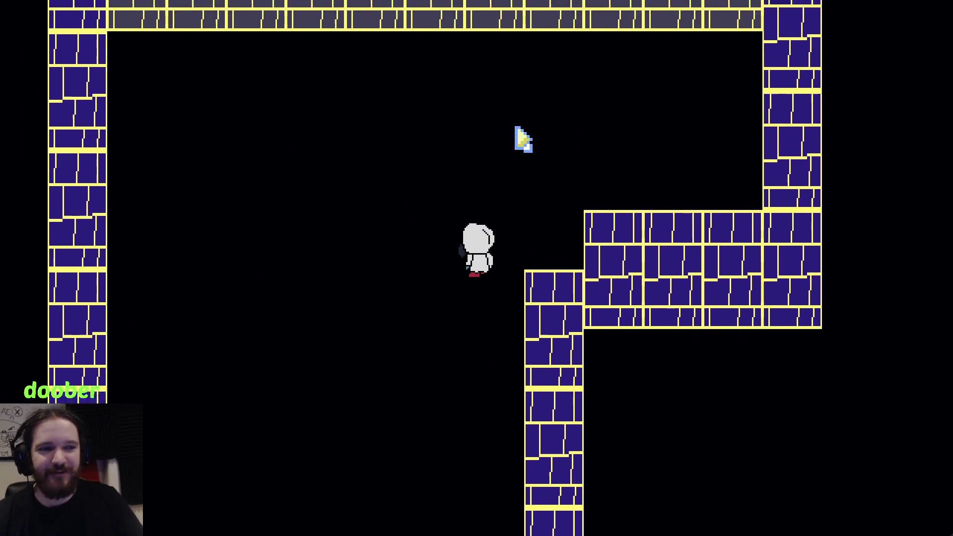
key(Up)
key(Left)
key(Down)
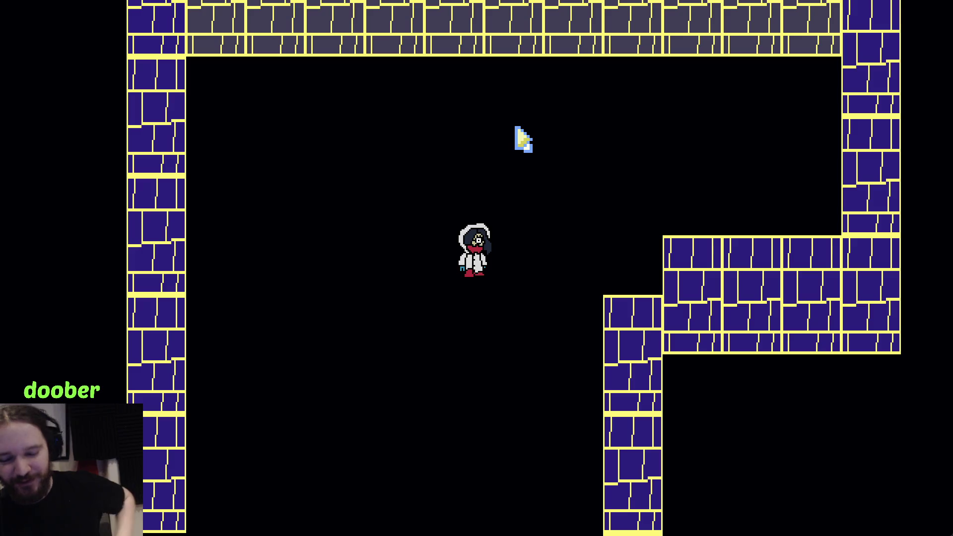
key(Up)
key(Right)
key(Down)
key(Left)
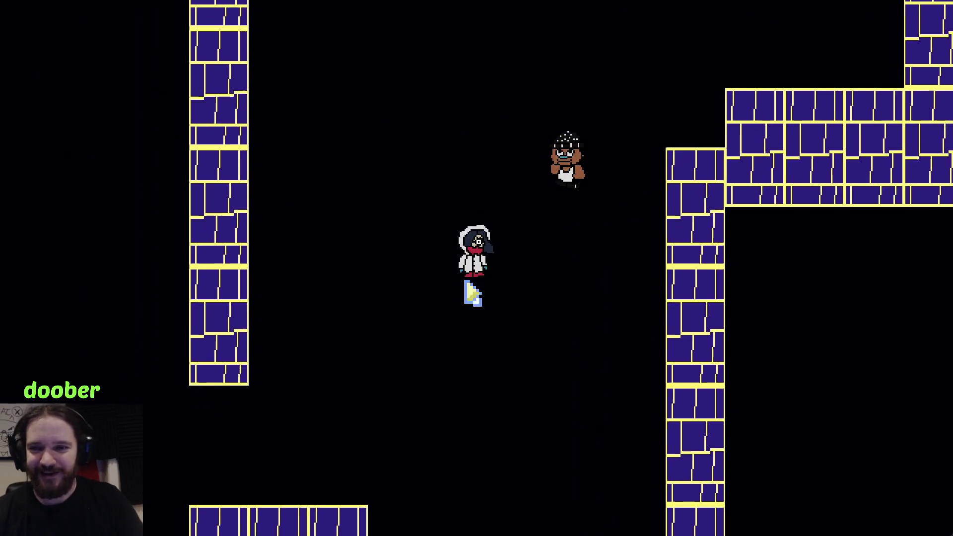
key(Down)
key(Down)
key(Right)
key(Up)
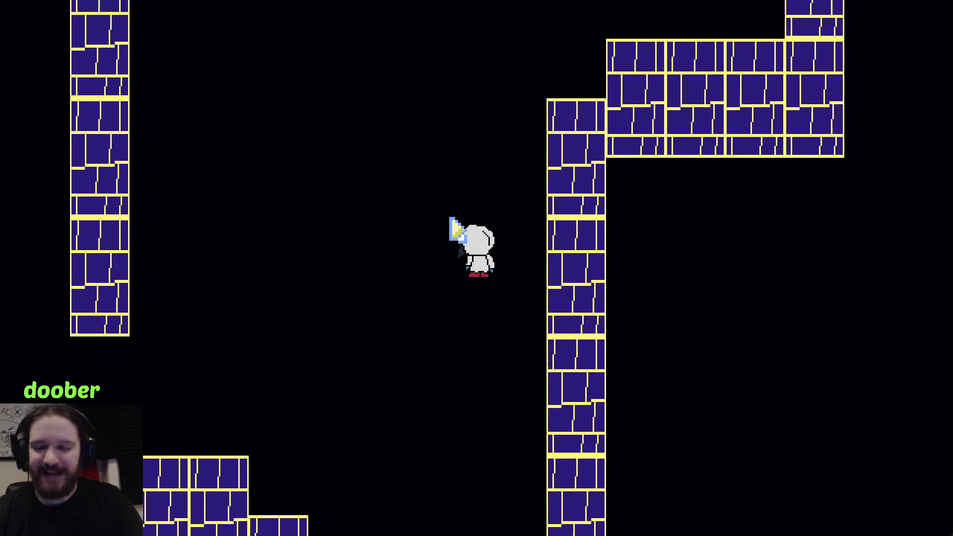
key(Left)
key(Up)
key(Right)
key(Down)
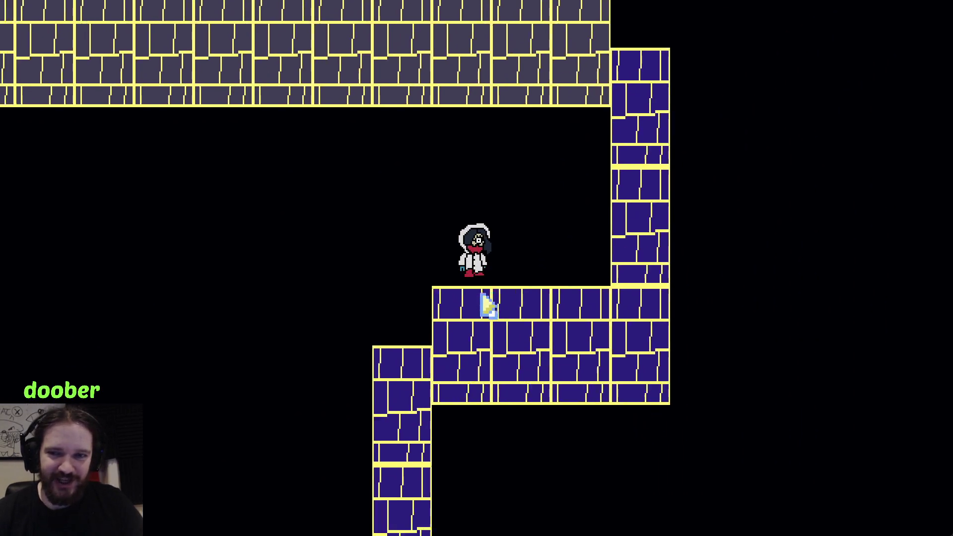
key(Left)
Walk along the walls with the brown follower trailing, turning the player up, left and down.
key(Right)
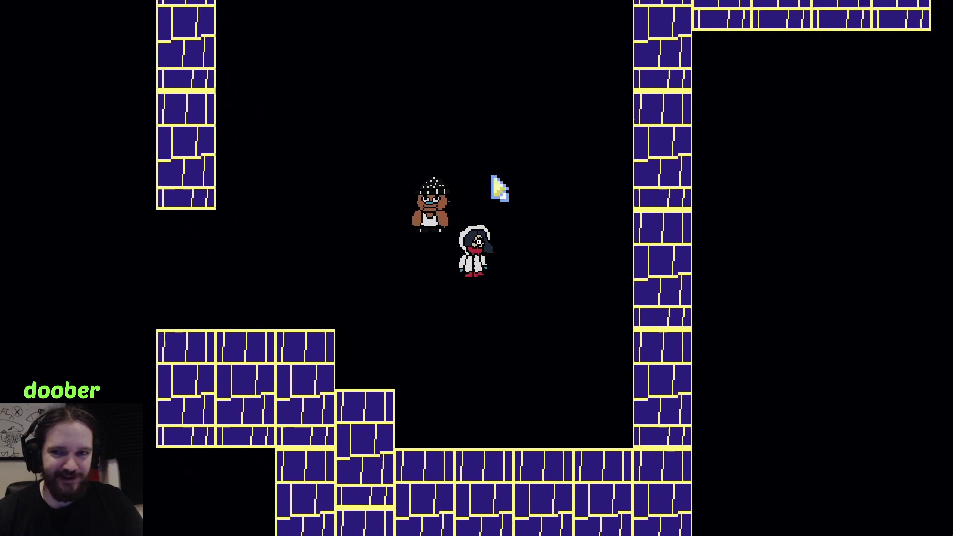
key(Left)
key(Right)
key(Up)
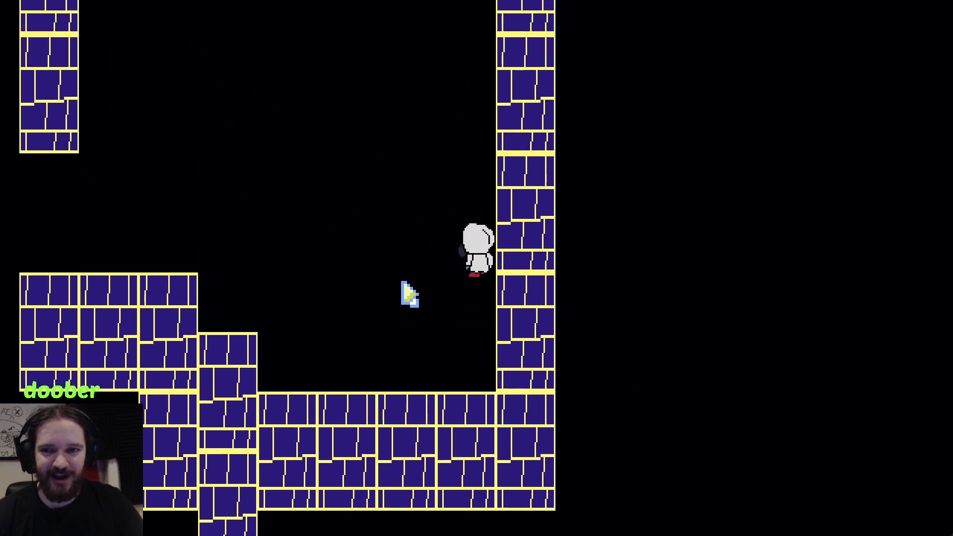
key(Right)
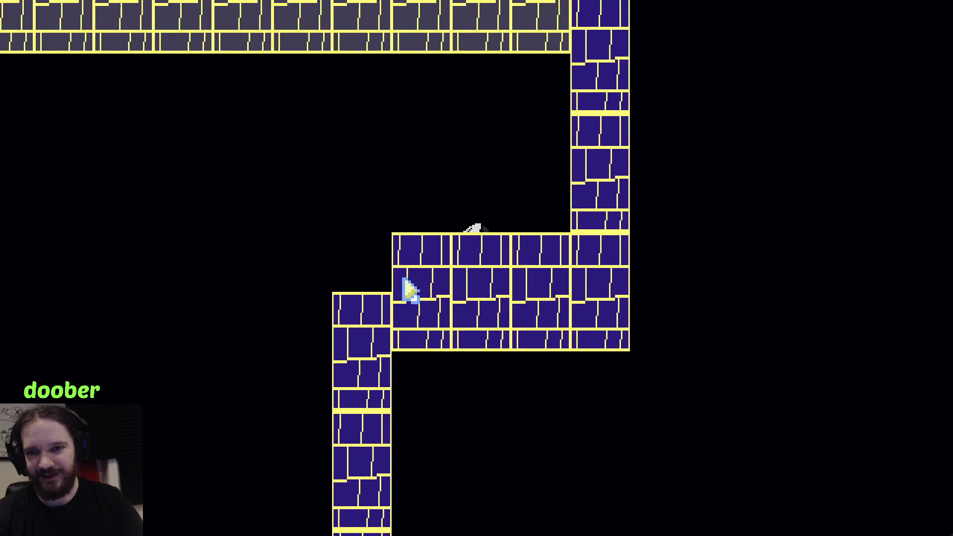
key(Left)
key(Up)
key(Down)
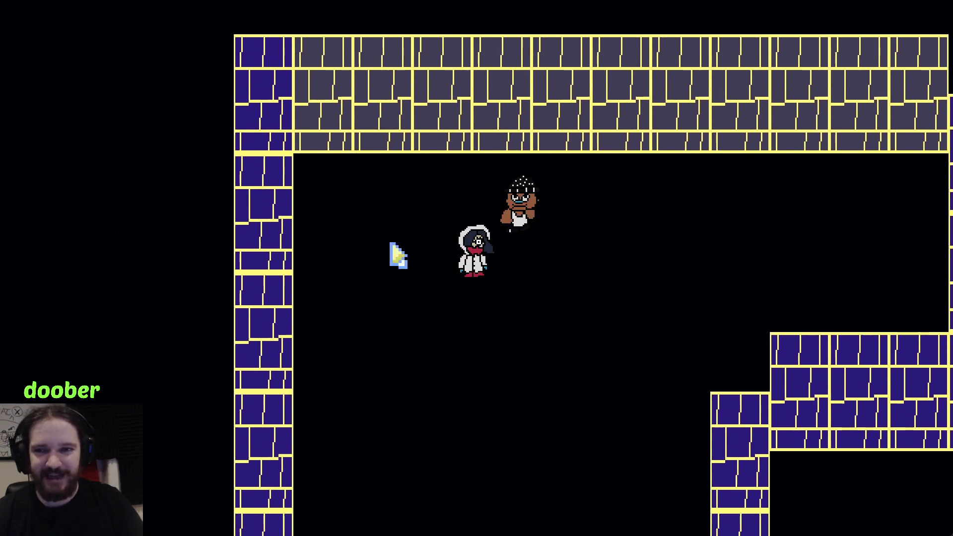
key(Right)
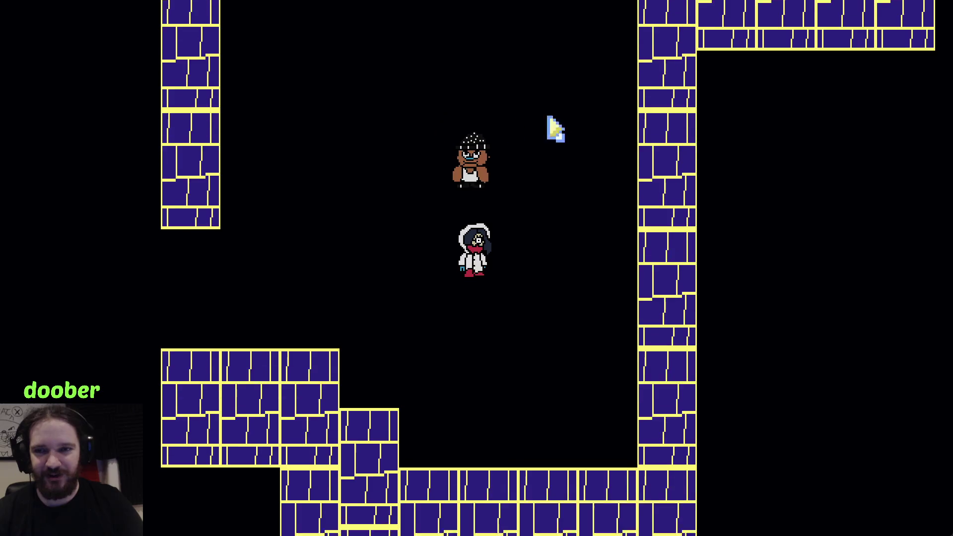
key(Down)
key(Right)
key(Up)
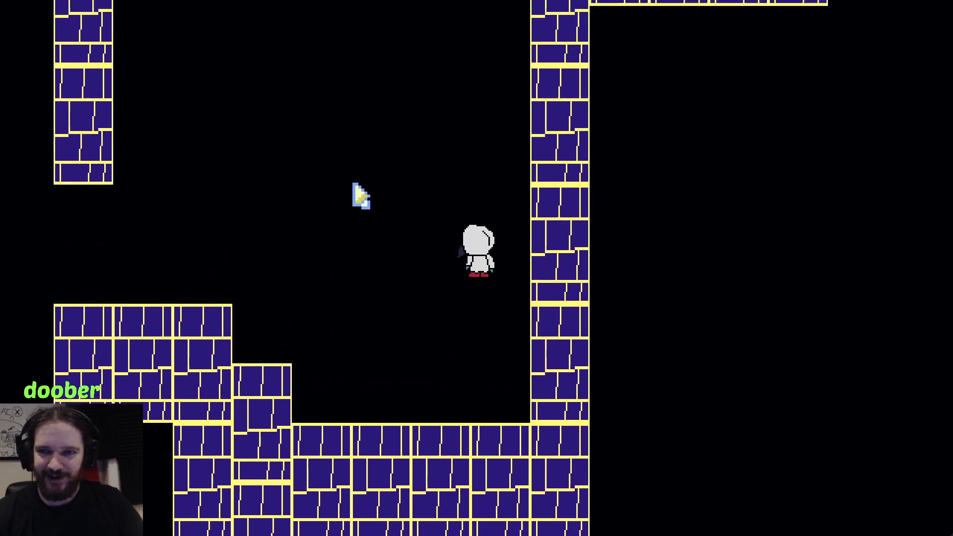
key(Left)
key(Right)
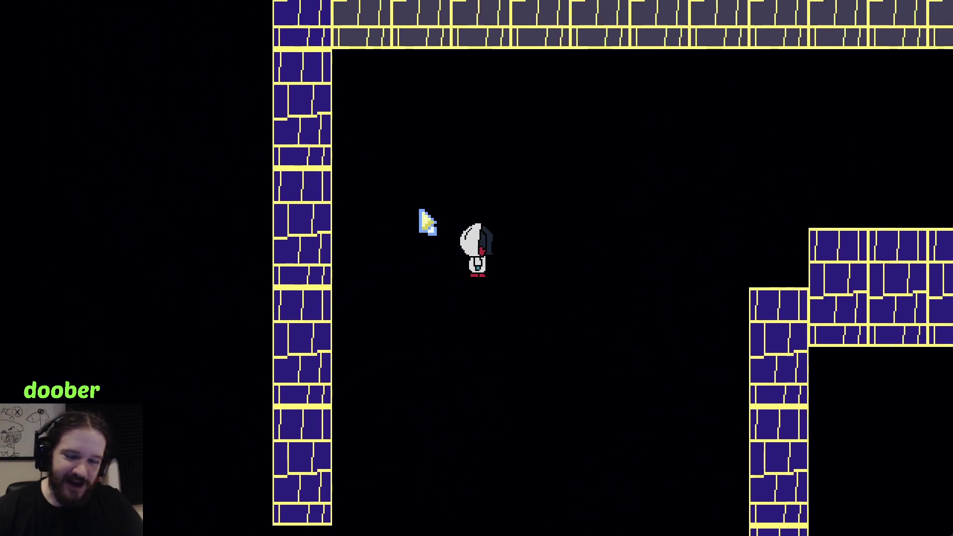
key(Left)
key(Down)
key(Right)
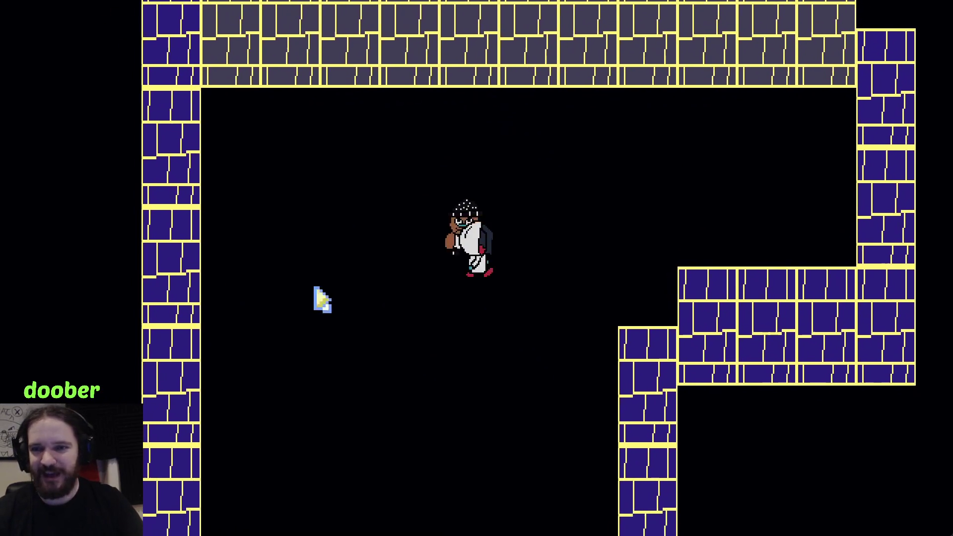
key(Left)
key(Right)
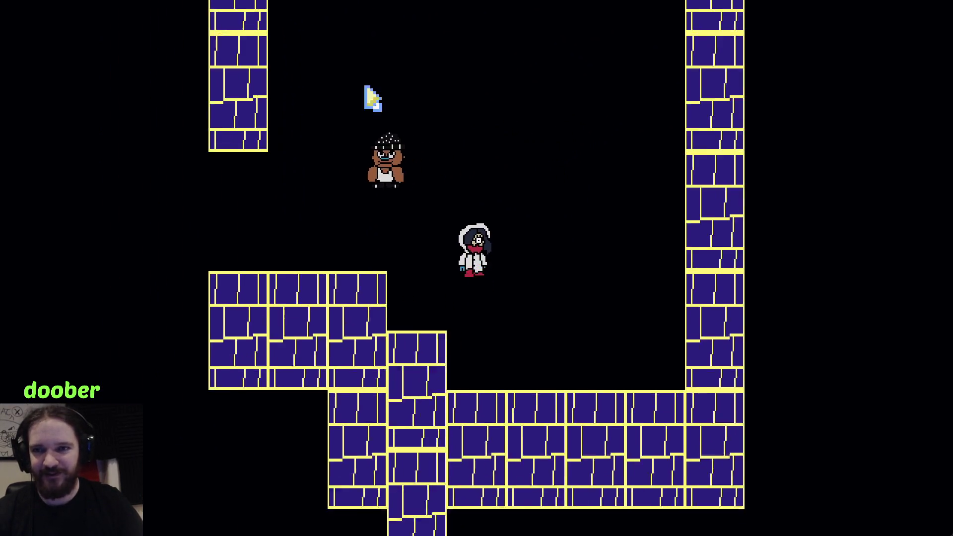
key(Up)
Leave the room and cross the large room and corridor rooms until a battle starts.
key(Left)
key(Down)
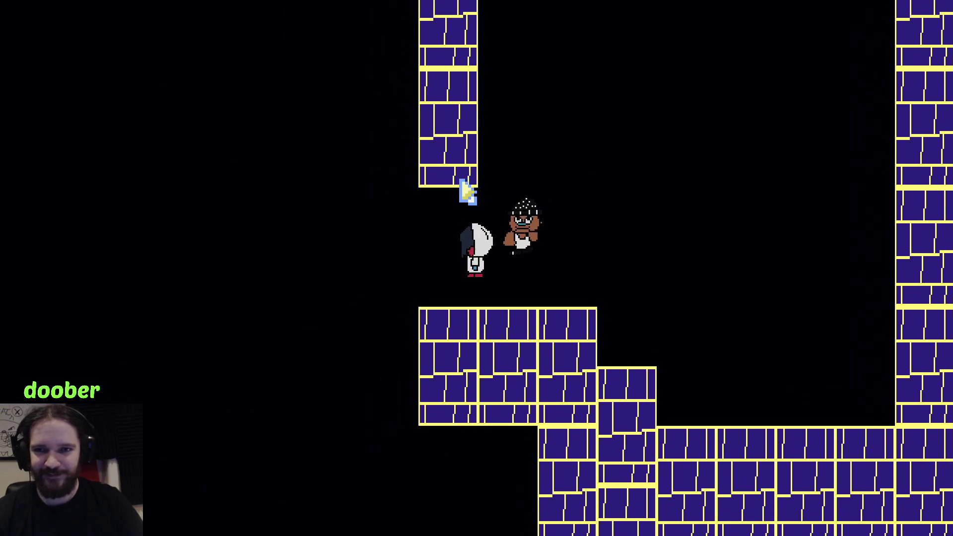
key(Left)
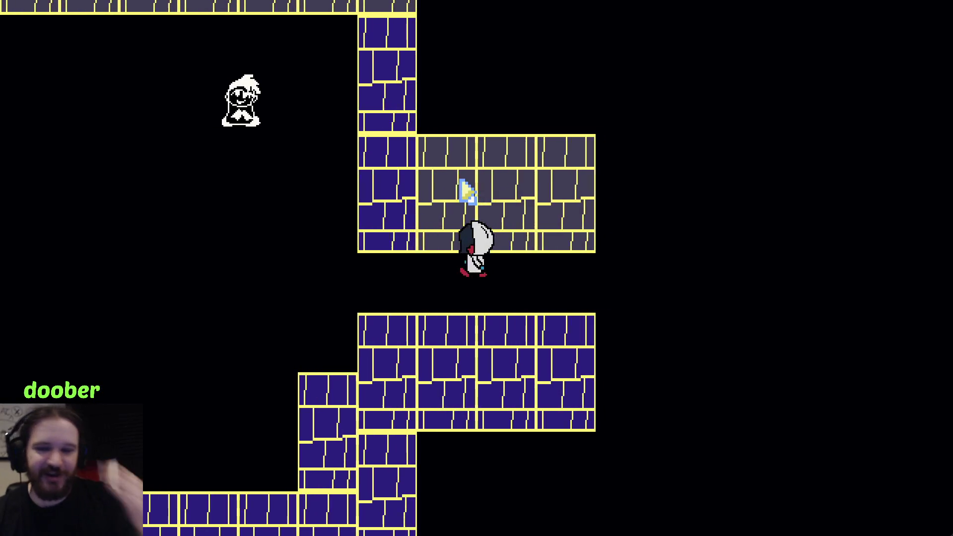
key(Left)
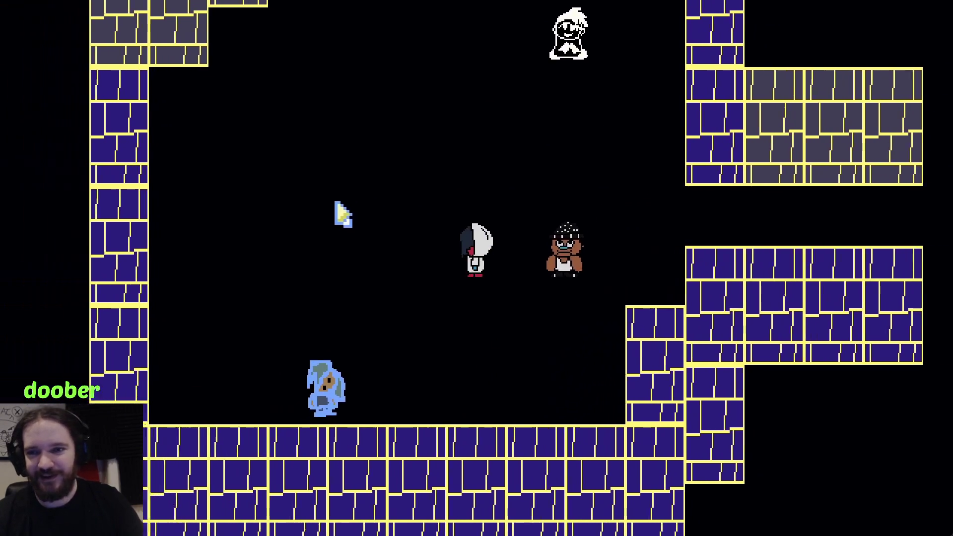
key(Right)
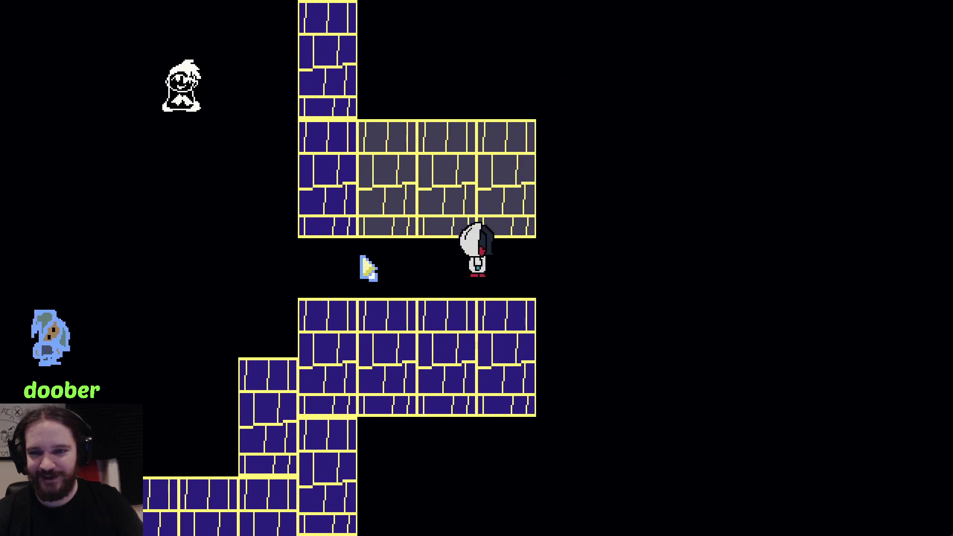
key(Right)
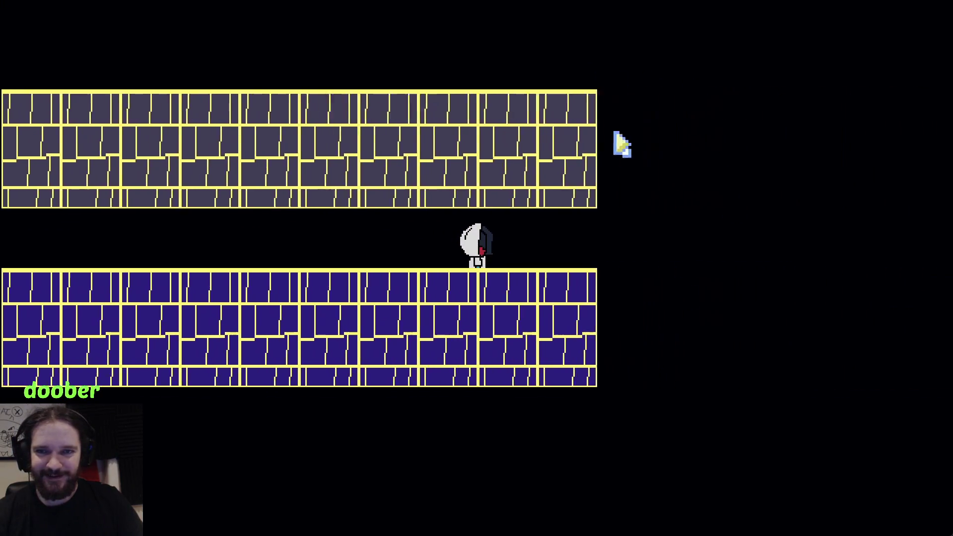
key(Right)
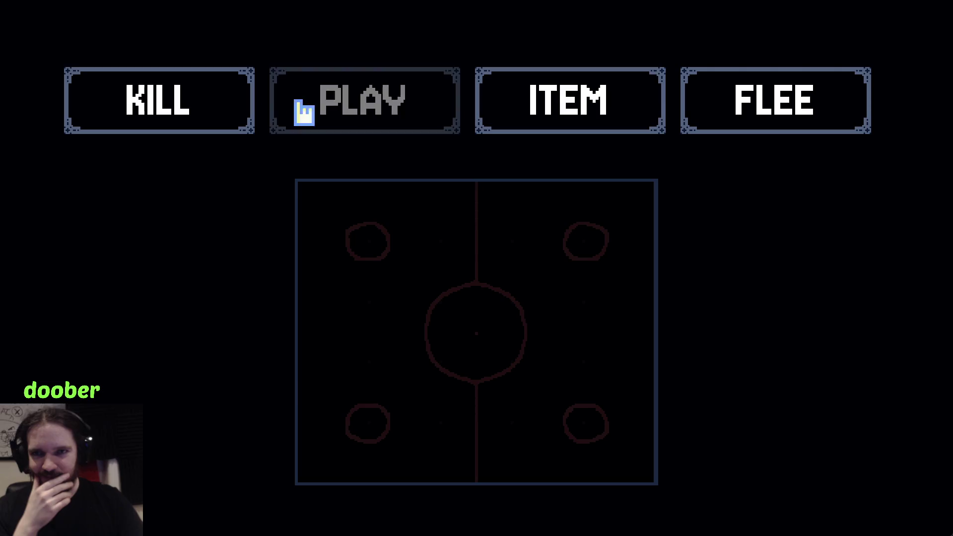
Play a battle turn via PLAY and KILL, fire a ball at the target, then FLEE and quit with Escape.
click(596, 102)
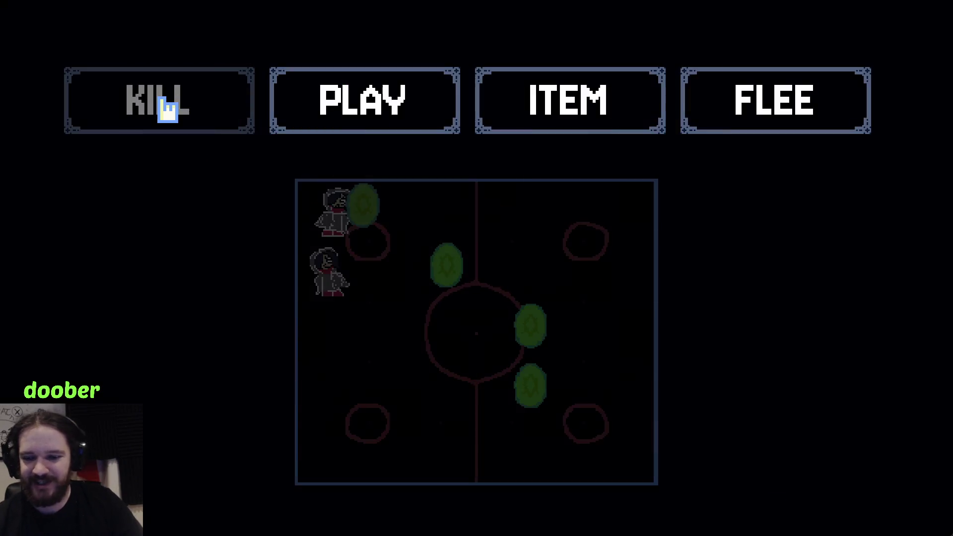
click(166, 106)
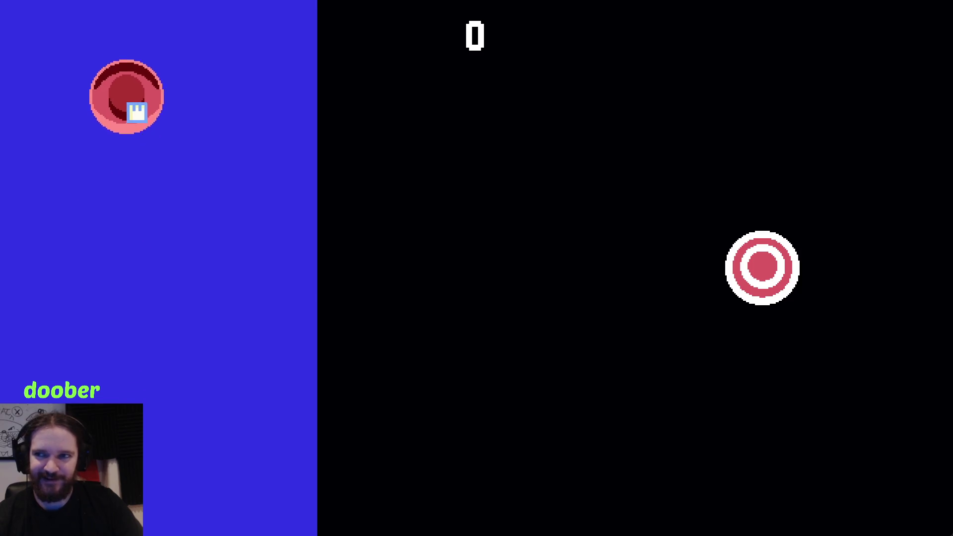
click(194, 246)
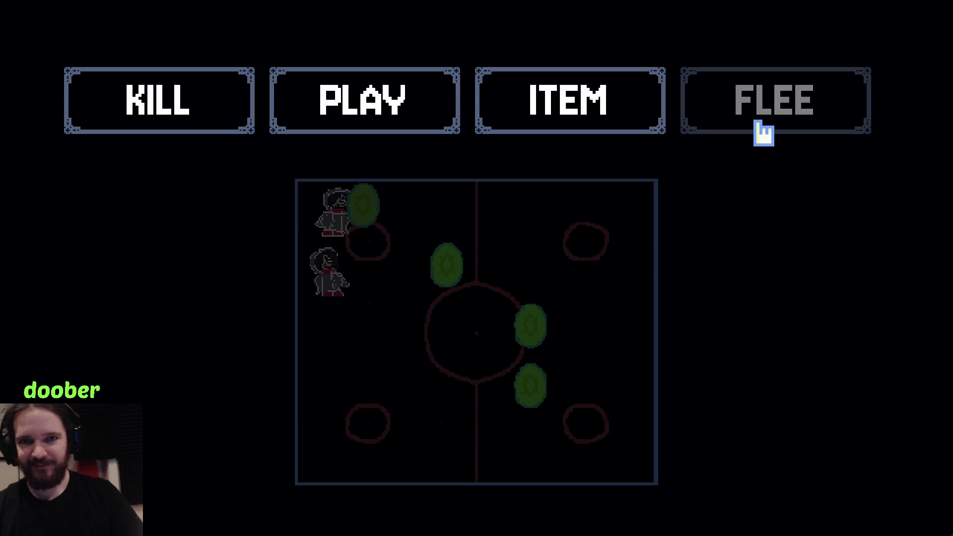
click(763, 130)
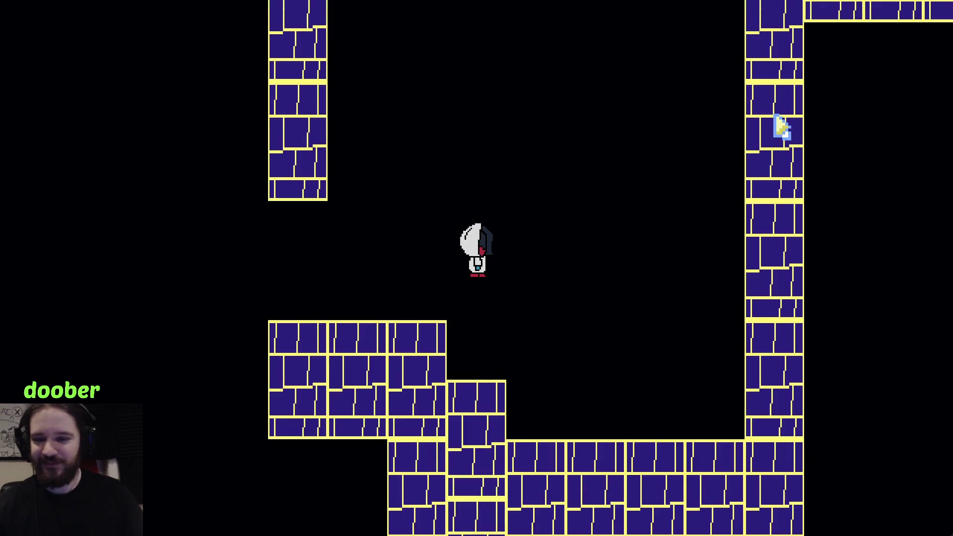
key(Escape)
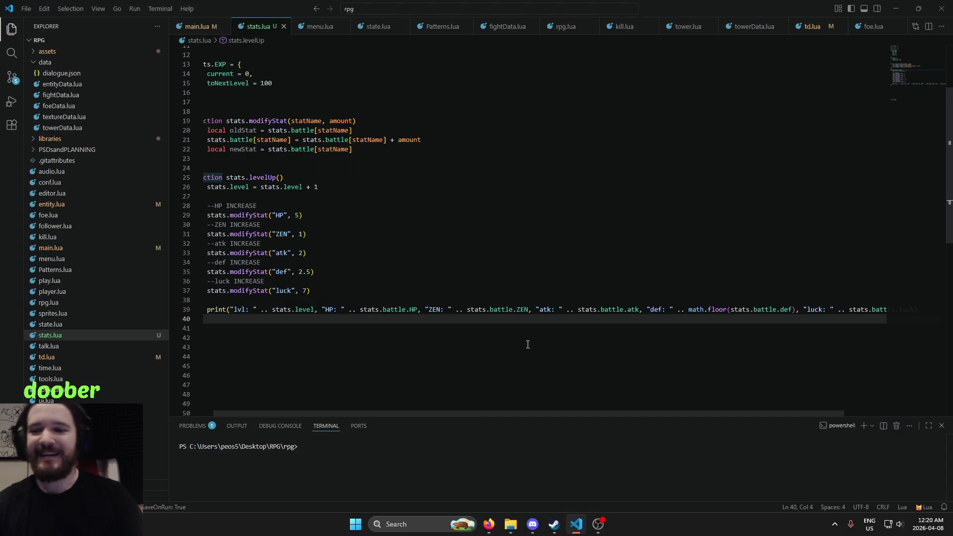
Bring Photopea back to the front and scroll through the open sprite sheet.
click(535, 484)
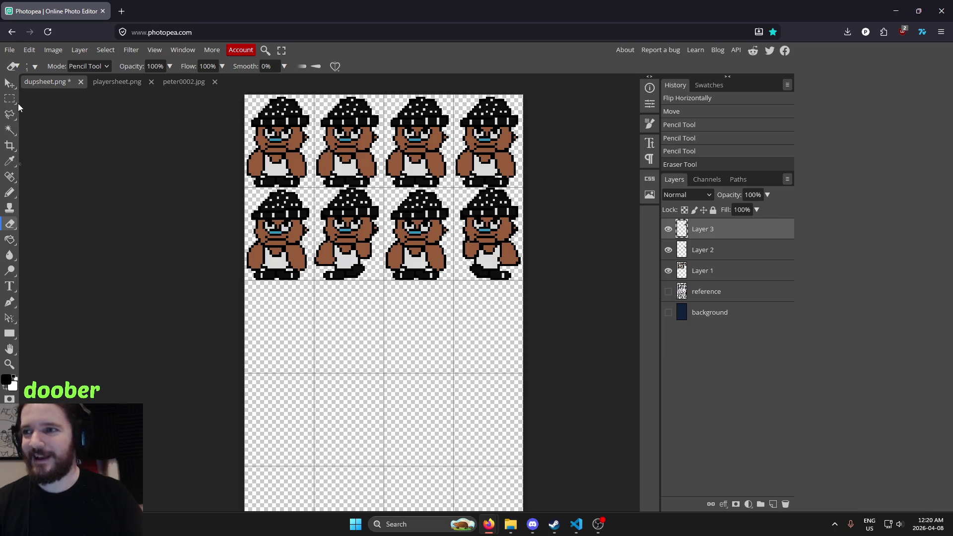
scroll(446, 217, up, 3)
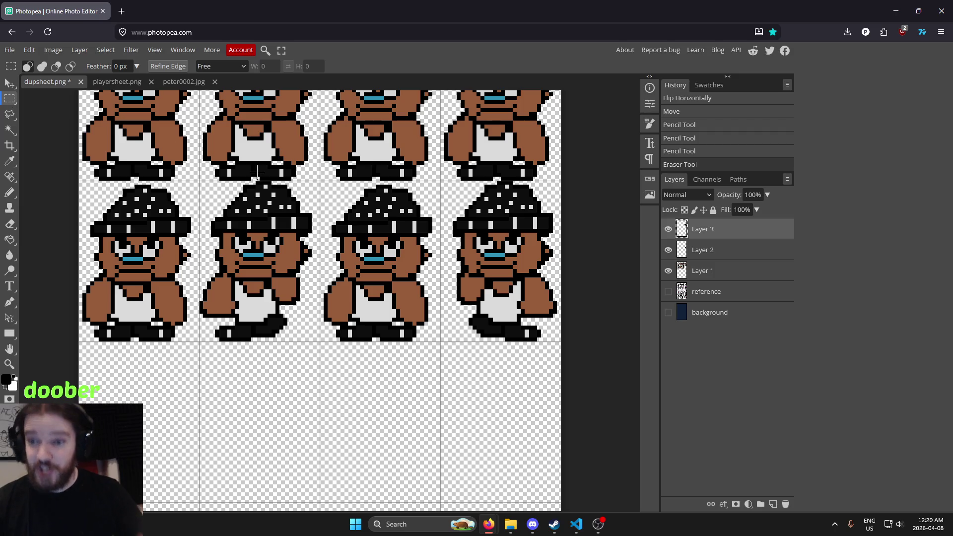
scroll(431, 276, down, 2)
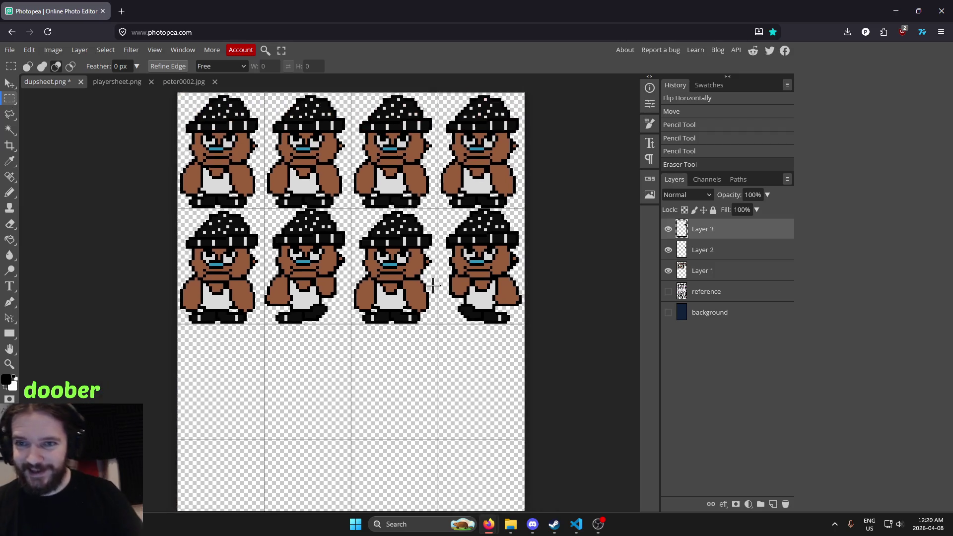
scroll(431, 276, down, 1)
scroll(370, 176, down, 4)
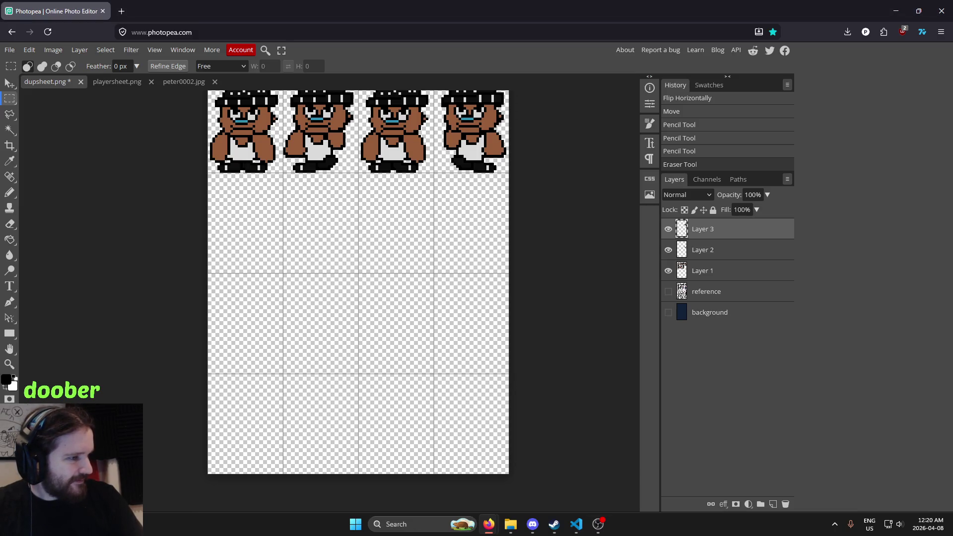
key(alt+Tab)
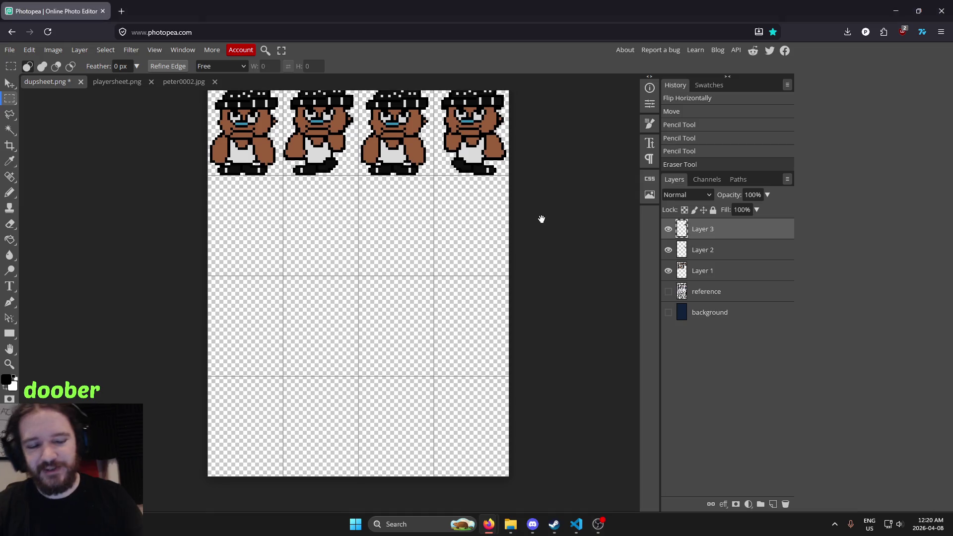
scroll(541, 216, up, 2)
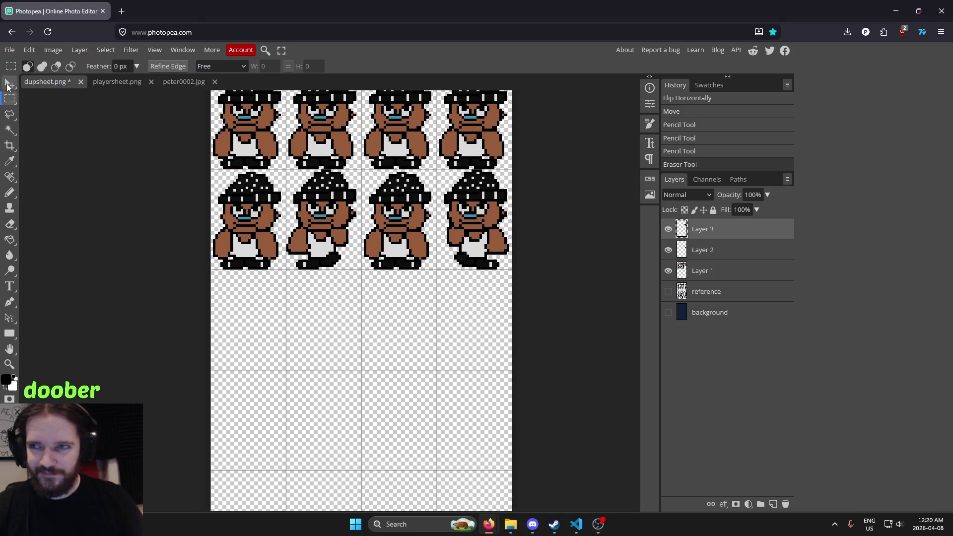
scroll(346, 197, up, 1)
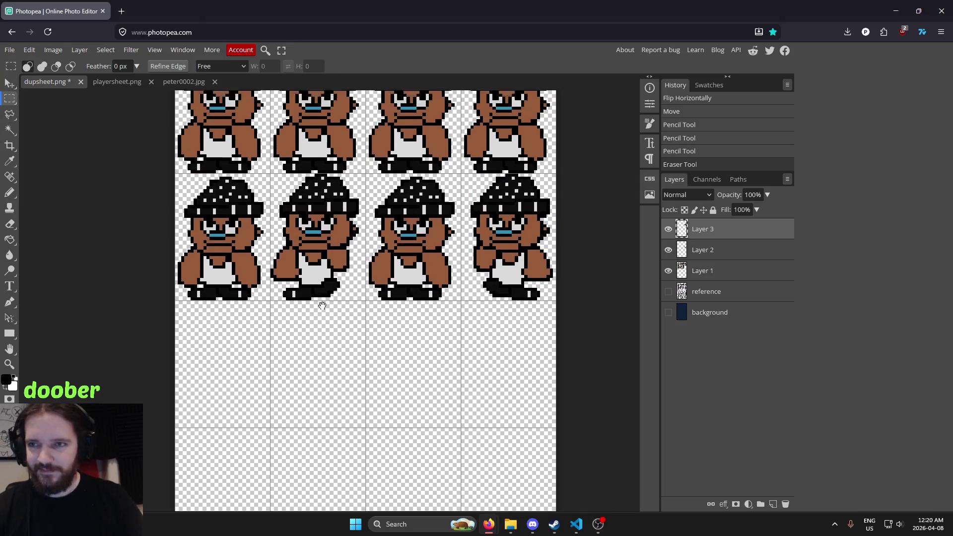
scroll(179, 158, up, 1)
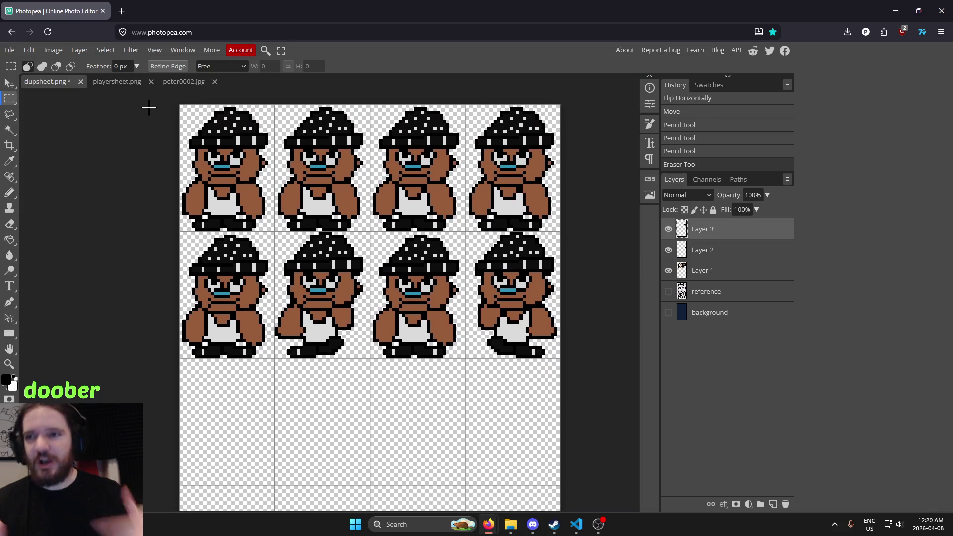
scroll(94, 160, up, 2)
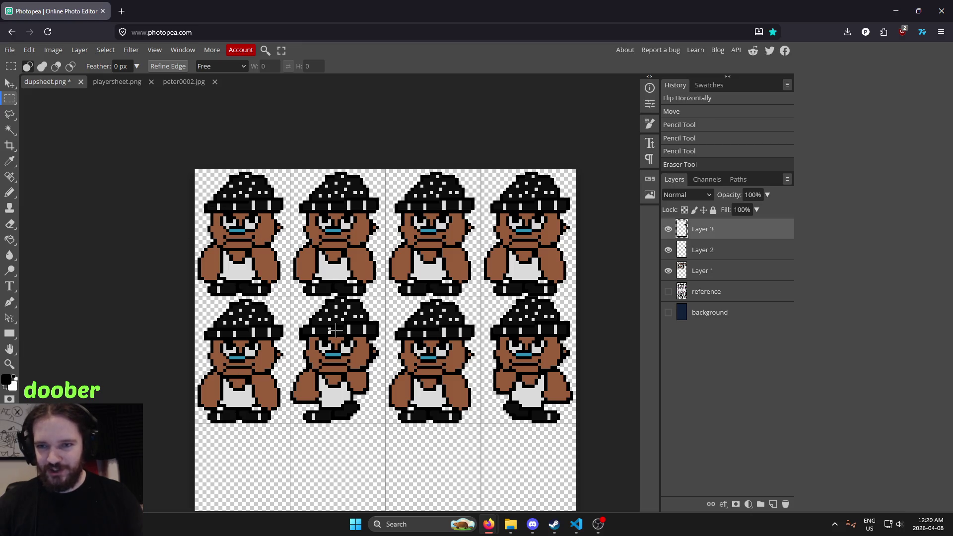
Look over the back-view frames in playersheet.png, panning its canvas into view.
click(130, 79)
scroll(365, 288, down, 5)
drag(365, 288, 352, 319)
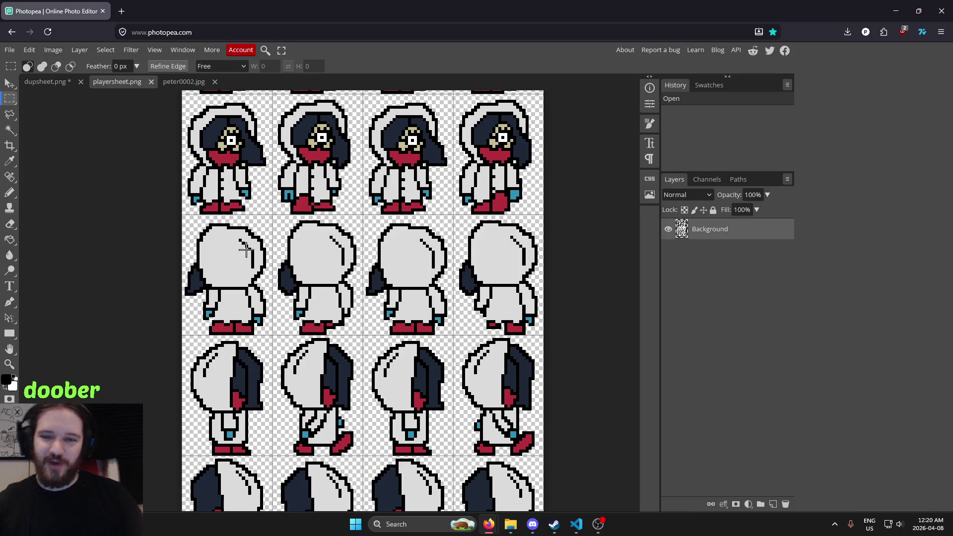
Return to dupsheet.png and pick the Rectangle Select tool.
click(60, 82)
scroll(30, 99, down, 2)
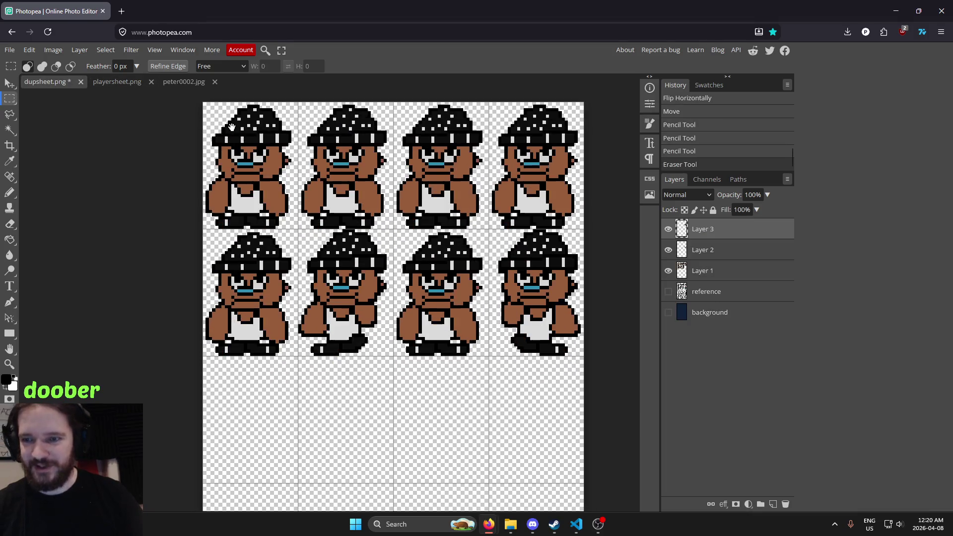
click(10, 83)
click(9, 98)
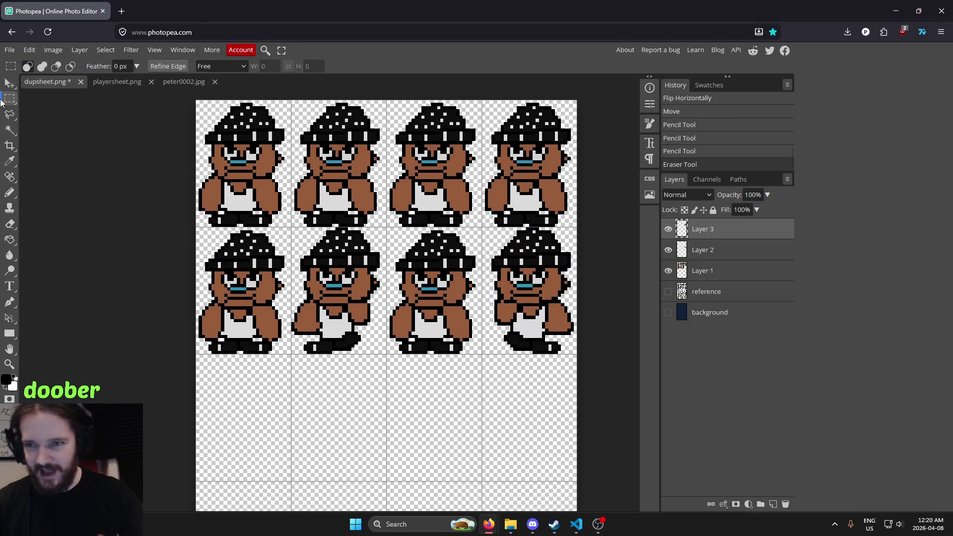
Select the second sprite row and merge the drawing layers into Layer 1 with Ctrl+E twice.
scroll(136, 283, up, 3)
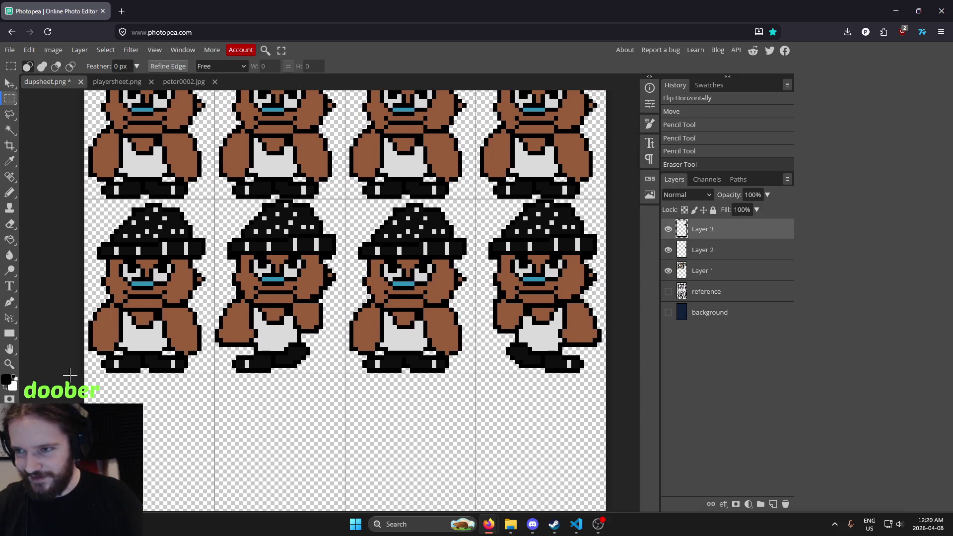
drag(129, 297, 160, 319)
click(79, 369)
drag(78, 371, 611, 200)
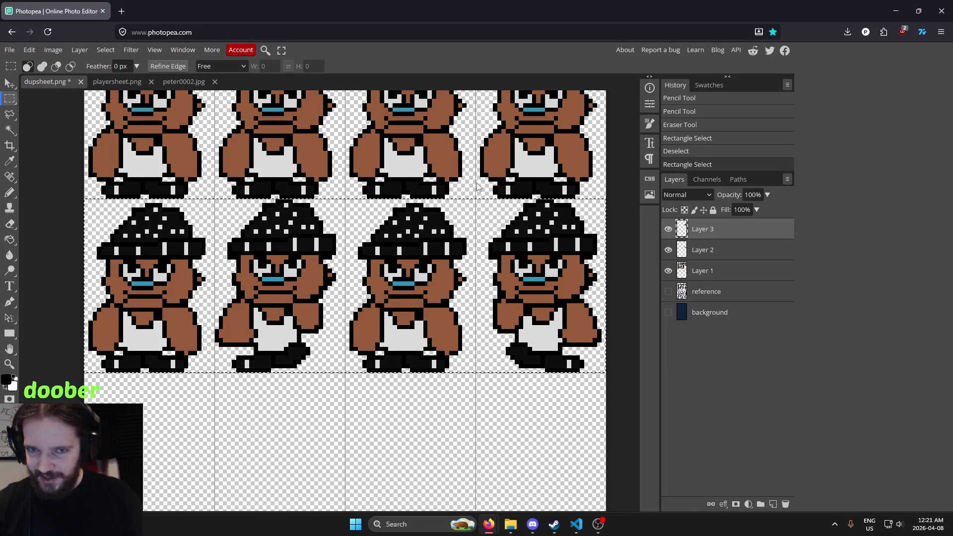
key(ctrl+e)
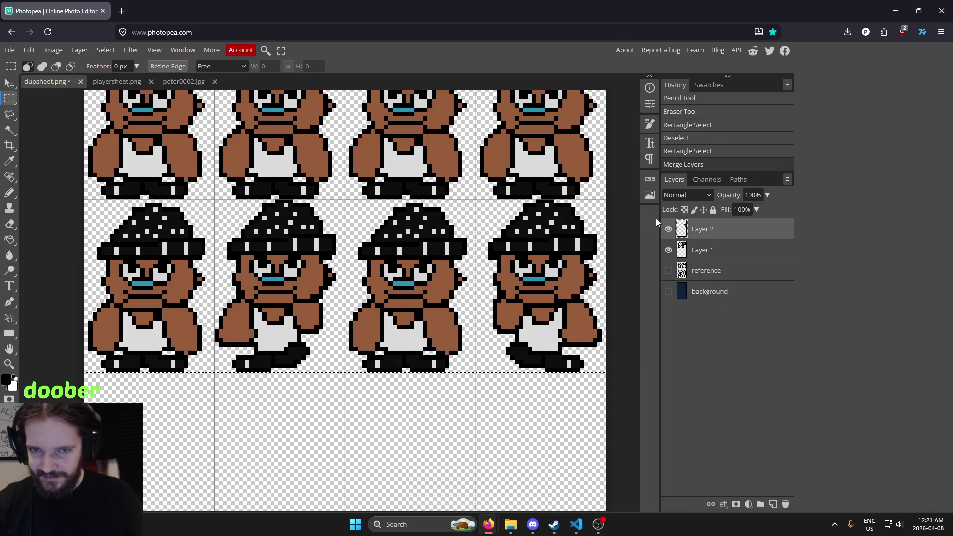
key(ctrl+e)
Copy and paste the selected row, then move and nudge it down into the empty row below.
key(ctrl+c)
key(ctrl+v)
key(v)
drag(292, 210, 291, 340)
scroll(366, 221, down, 2)
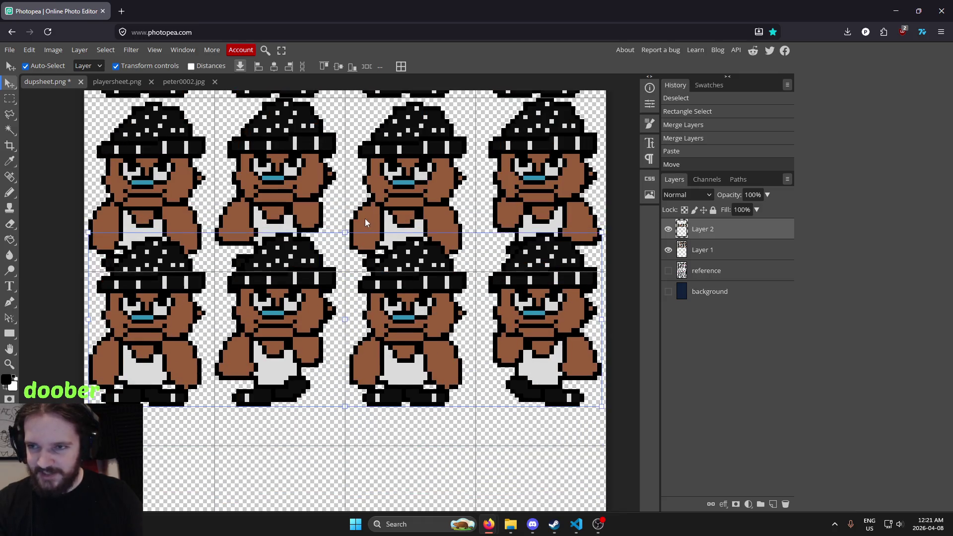
key(Down)
key(Down)
key(Down)
key(Up)
key(Down)
key(Up)
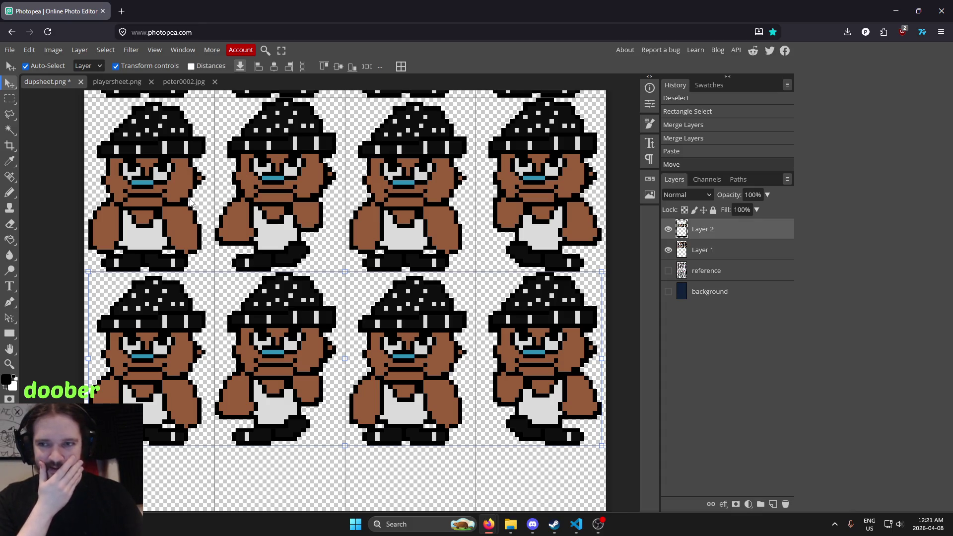
click(9, 100)
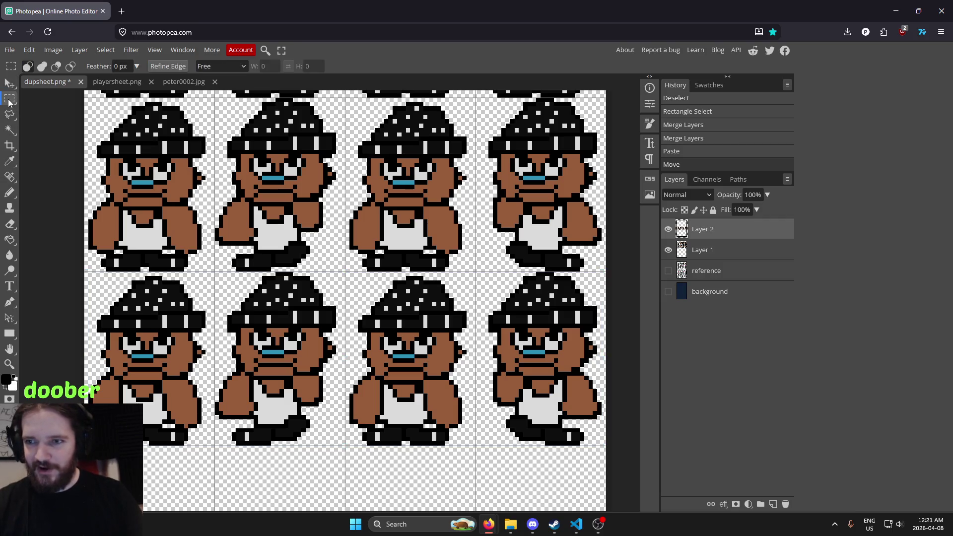
Sample the sprite's brown skin colour and paint the first copied sprite's black forehead pixels brown.
key(alt)
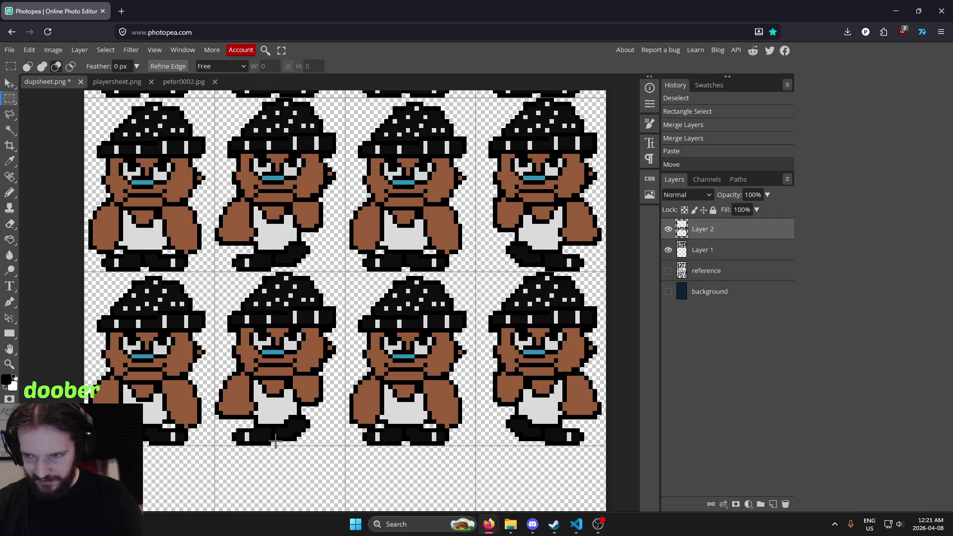
scroll(246, 458, up, 1)
scroll(451, 386, up, 2)
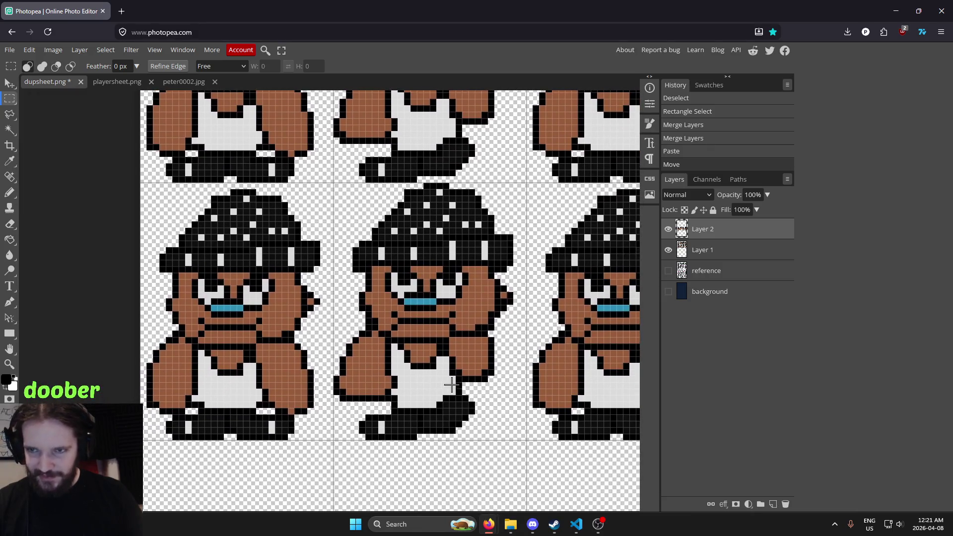
key(i)
click(475, 304)
key(b)
scroll(257, 296, up, 1)
scroll(257, 296, up, 1)
scroll(257, 296, up, 1)
drag(292, 297, 339, 298)
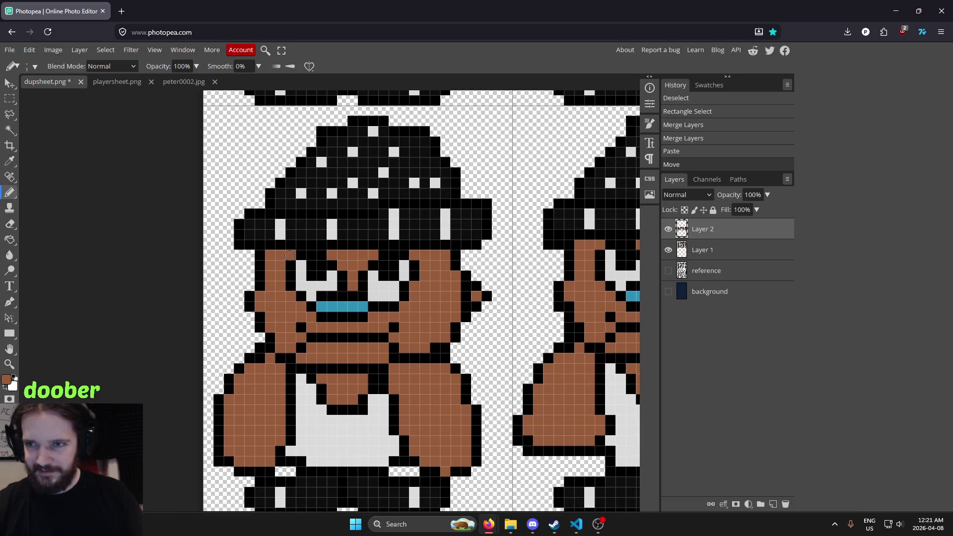
drag(289, 255, 407, 256)
Flood-fill the first sprite's eye pixels and the leftover black pixel beside them with brown.
key(g)
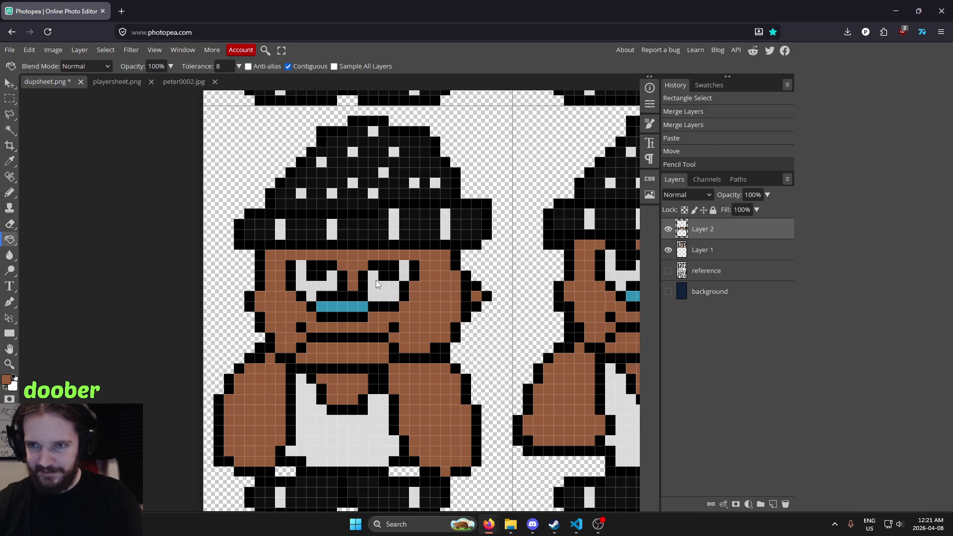
click(376, 282)
click(390, 270)
click(408, 282)
click(406, 288)
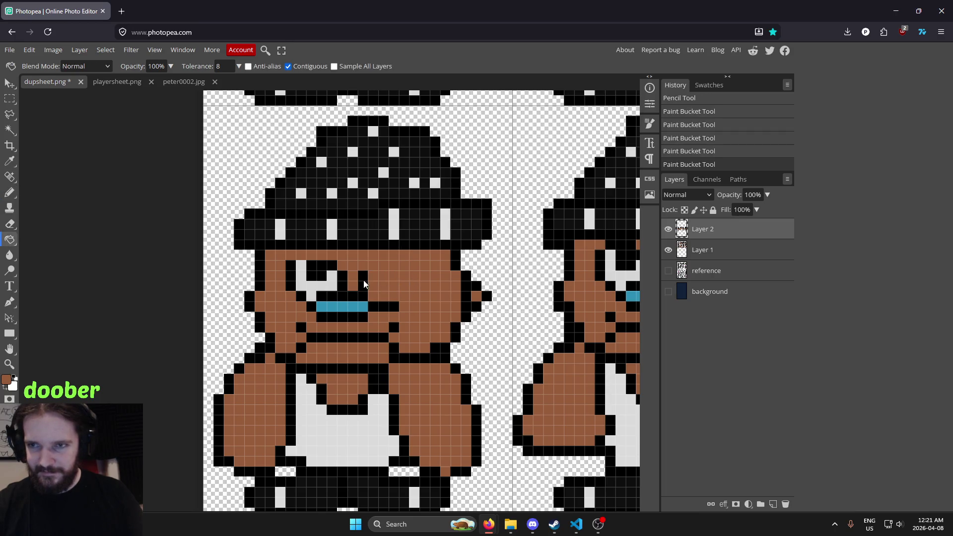
Fill the rest of the first sprite's face solid brown through a rectangular selection.
click(9, 98)
drag(275, 250, 418, 342)
key(shift+F5)
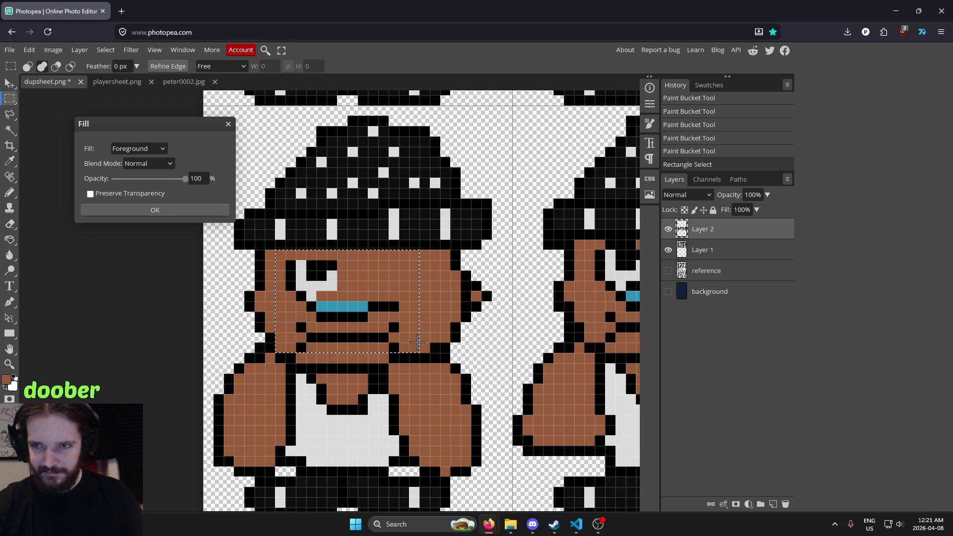
key(Return)
scroll(362, 305, right, 3)
key(ctrl+d)
Fill the faces of the second and third copied sprites solid brown.
scroll(364, 272, right, 2)
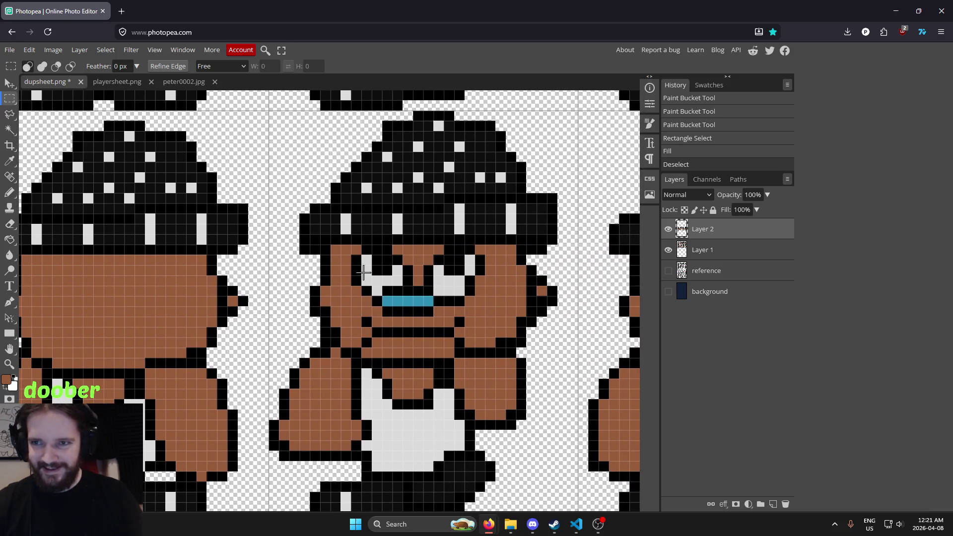
drag(351, 247, 486, 339)
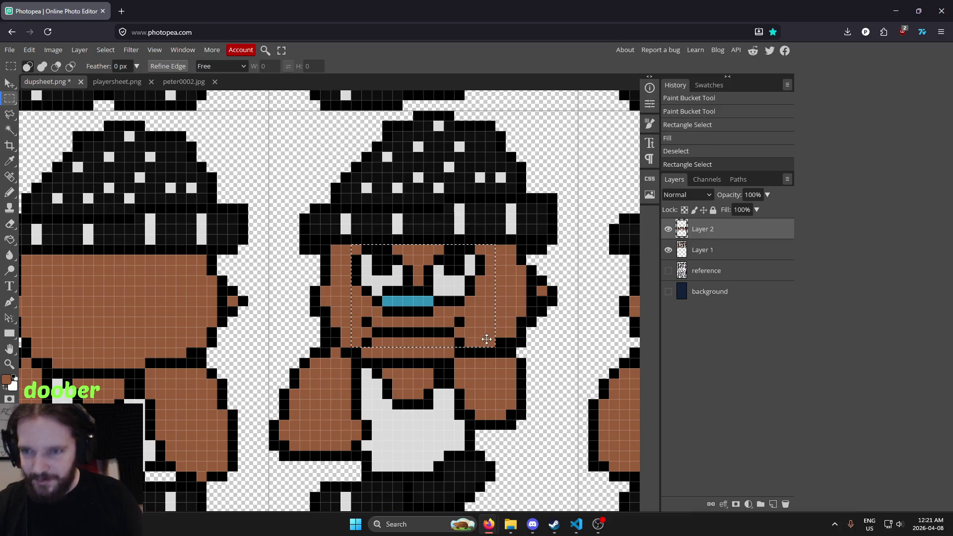
key(shift+F5)
key(Return)
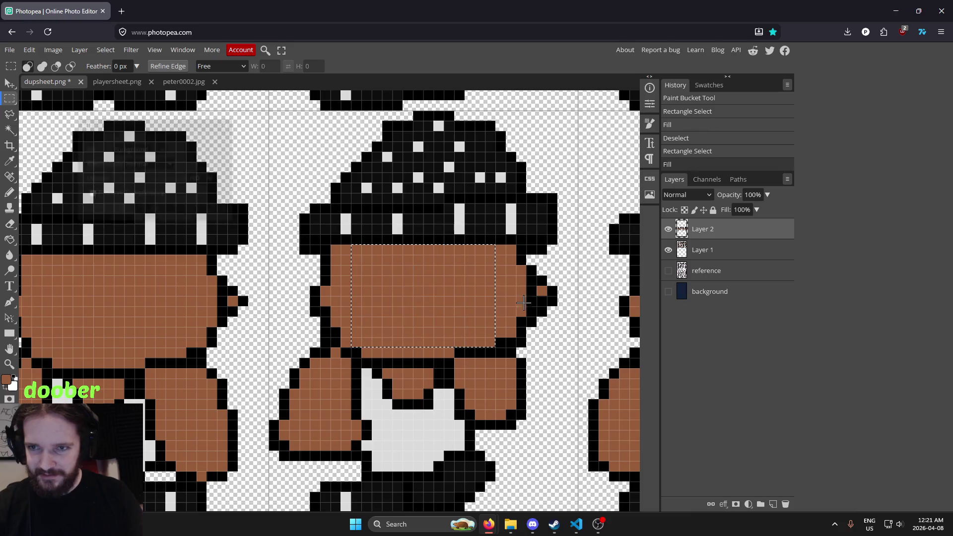
key(ctrl+d)
scroll(298, 291, right, 5)
drag(349, 255, 477, 350)
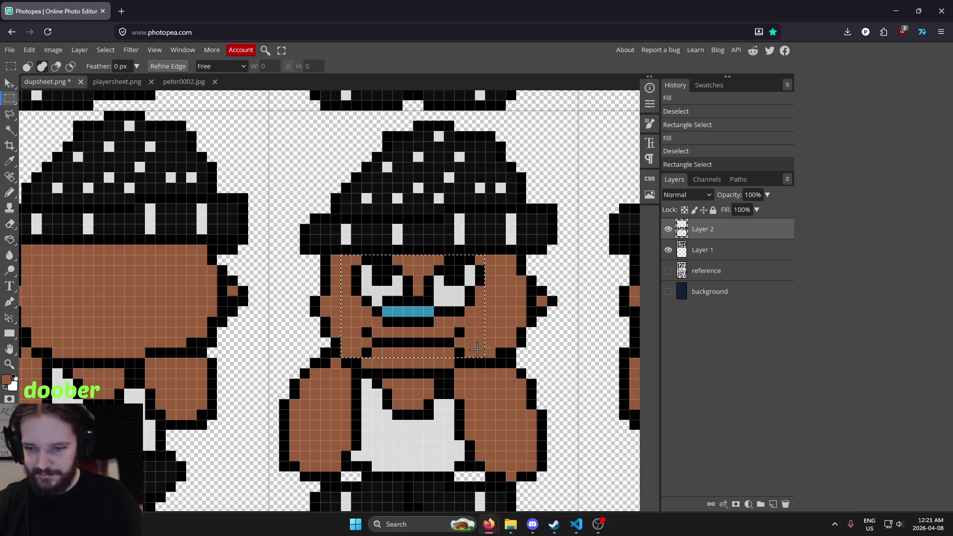
key(shift+F5)
key(Return)
key(ctrl+d)
Fill the last copied sprite's face solid brown and view the new row beside the originals.
scroll(315, 308, right, 5)
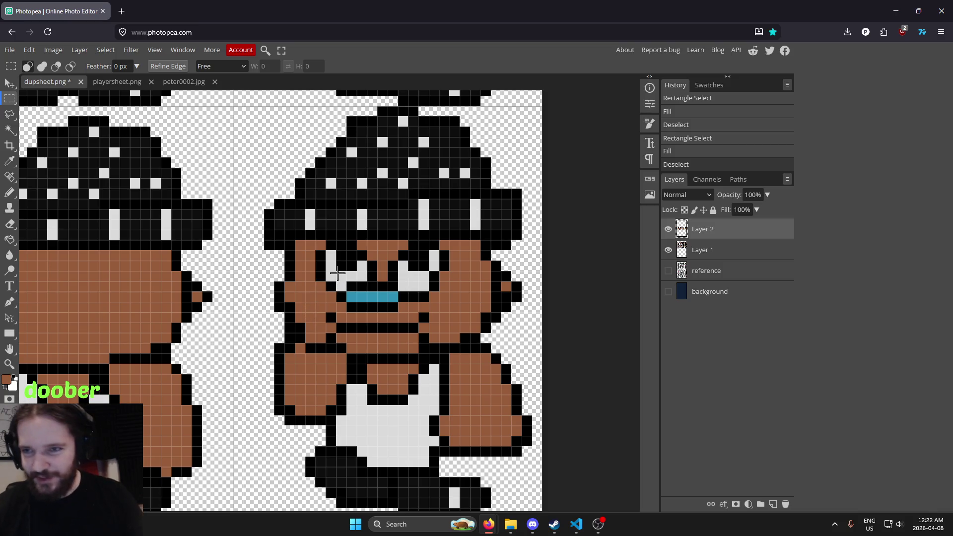
drag(315, 240, 449, 340)
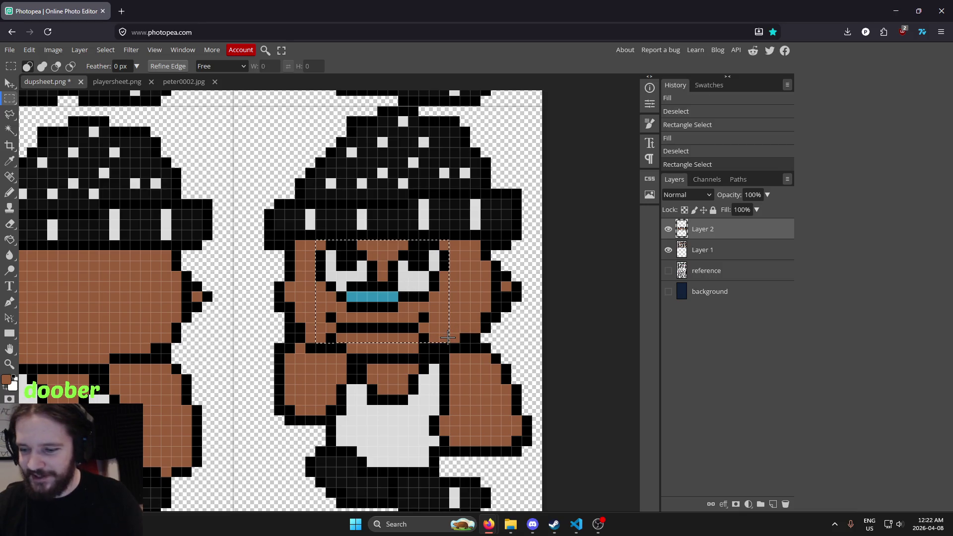
key(shift+F5)
key(Return)
key(ctrl+d)
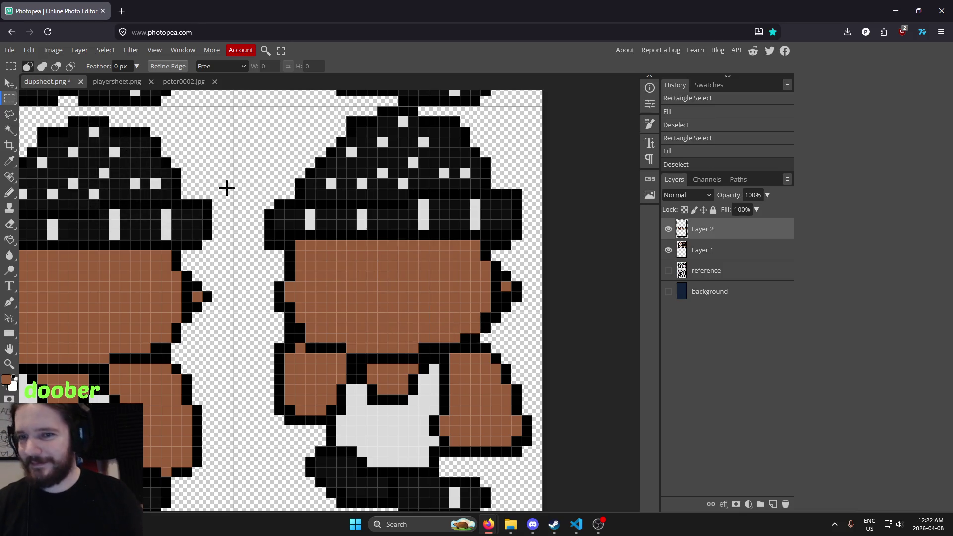
scroll(325, 218, down, 5)
drag(326, 219, 388, 300)
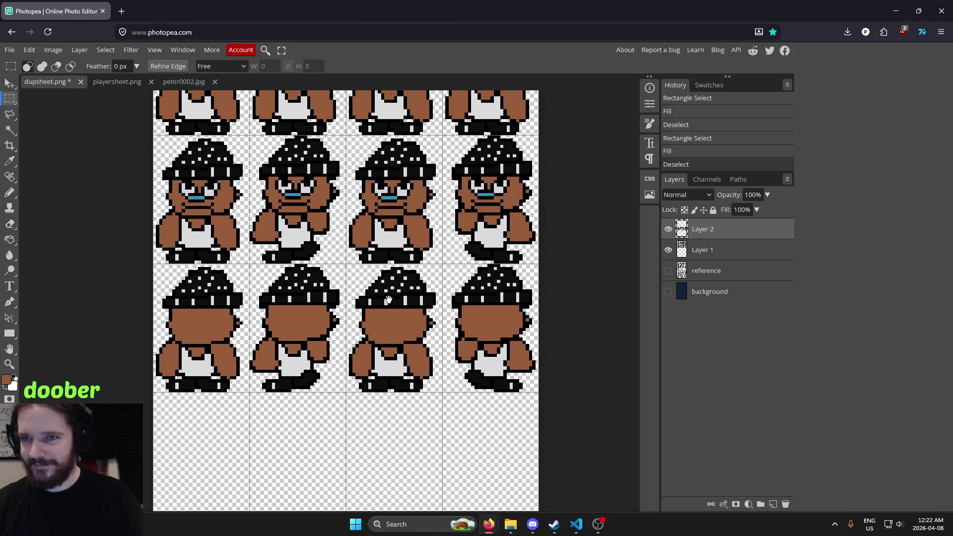
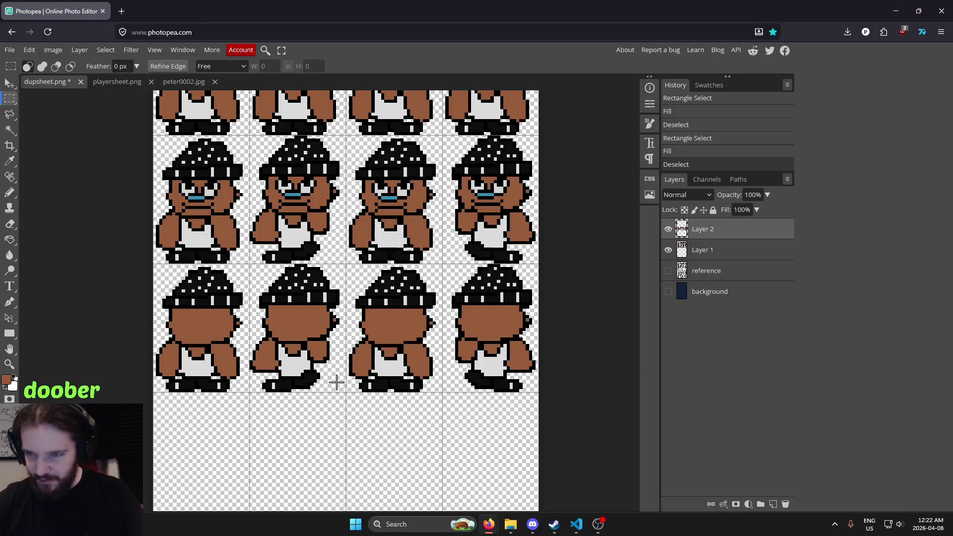
Paint three light grey highlight pixels on the back-facing sprite's shoe.
scroll(231, 363, up, 2)
scroll(231, 362, up, 1)
scroll(231, 363, left, 3)
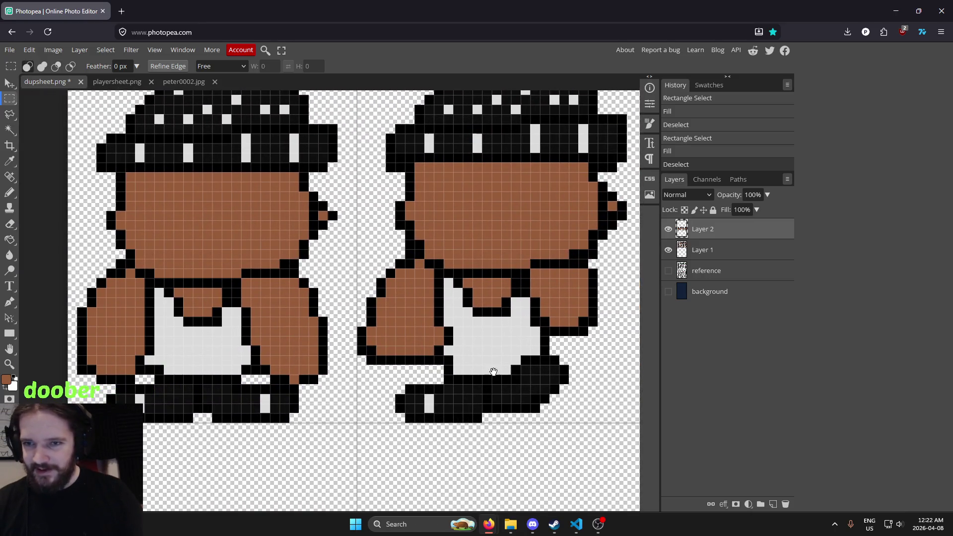
scroll(493, 372, right, 2)
scroll(410, 386, up, 1)
scroll(393, 362, up, 1)
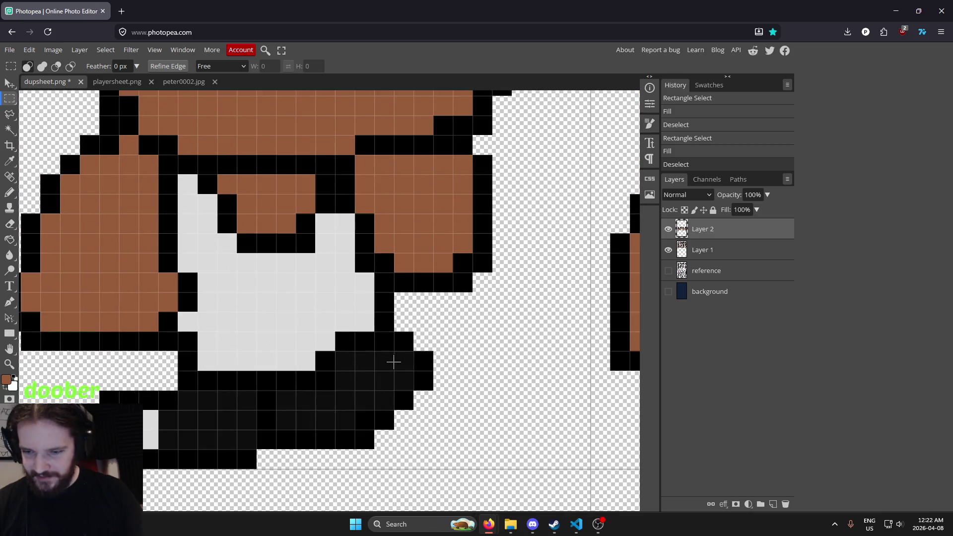
key(i)
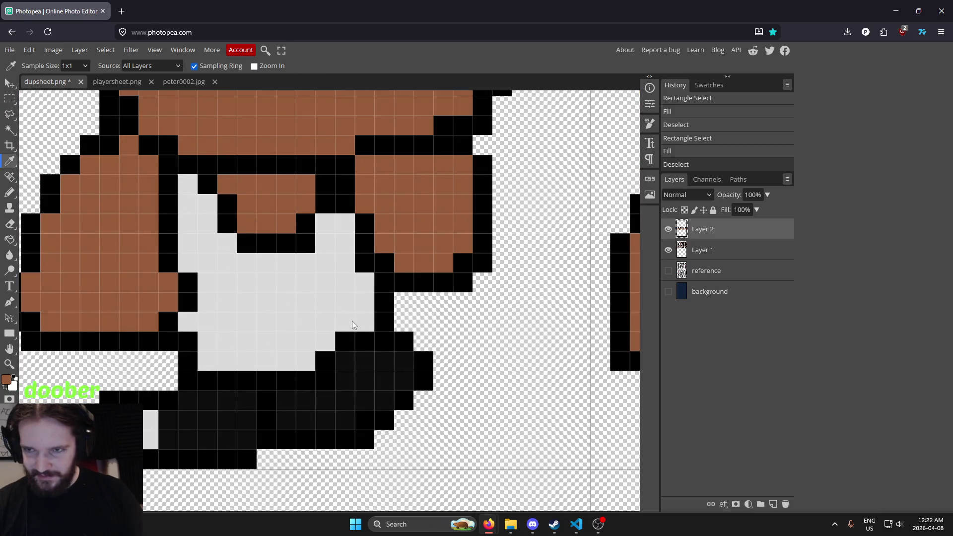
key(b)
click(326, 361)
click(345, 342)
click(365, 342)
Turn three dark grey shoe pixels pure black.
key(i)
key(b)
click(385, 361)
click(365, 361)
click(345, 361)
Repaint a few shoe pixels with the shirt's light grey, restore black, and add one more highlight.
scroll(441, 329, down, 1)
scroll(453, 321, down, 3)
scroll(453, 327, up, 3)
scroll(390, 334, up, 1)
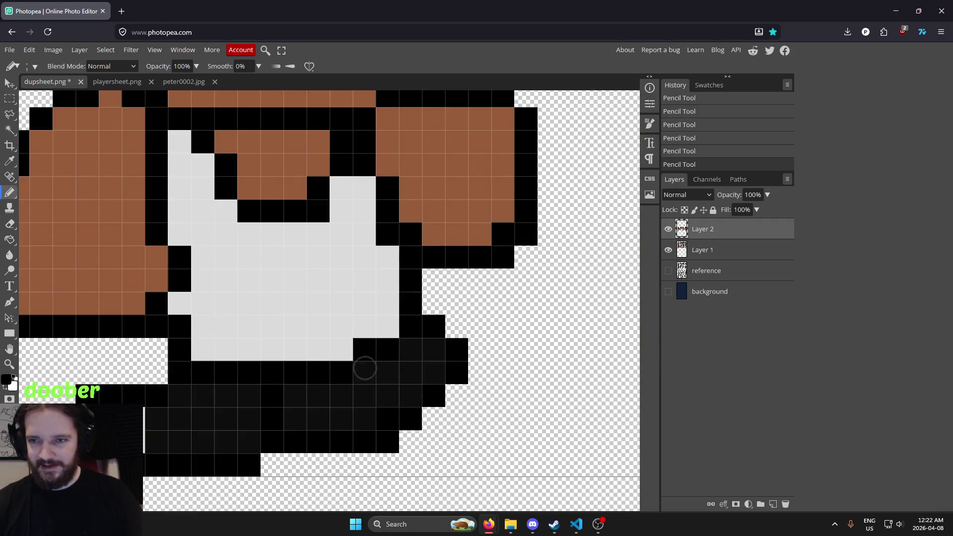
scroll(367, 372, down, 2)
scroll(295, 287, down, 2)
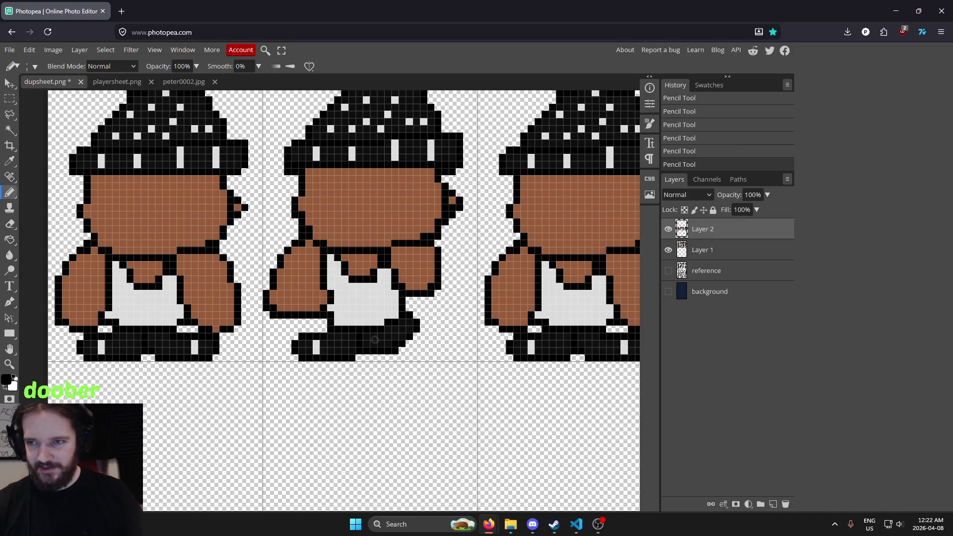
scroll(513, 308, down, 1)
scroll(363, 317, up, 1)
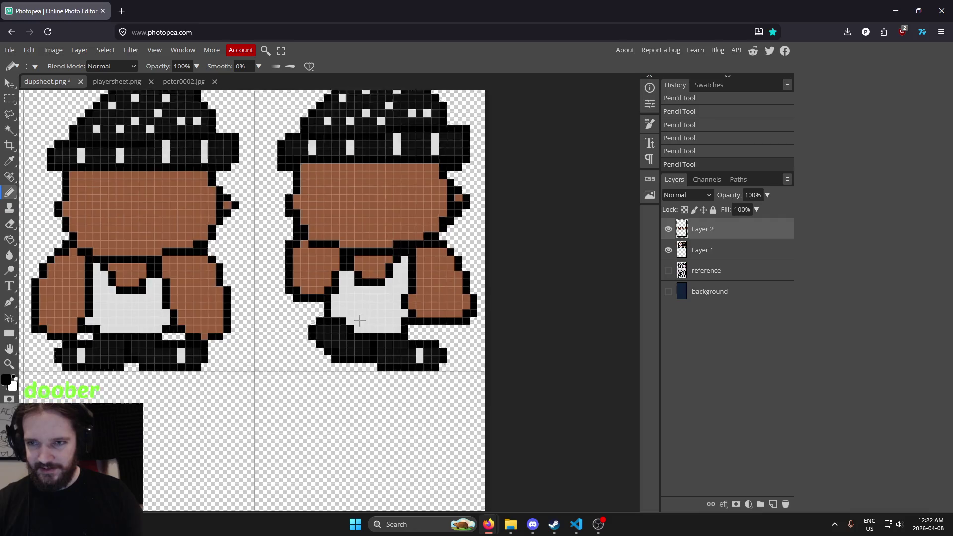
scroll(327, 323, up, 3)
alt+click(327, 291)
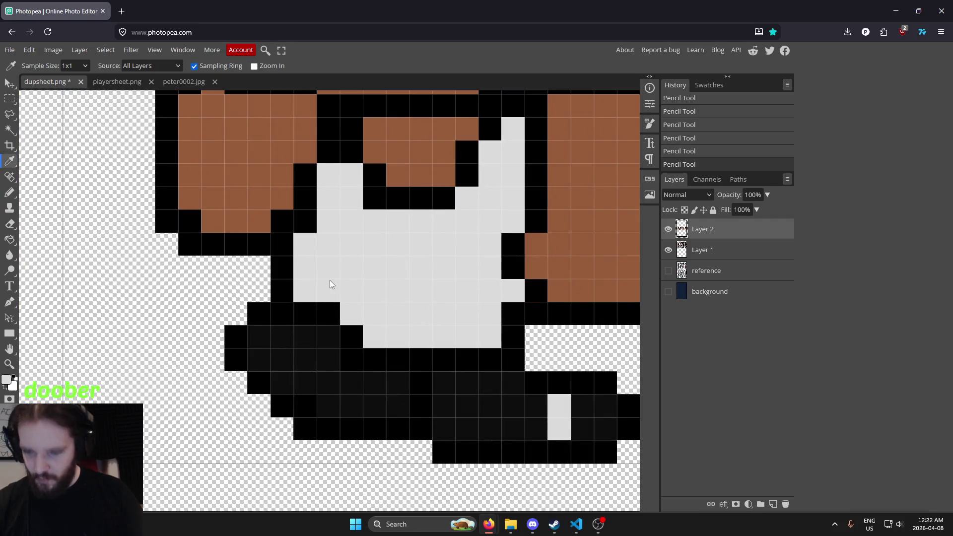
mouse_move(312, 297)
mouse_down()
mouse_move(351, 336)
mouse_move(306, 354)
mouse_move(347, 325)
mouse_up()
alt+click(348, 363)
key(i)
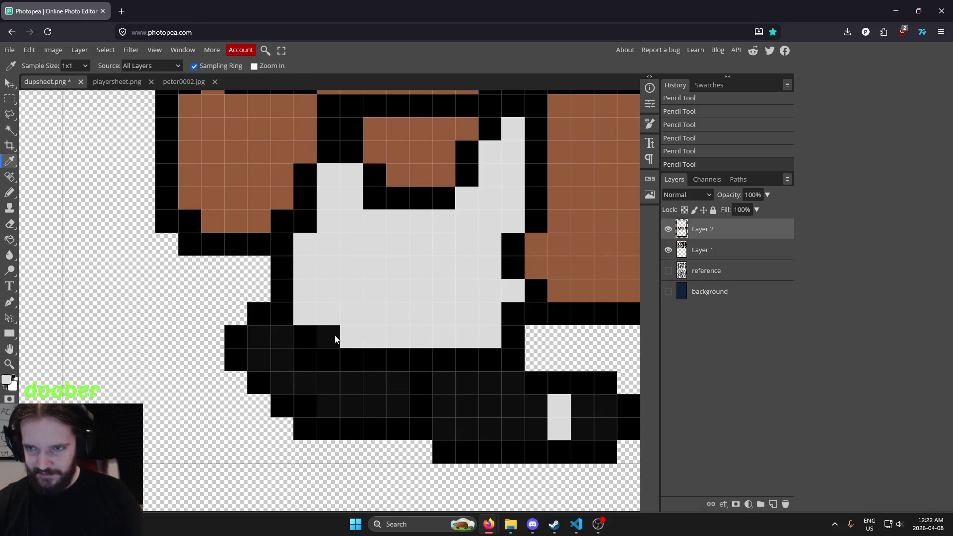
click(328, 335)
scroll(442, 312, down, 2)
scroll(267, 376, down, 1)
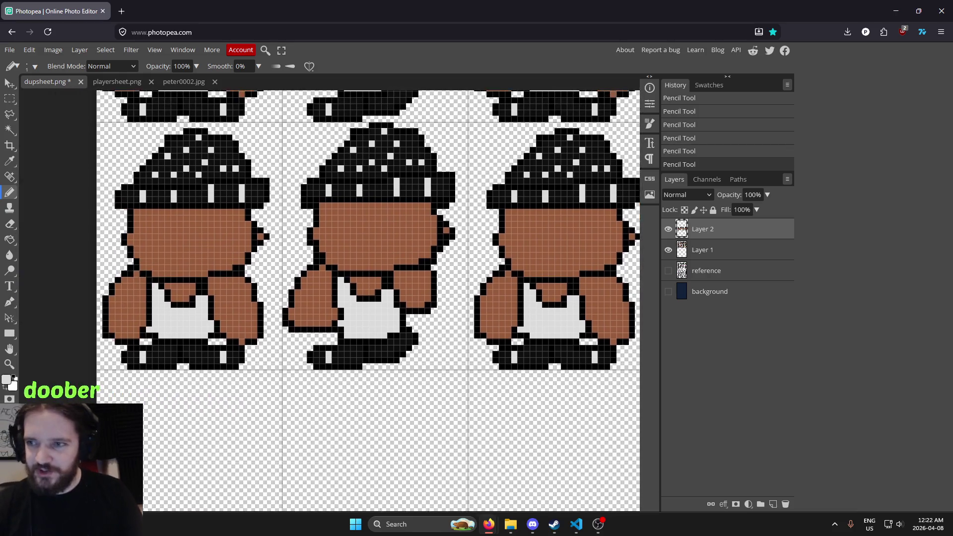
scroll(355, 387, down, 2)
scroll(356, 387, up, 3)
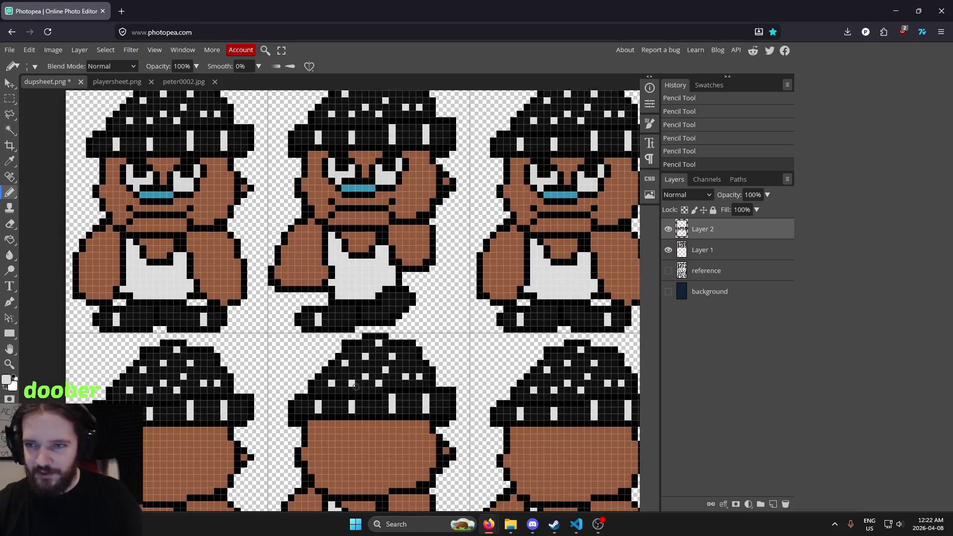
scroll(97, 316, up, 2)
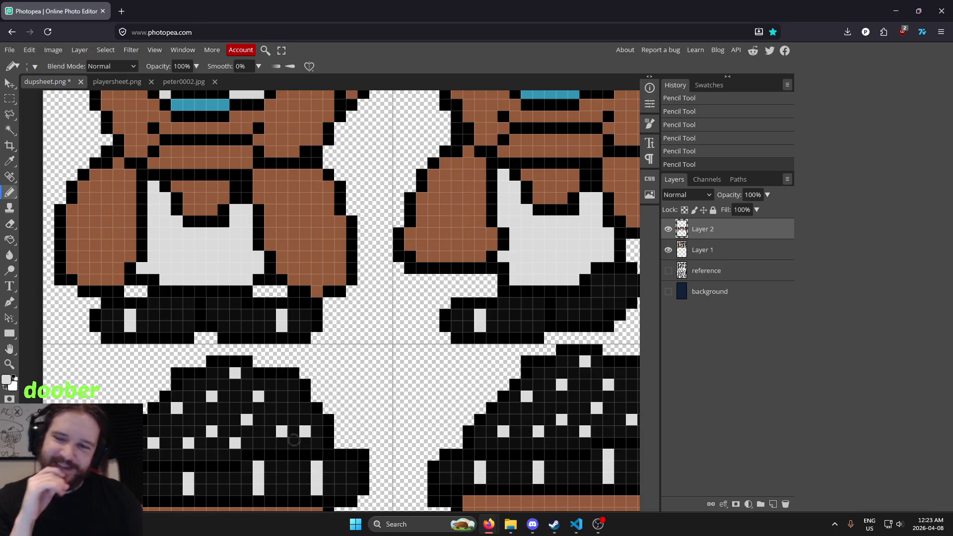
scroll(348, 364, down, 10)
drag(348, 364, 371, 342)
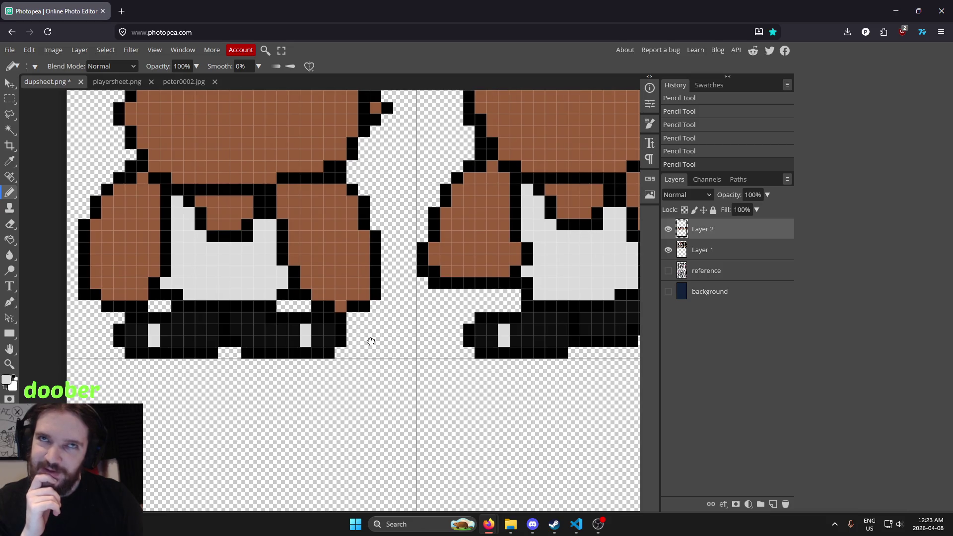
Sample black from a shoe and paint four stray grey shoe pixels black.
scroll(370, 341, up, 2)
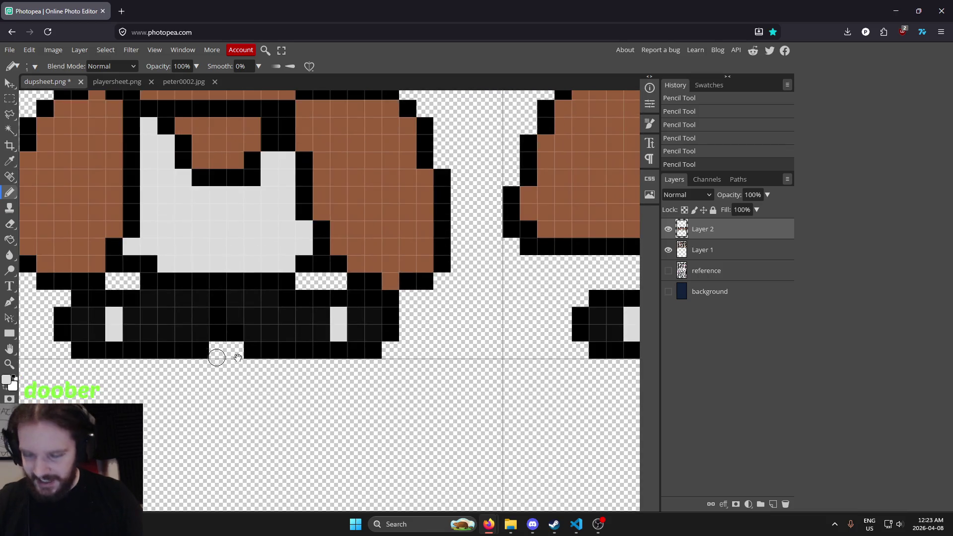
scroll(224, 357, left, 3)
key(i)
click(272, 318)
key(b)
click(228, 339)
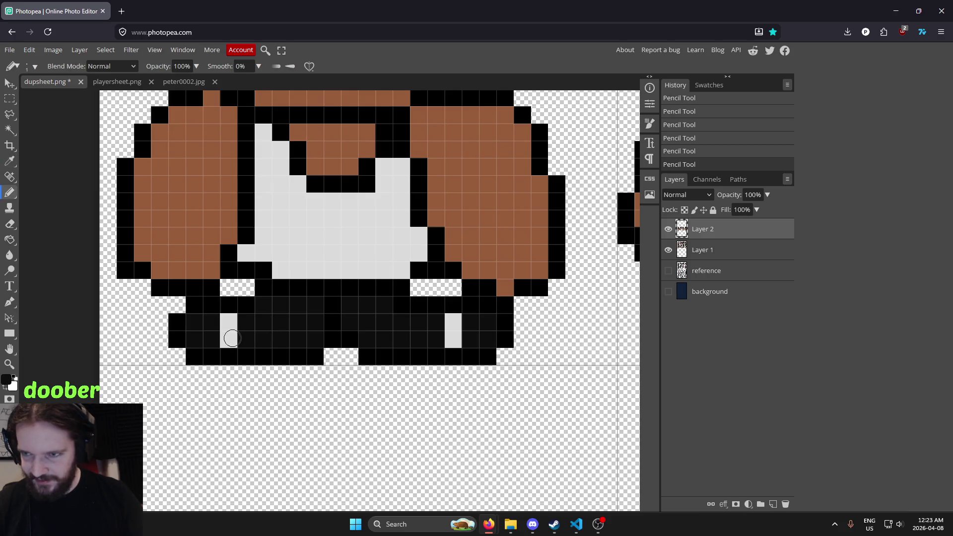
click(453, 339)
click(453, 322)
click(228, 321)
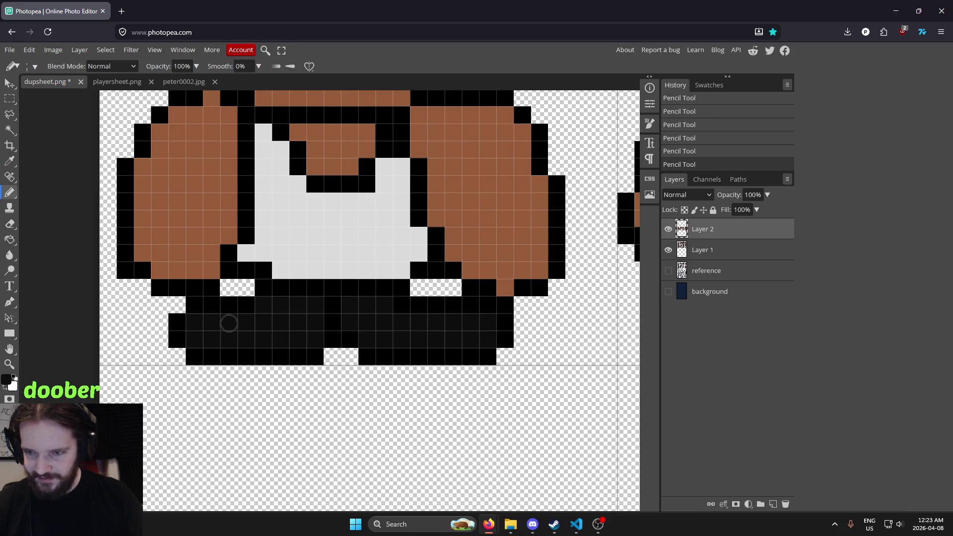
Sample the shirt's light grey and add two highlight pixels on the shoes.
key(i)
click(320, 248)
key(b)
click(212, 322)
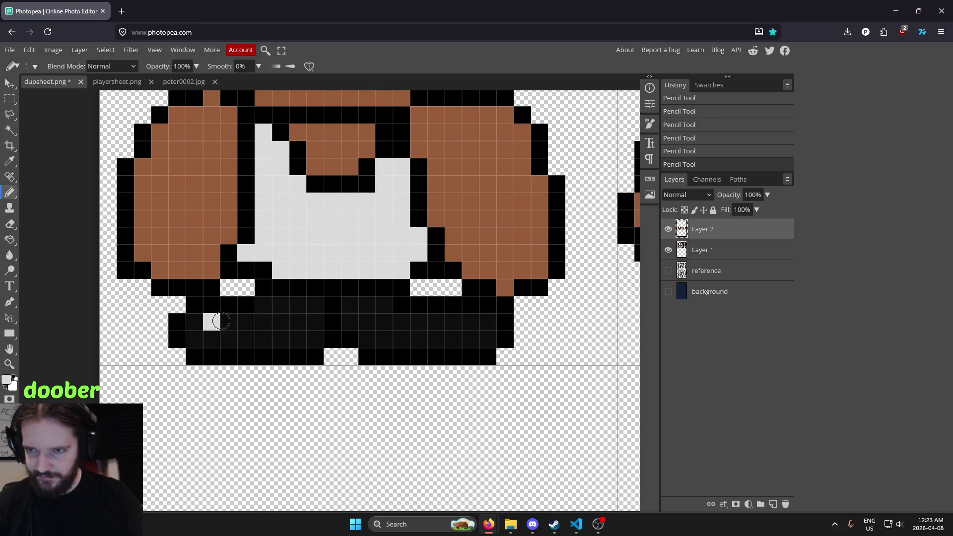
click(472, 322)
Undo the last two pixel edits and place a light grey pixel on the feet instead.
scroll(530, 300, down, 2)
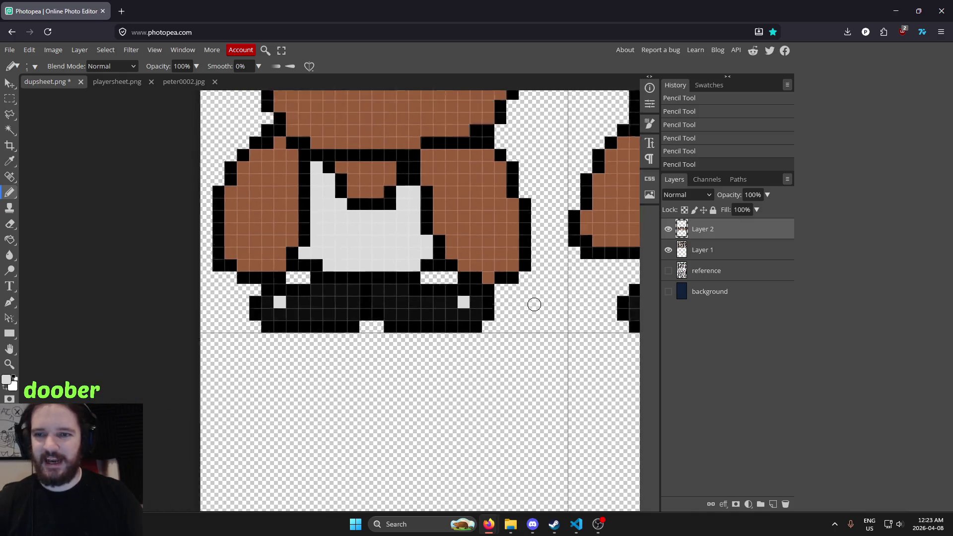
scroll(534, 305, down, 2)
drag(557, 320, 436, 338)
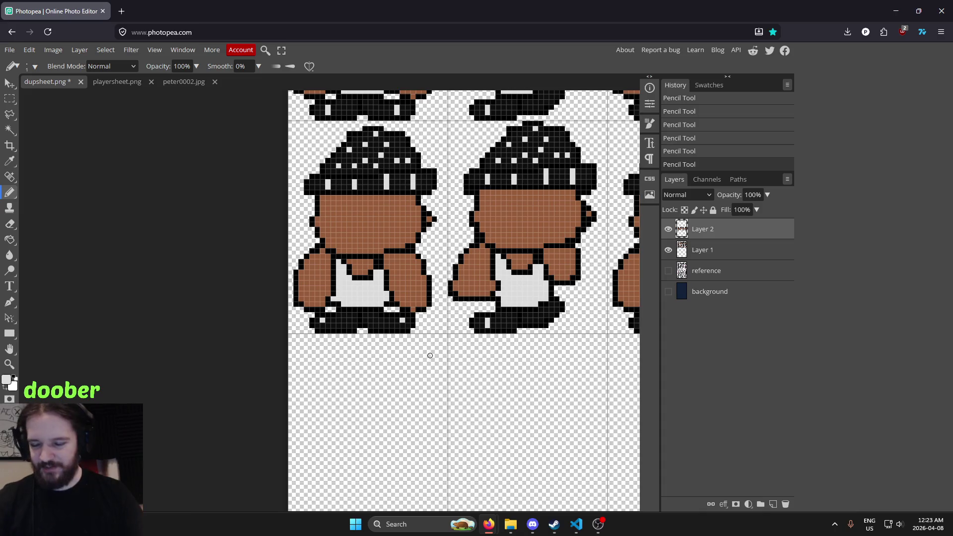
key(ctrl+z)
key(ctrl+z)
scroll(410, 330, up, 3)
click(404, 321)
Add a light grey highlight on a foot and turn two light grey shoe cells back to black.
scroll(390, 331, down, 3)
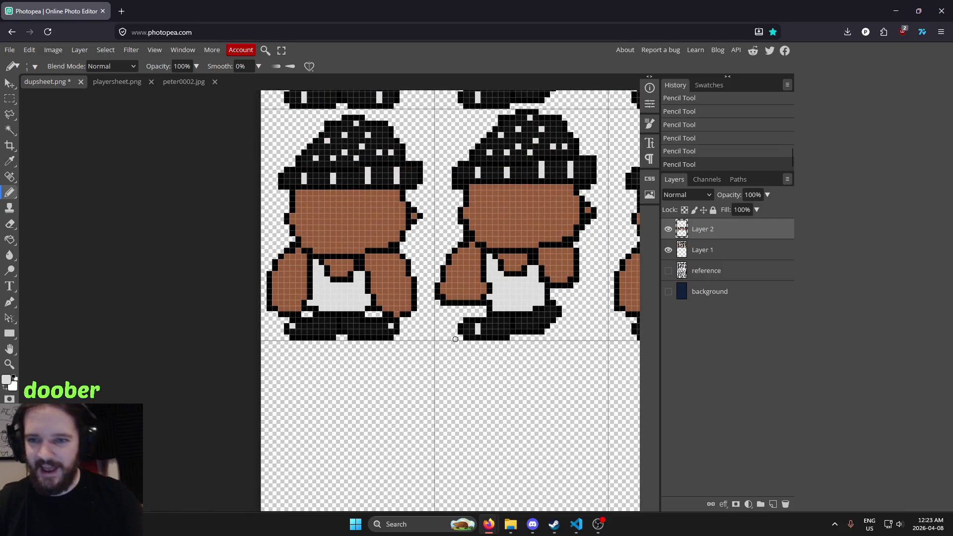
scroll(349, 368, up, 1)
scroll(325, 341, up, 2)
scroll(437, 326, up, 1)
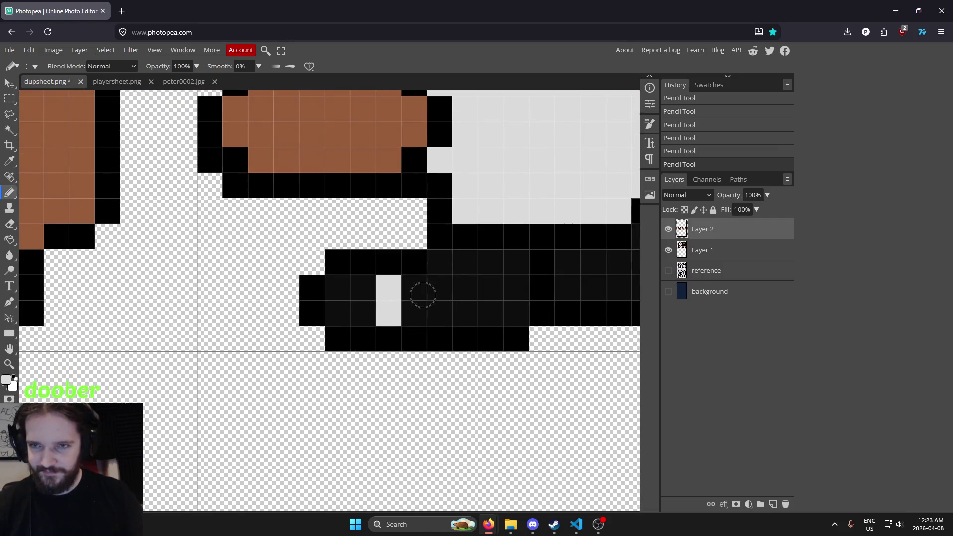
click(342, 289)
alt+click(503, 285)
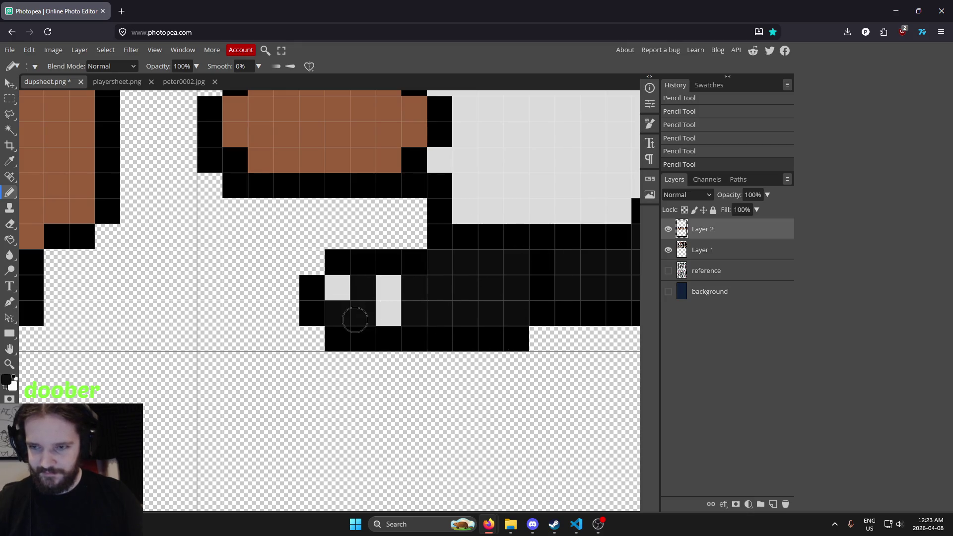
click(385, 293)
click(388, 313)
Re-sample the black and light grey shoe colours from the next frames.
scroll(298, 295, right, 5)
alt+click(211, 294)
scroll(481, 323, down, 3)
scroll(481, 322, down, 2)
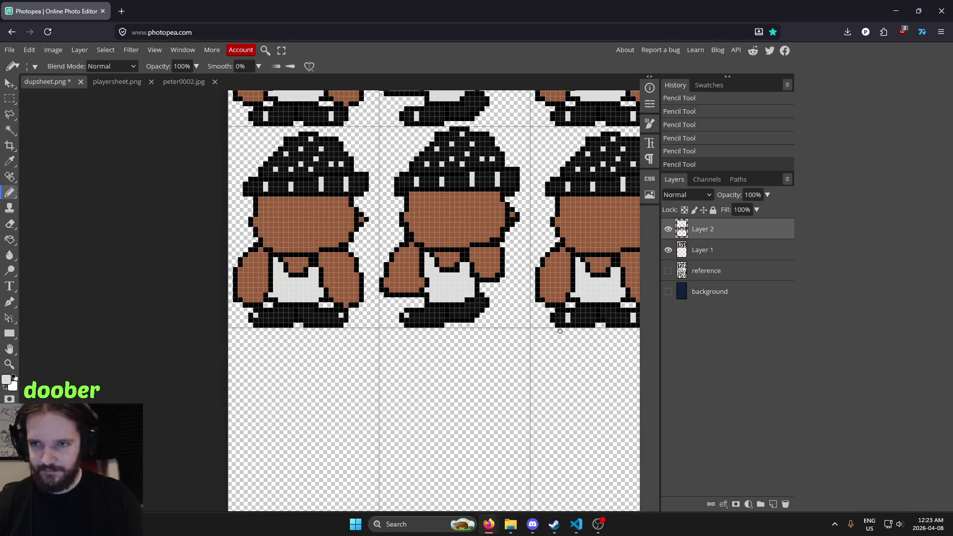
scroll(322, 309, right, 5)
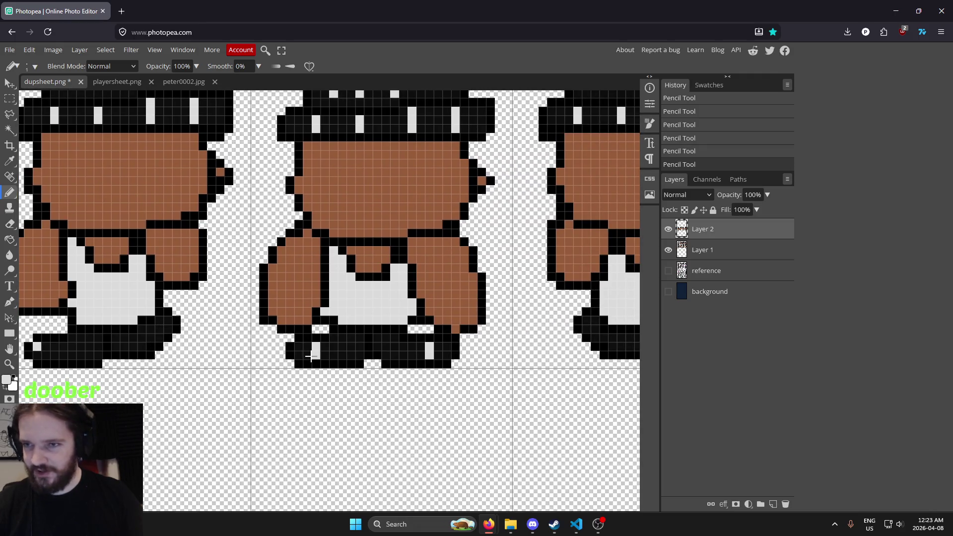
scroll(314, 340, up, 5)
scroll(350, 335, down, 2)
alt+click(351, 332)
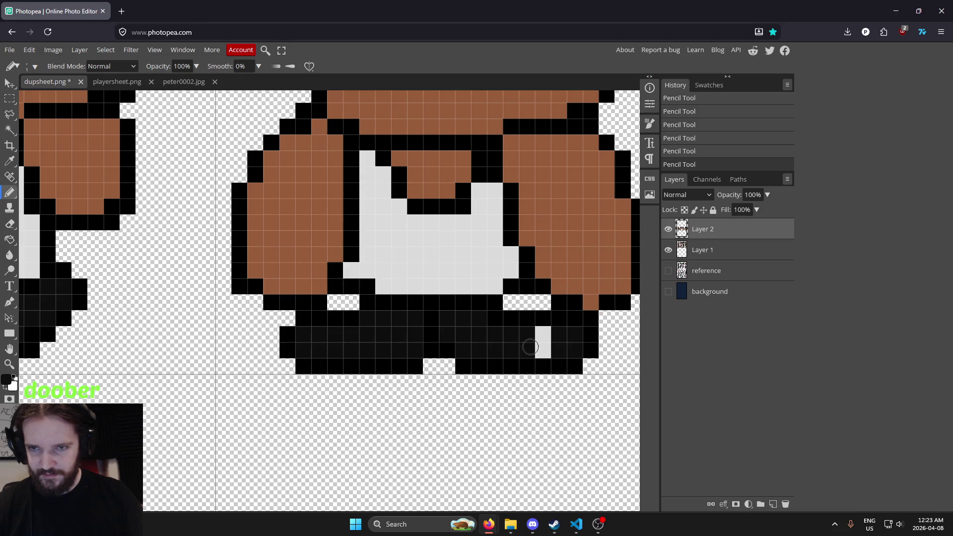
alt+click(543, 336)
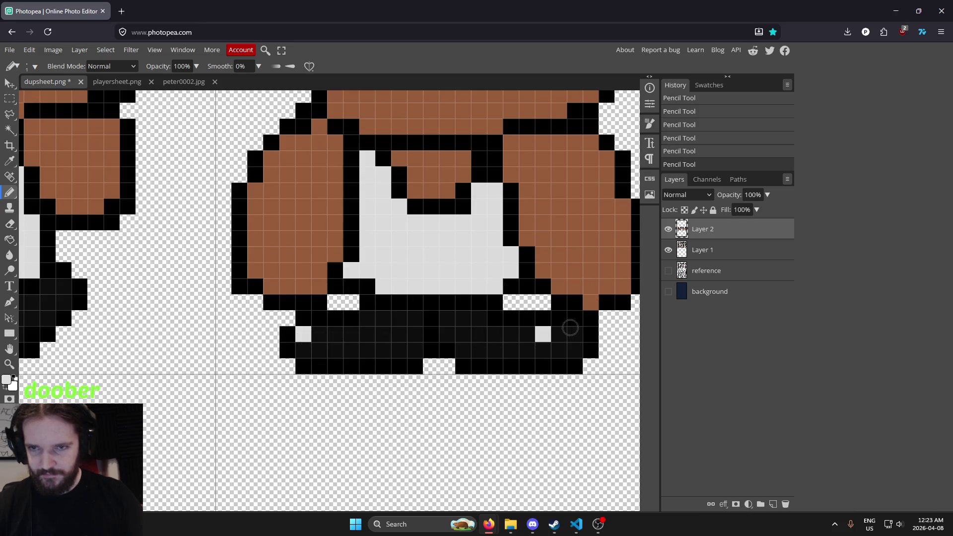
Paint a light grey highlight on the next frame's shoe.
scroll(522, 319, up, 4)
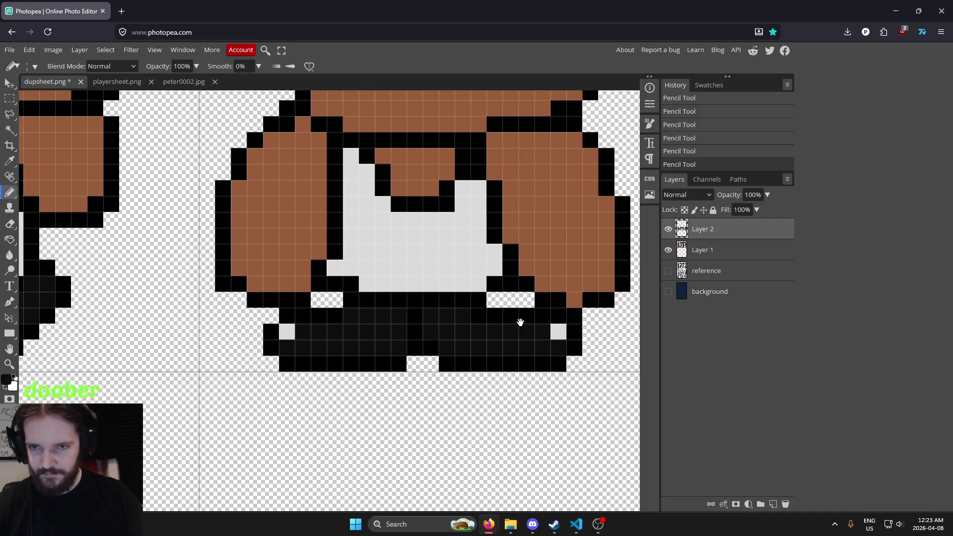
scroll(324, 338, down, 4)
scroll(174, 334, down, 5)
scroll(183, 330, down, 2)
scroll(519, 365, down, 2)
drag(519, 366, 476, 369)
scroll(278, 308, up, 3)
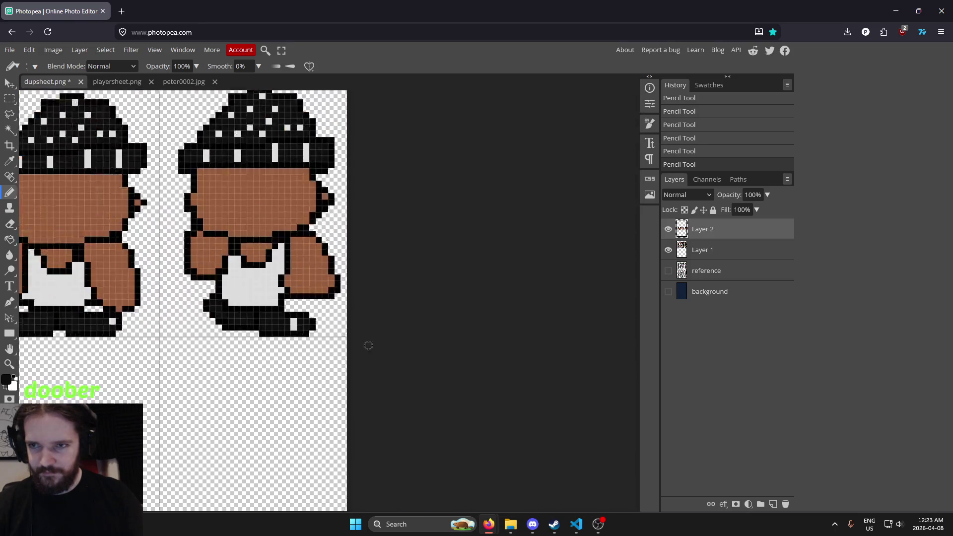
scroll(260, 306, up, 2)
scroll(304, 292, up, 2)
alt+click(311, 294)
click(364, 292)
Pick up black from the shoe and bring the row's neighbouring frames into view.
alt+click(276, 292)
scroll(309, 308, down, 3)
scroll(256, 340, down, 2)
drag(256, 341, 481, 460)
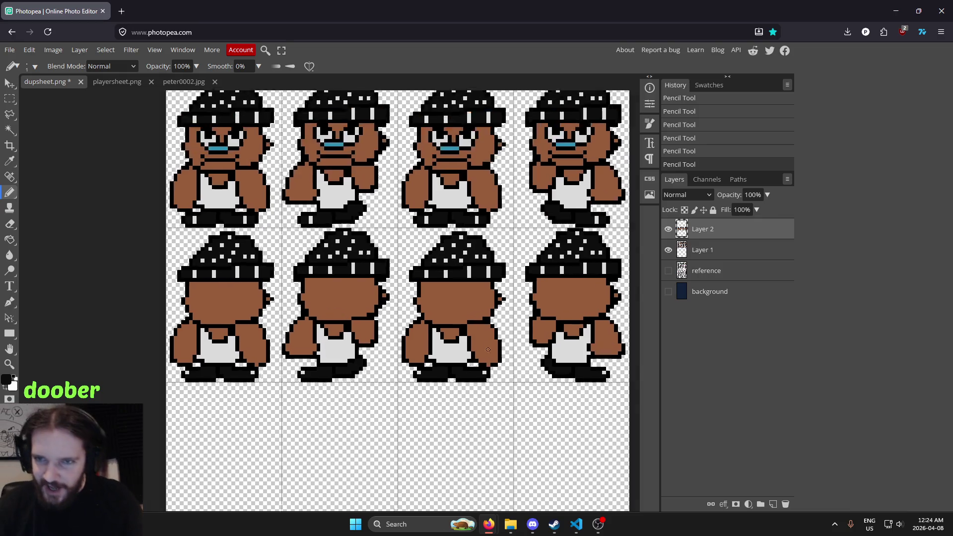
scroll(481, 460, up, 2)
scroll(433, 497, up, 1)
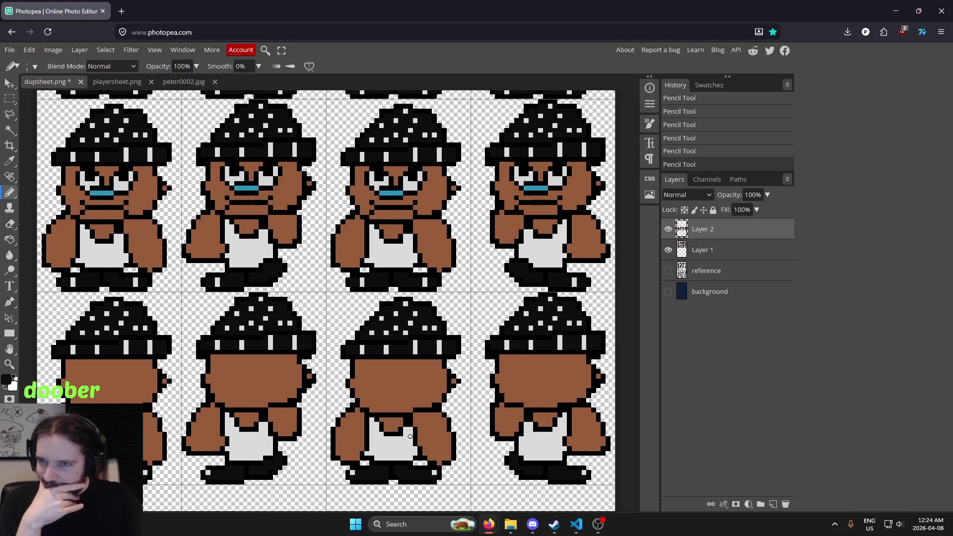
scroll(417, 400, up, 2)
scroll(348, 259, up, 2)
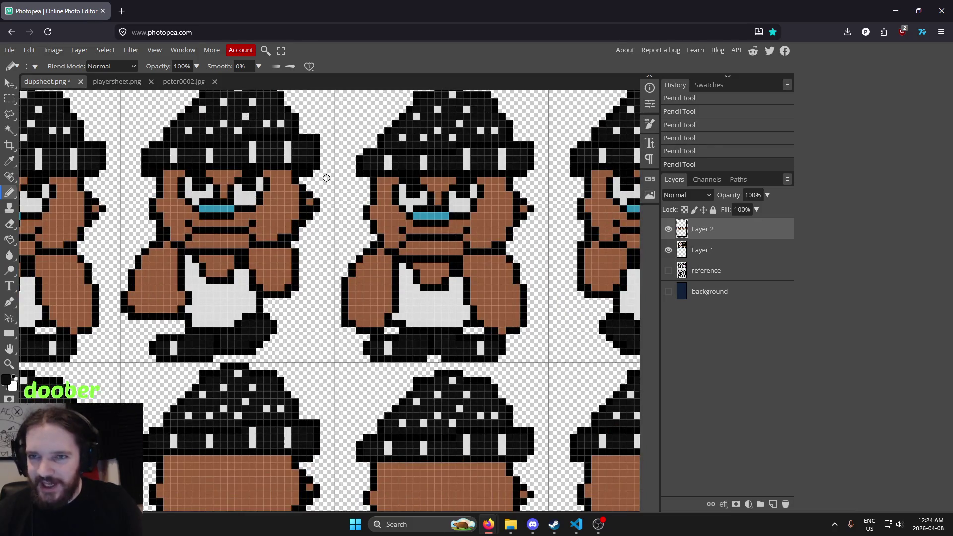
scroll(536, 230, down, 1)
scroll(526, 238, up, 2)
scroll(476, 343, down, 2)
scroll(475, 343, down, 3)
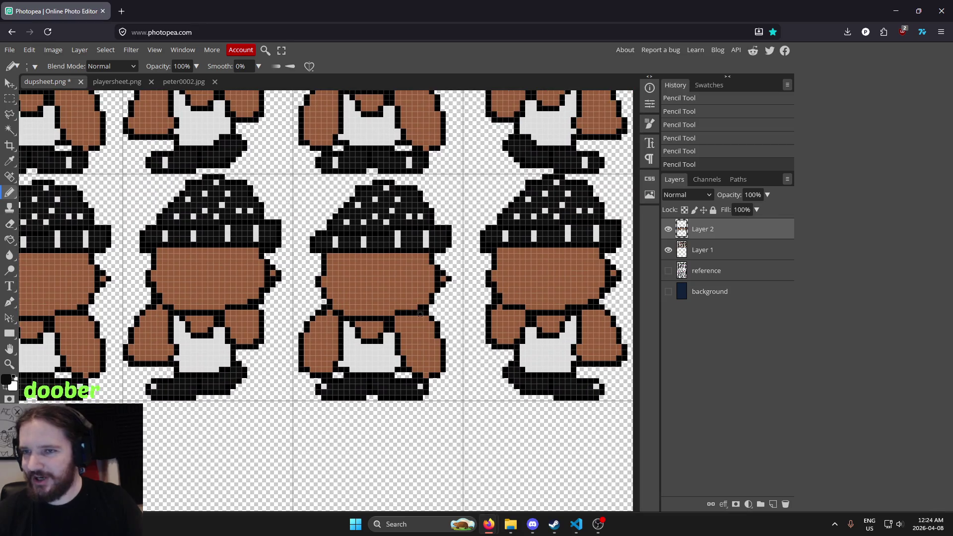
scroll(395, 343, down, 4)
scroll(324, 215, up, 1)
scroll(323, 215, up, 3)
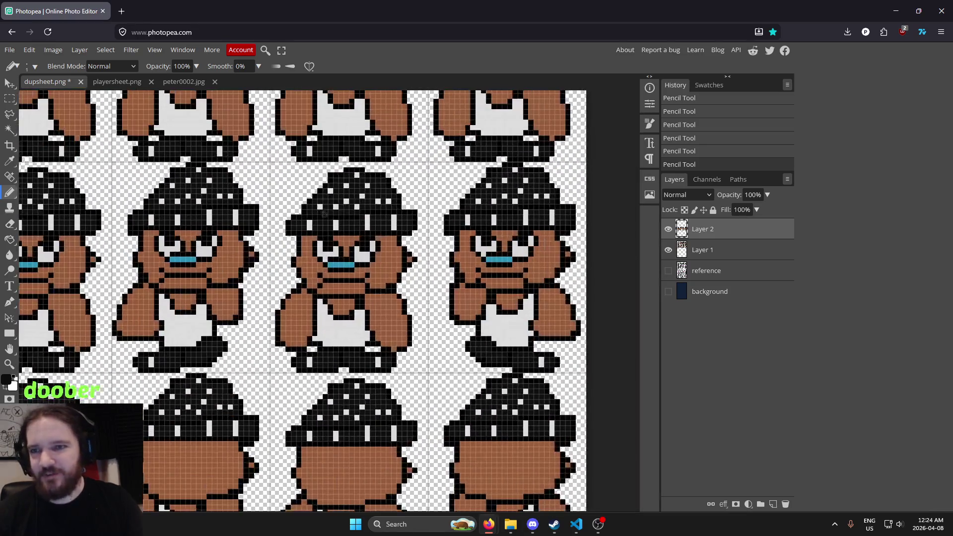
scroll(360, 424, down, 2)
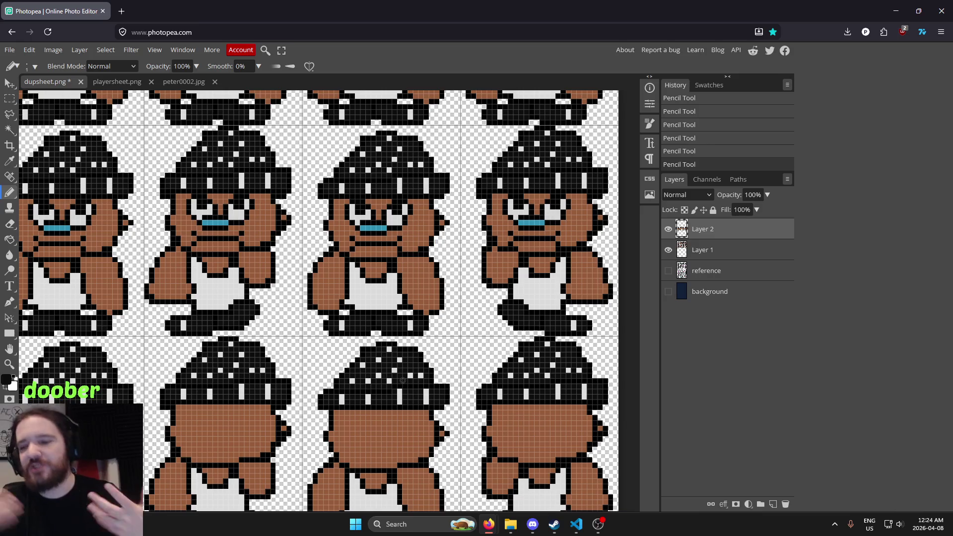
scroll(309, 362, up, 1)
scroll(309, 362, down, 1)
scroll(309, 362, down, 2)
scroll(332, 361, up, 1)
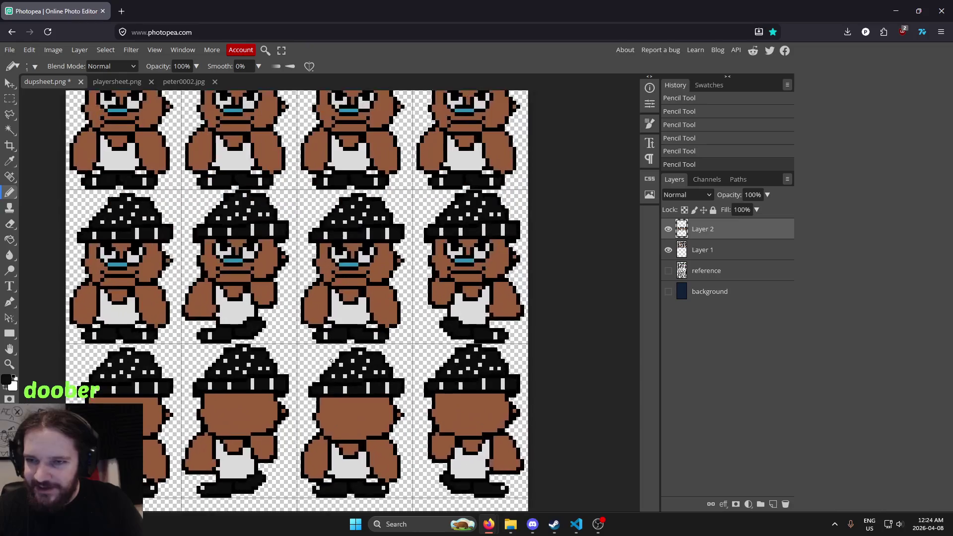
scroll(363, 409, down, 3)
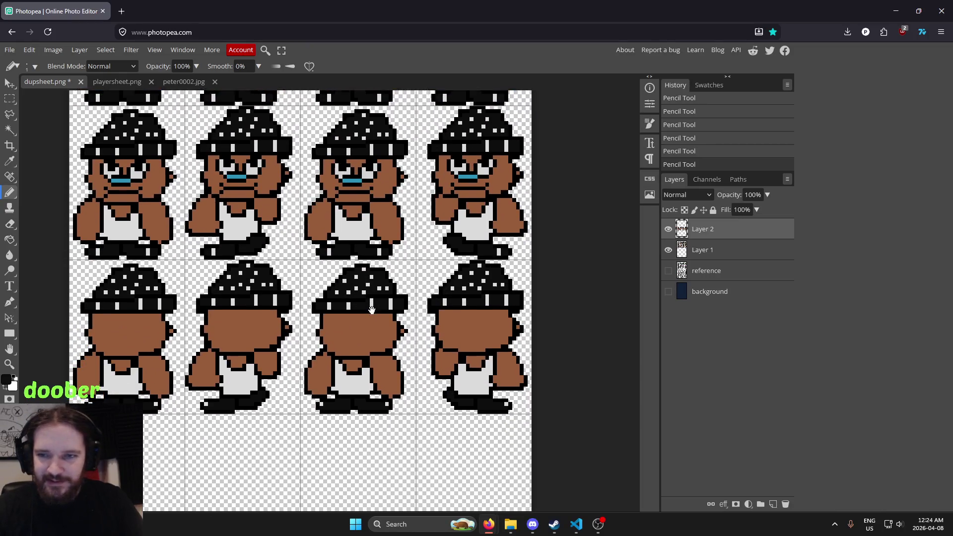
scroll(284, 367, up, 2)
scroll(284, 367, up, 3)
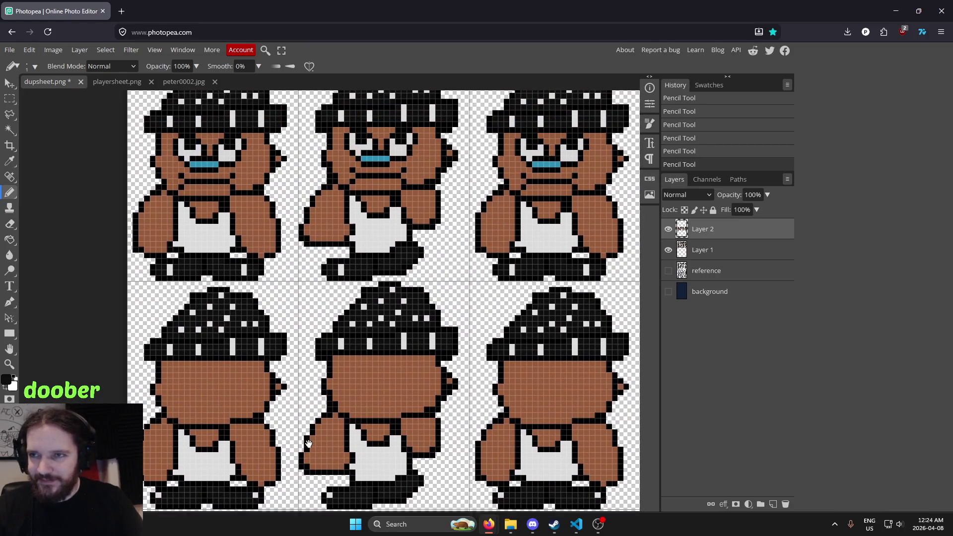
scroll(329, 418, down, 1)
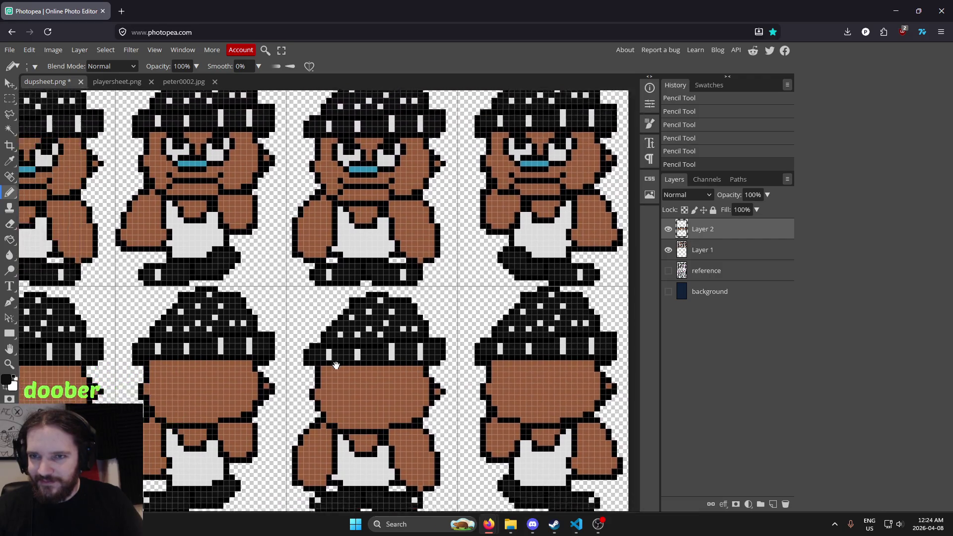
scroll(509, 309, up, 1)
scroll(234, 397, up, 1)
scroll(226, 330, up, 1)
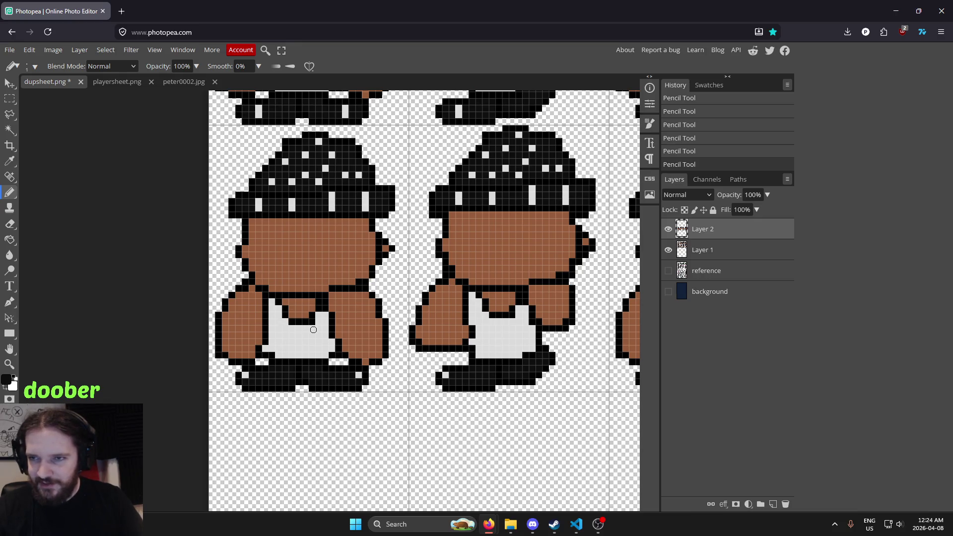
scroll(313, 329, down, 1)
scroll(327, 298, down, 1)
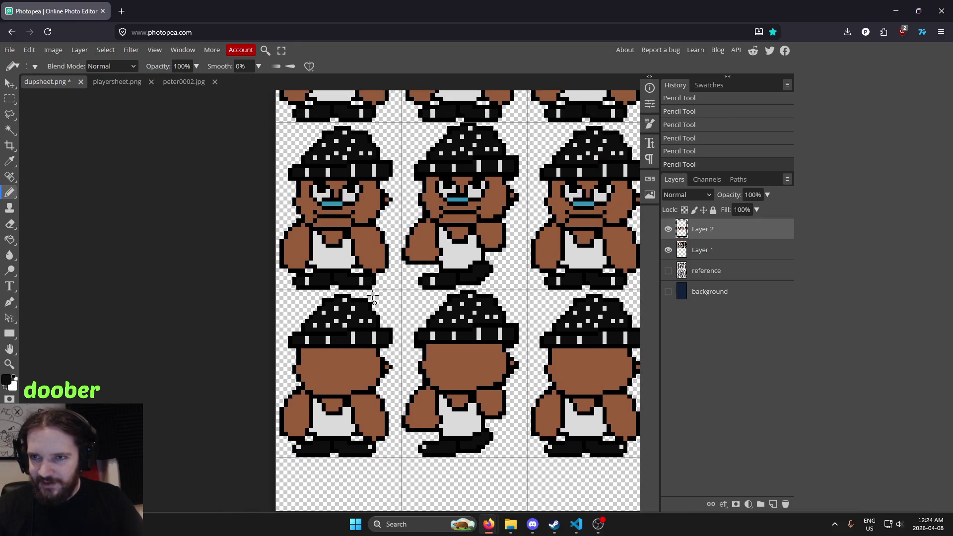
scroll(356, 232, up, 2)
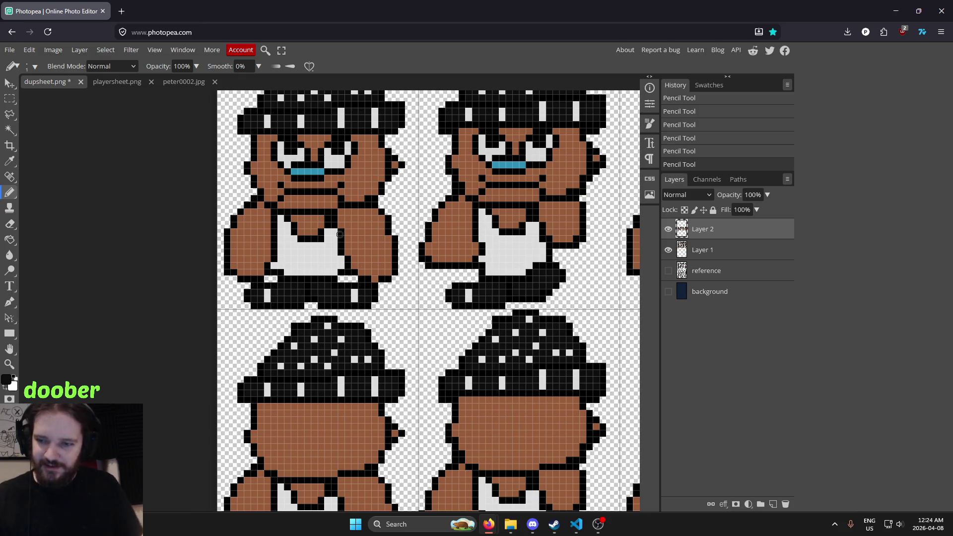
scroll(364, 233, down, 1)
scroll(356, 232, down, 3)
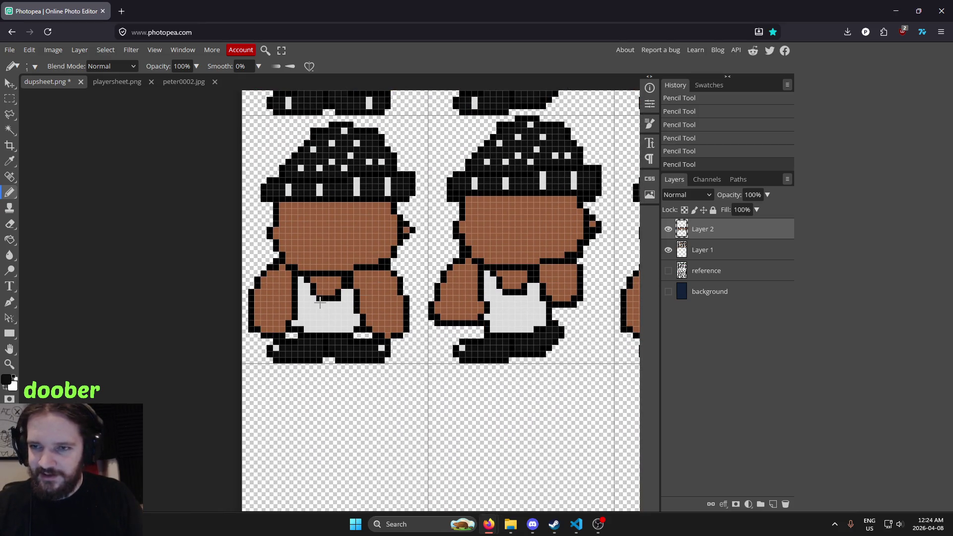
Replace a misplaced black arm-edge pixel with one placed a step lower.
scroll(321, 303, up, 2)
scroll(395, 290, up, 1)
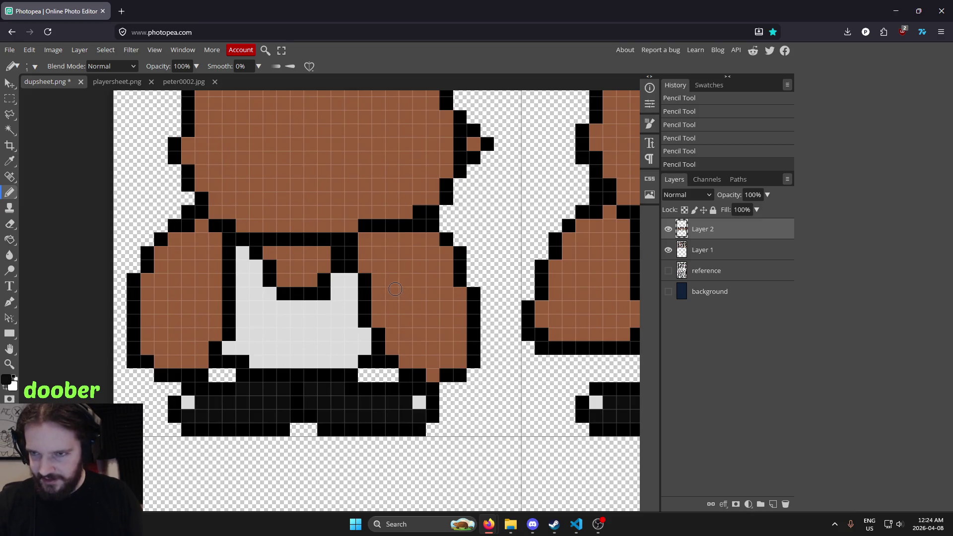
alt+click(350, 282)
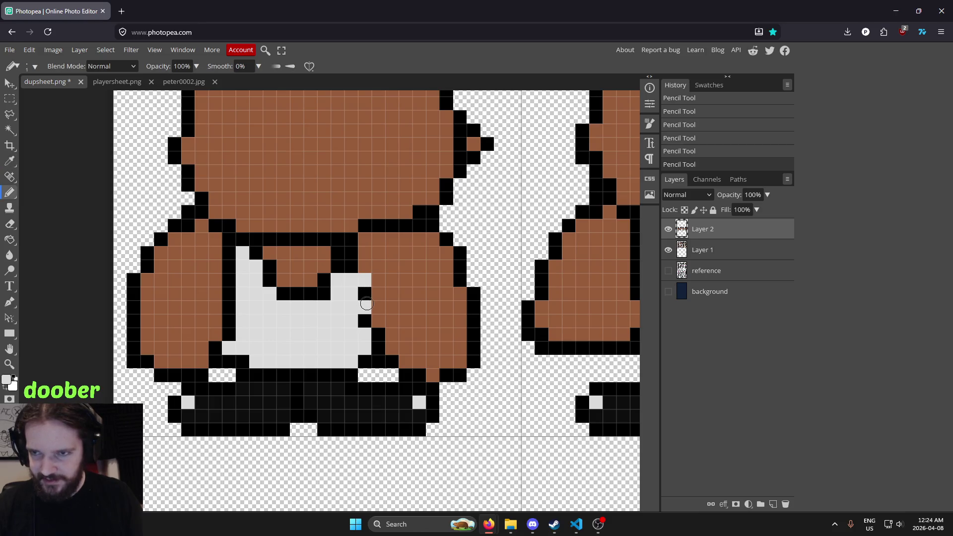
key(i)
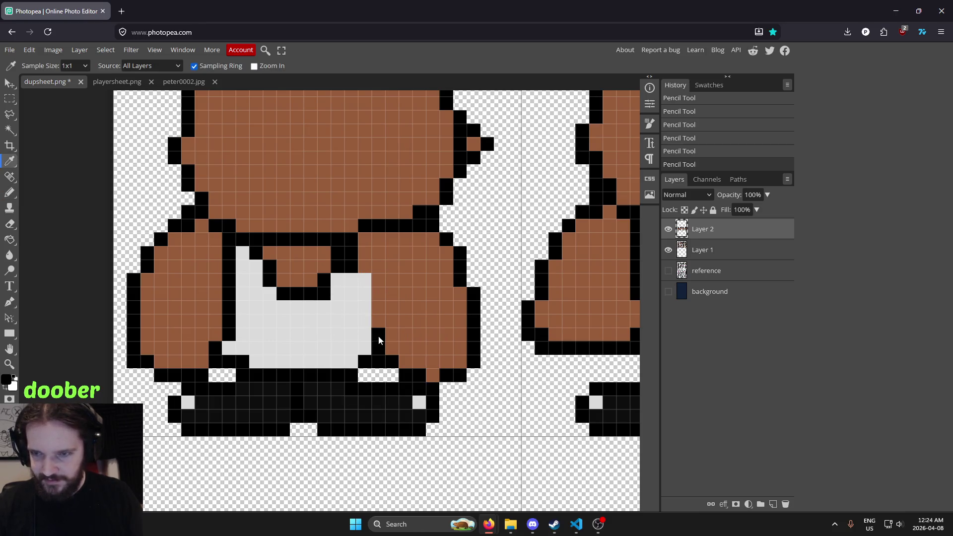
key(b)
key(ctrl+z)
click(367, 278)
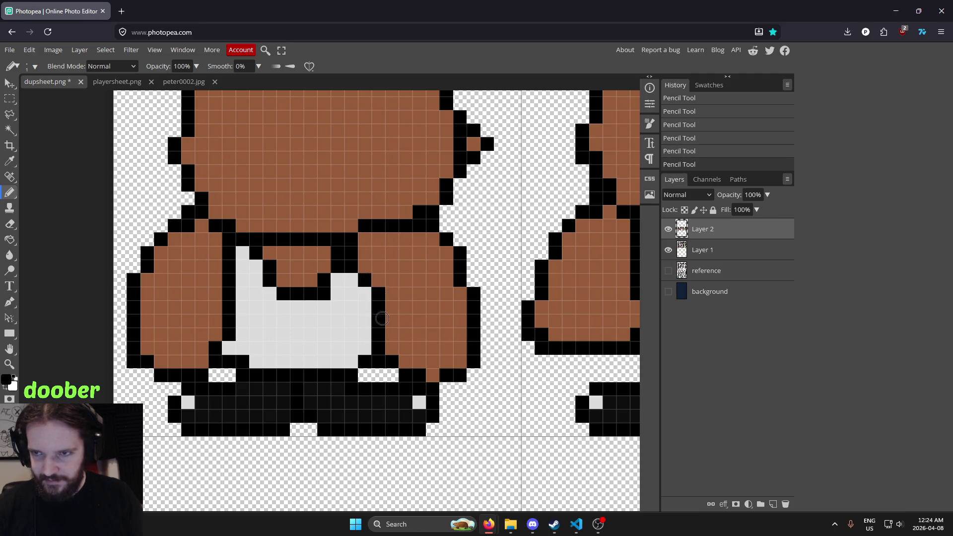
Repaint two black arm-edge pixels with the light grey vest colour.
drag(233, 321, 349, 322)
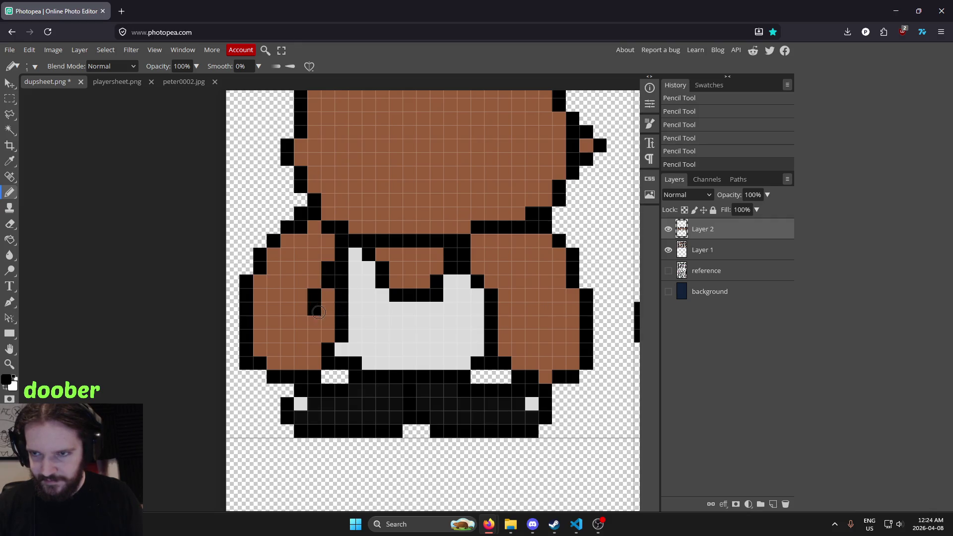
alt+click(380, 317)
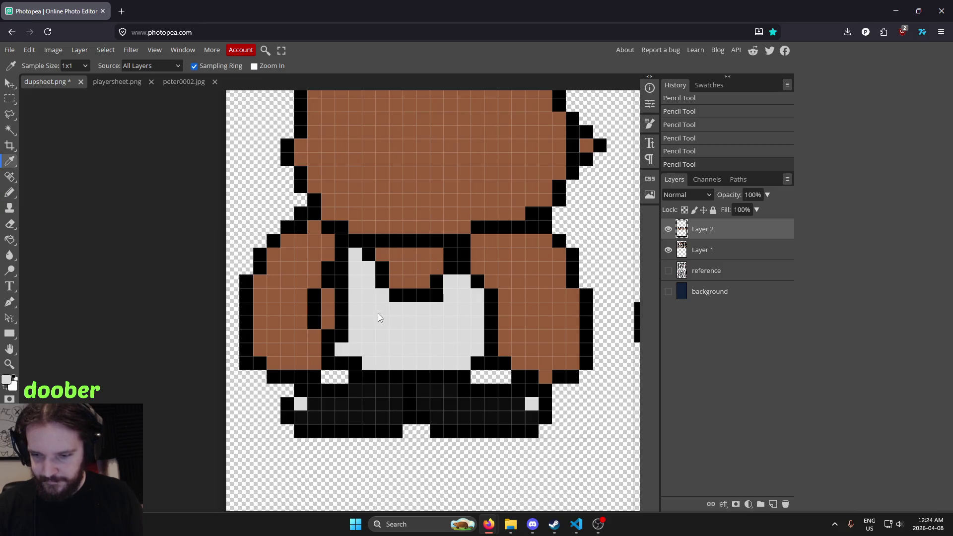
drag(342, 295, 344, 308)
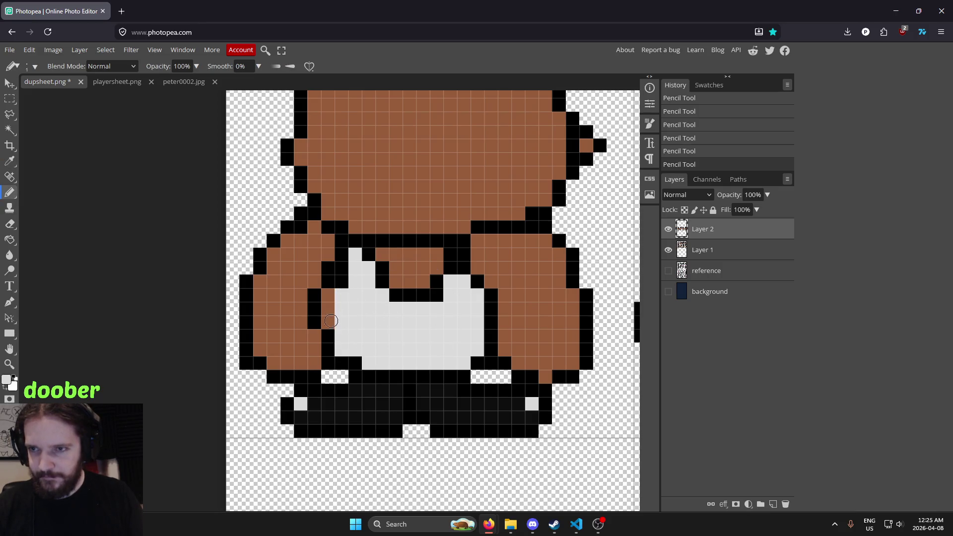
scroll(404, 330, down, 3)
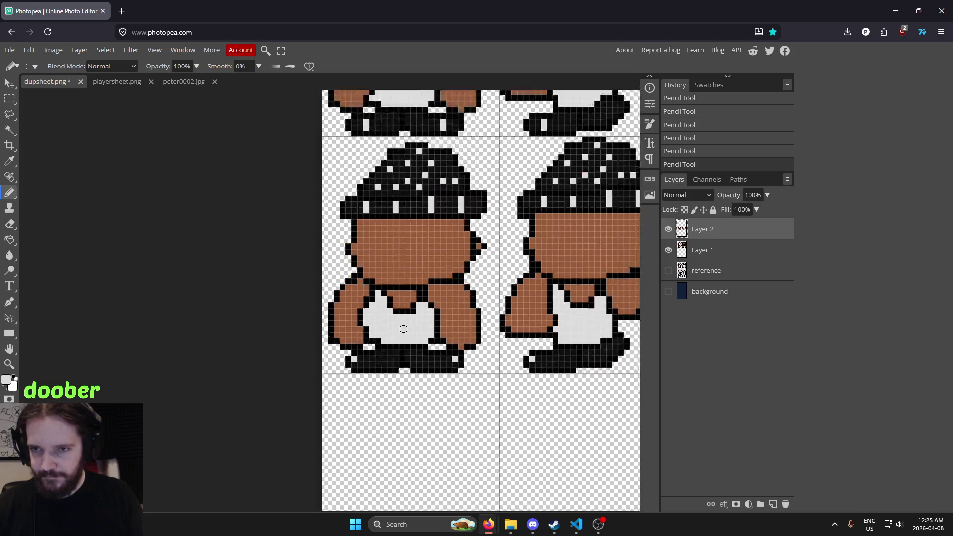
scroll(450, 337, down, 2)
scroll(521, 348, up, 2)
scroll(497, 337, up, 3)
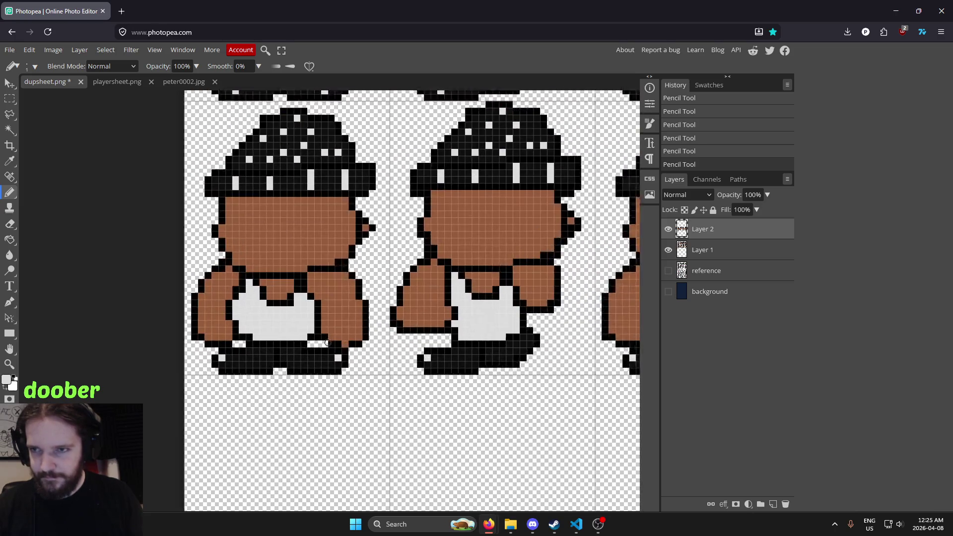
scroll(409, 335, up, 4)
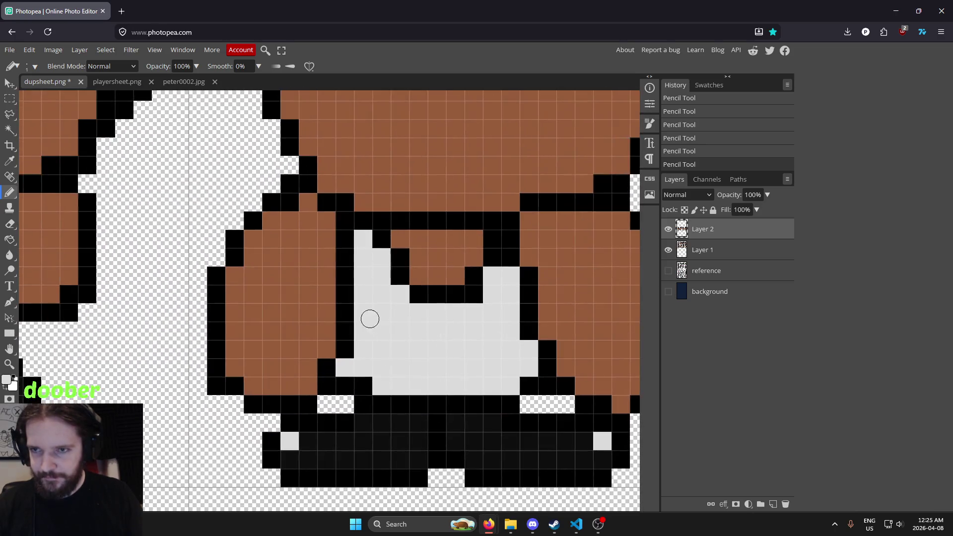
Draw a black column along the arm's inner edge and turn the old column light grey.
alt+click(347, 264)
click(327, 259)
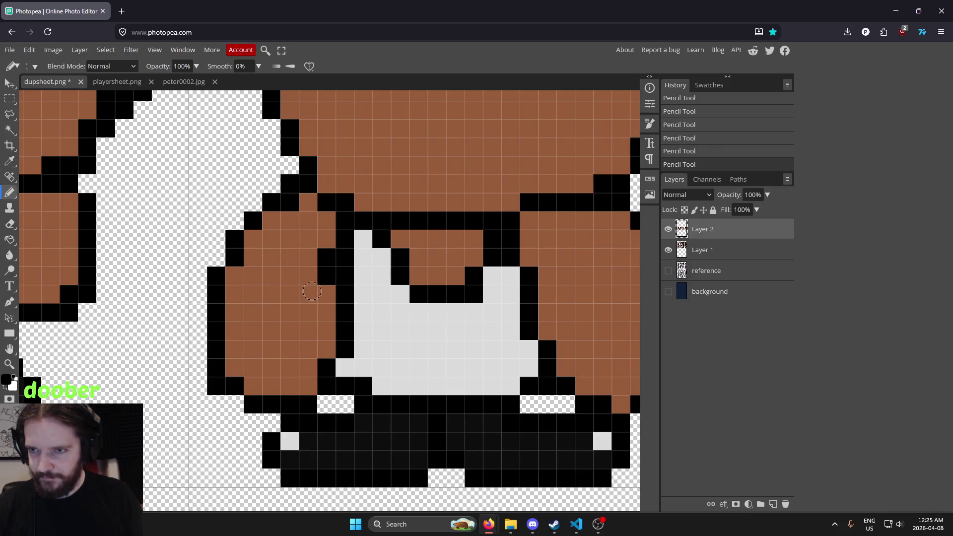
drag(311, 291, 310, 331)
key(i)
click(387, 334)
key(b)
mouse_move(347, 291)
mouse_down()
mouse_move(346, 347)
mouse_move(350, 270)
mouse_up()
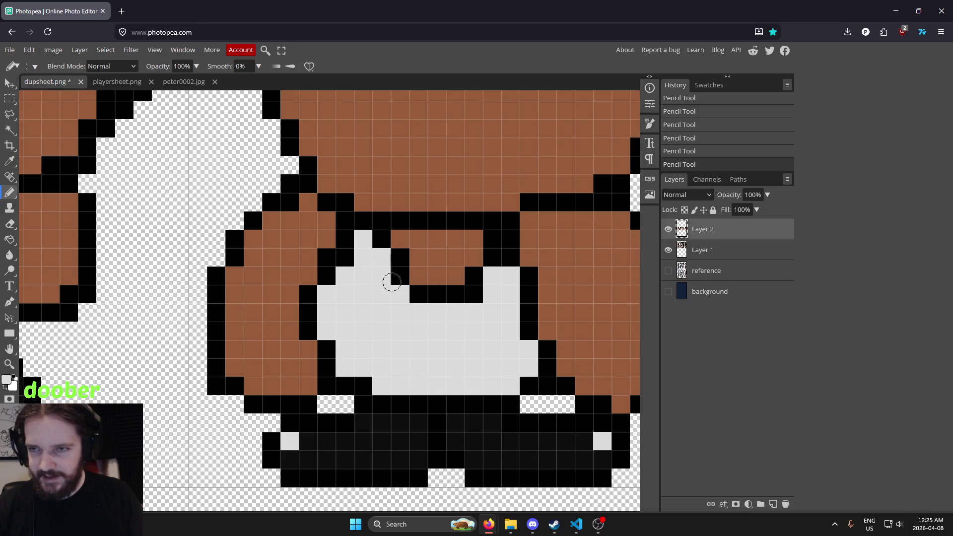
On the neighbouring back-view sprite, repaint three black pixels beside the arm light grey.
scroll(392, 282, down, 3)
drag(570, 347, 194, 351)
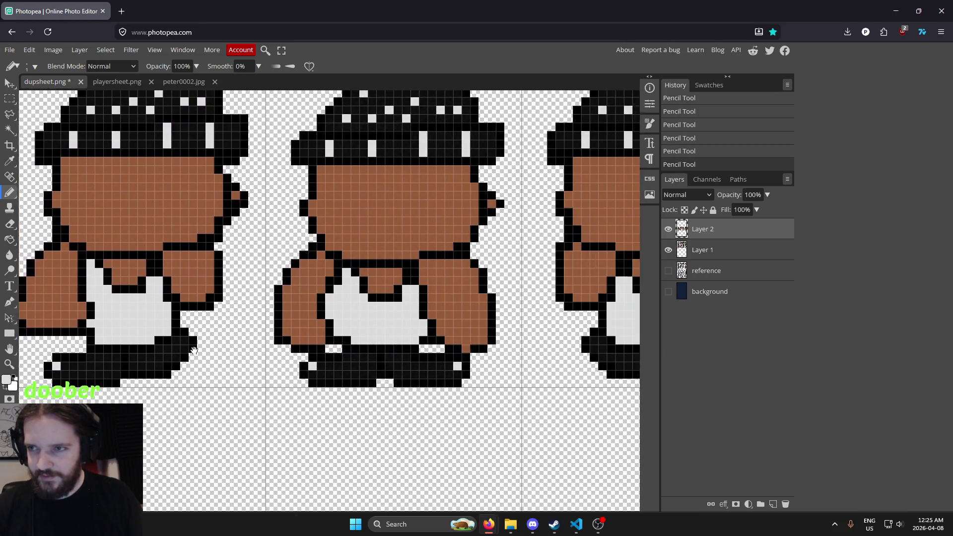
scroll(397, 297, up, 3)
key(i)
click(364, 264)
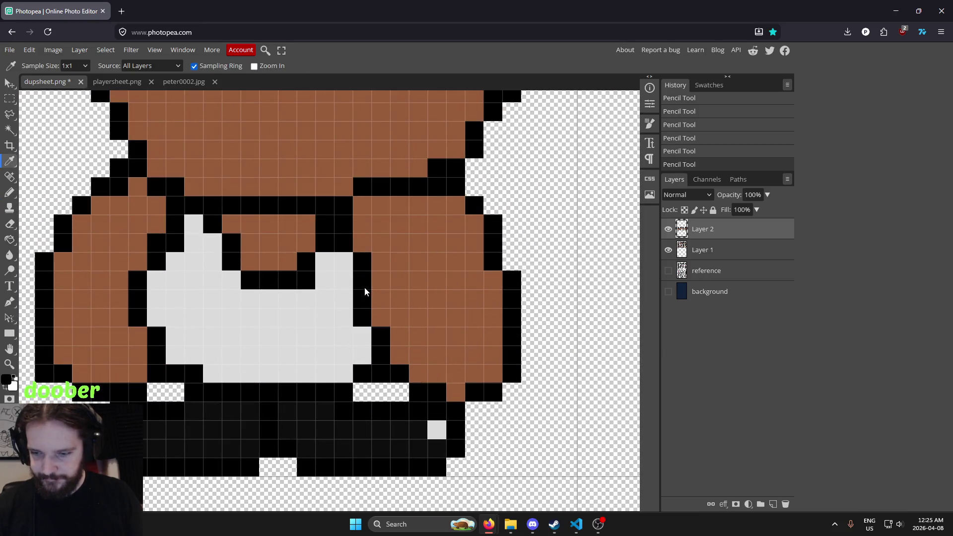
key(b)
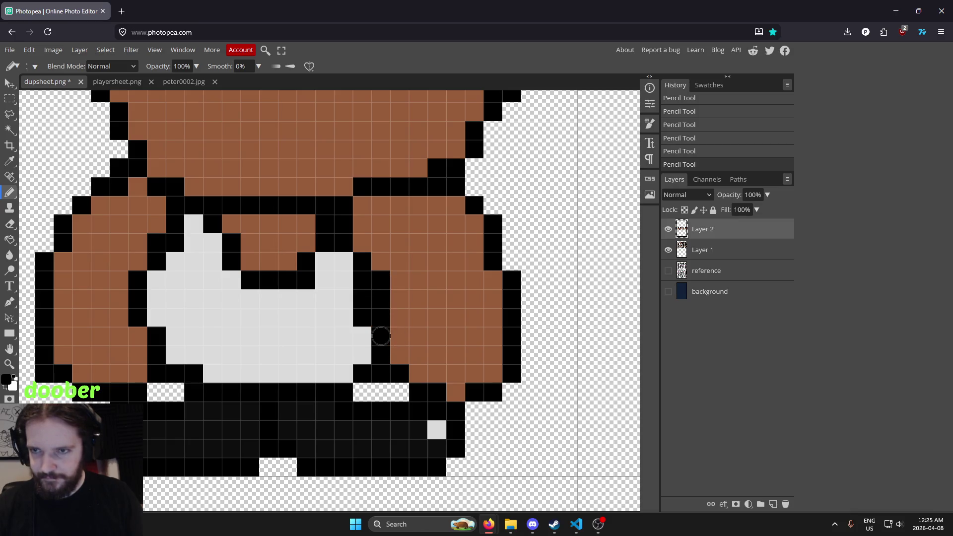
alt+click(342, 318)
click(363, 280)
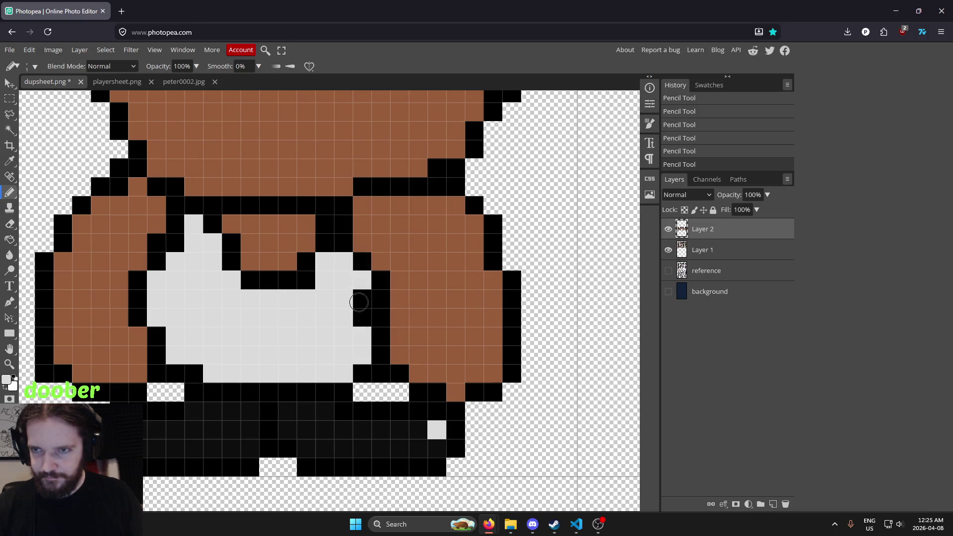
drag(359, 303, 359, 324)
scroll(502, 354, down, 4)
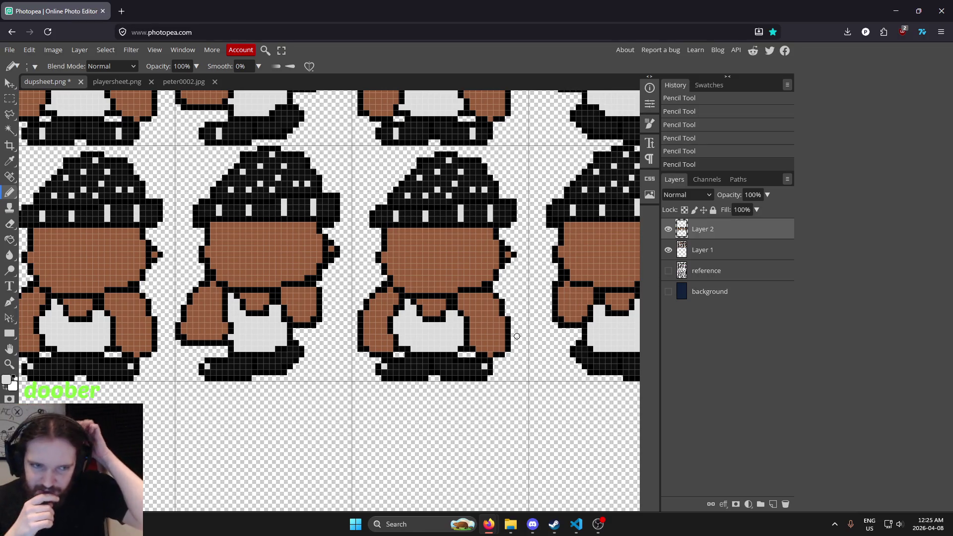
scroll(409, 338, down, 3)
scroll(409, 338, down, 3)
scroll(425, 301, up, 5)
scroll(408, 301, down, 1)
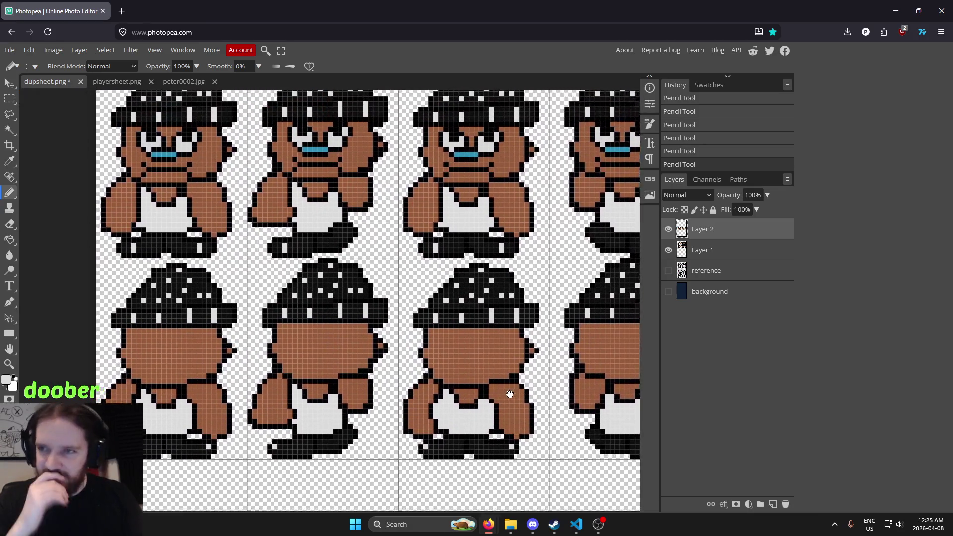
scroll(326, 325, up, 1)
scroll(326, 325, up, 1)
scroll(326, 325, up, 1)
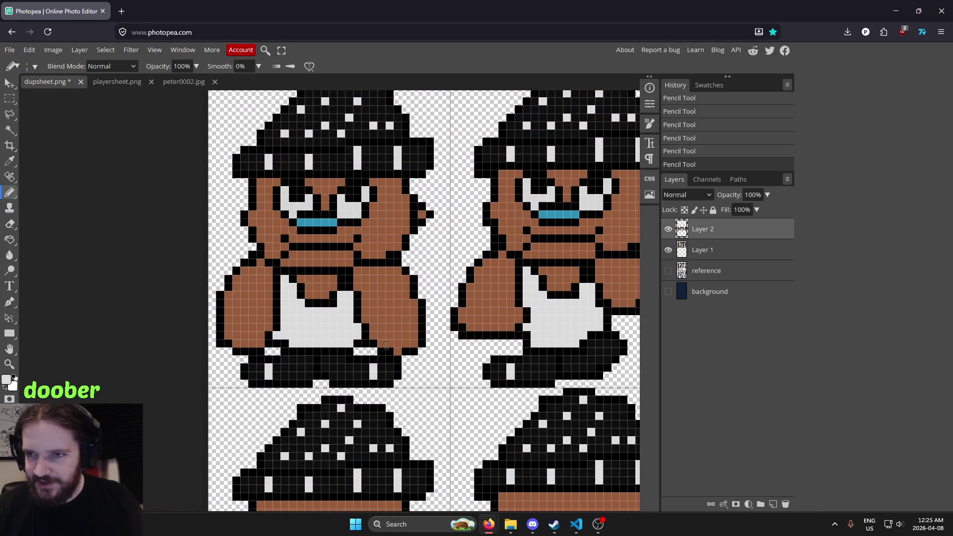
scroll(296, 319, down, 3)
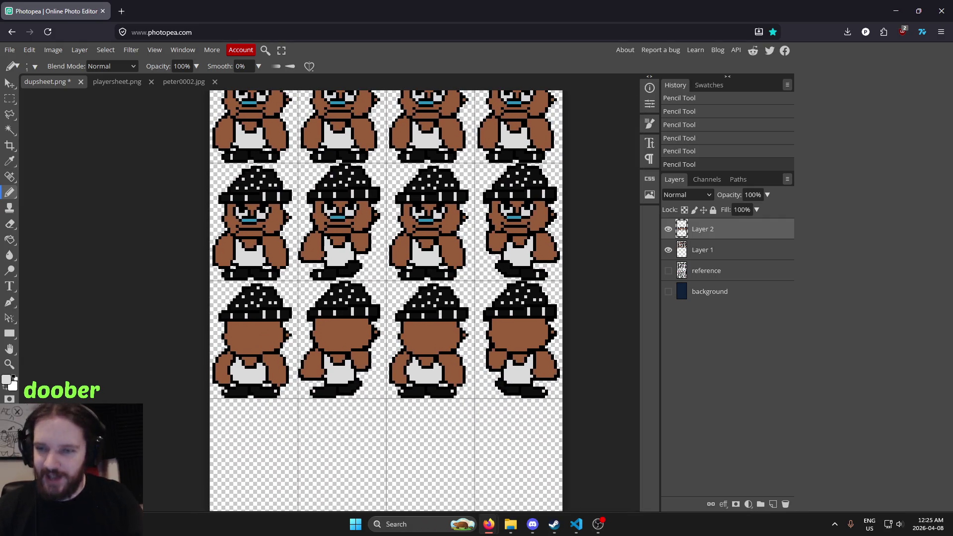
scroll(313, 392, up, 2)
scroll(313, 392, up, 3)
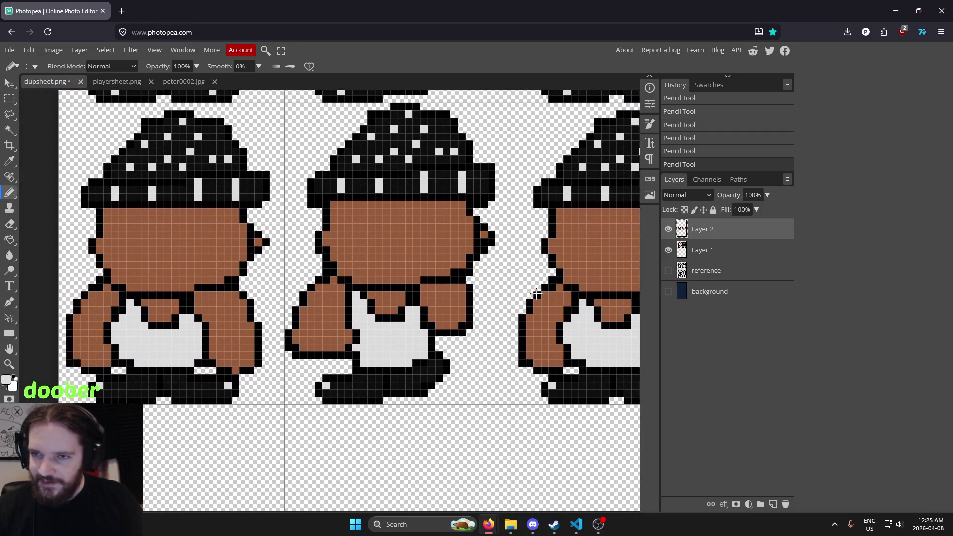
scroll(514, 286, down, 1)
drag(531, 282, 395, 304)
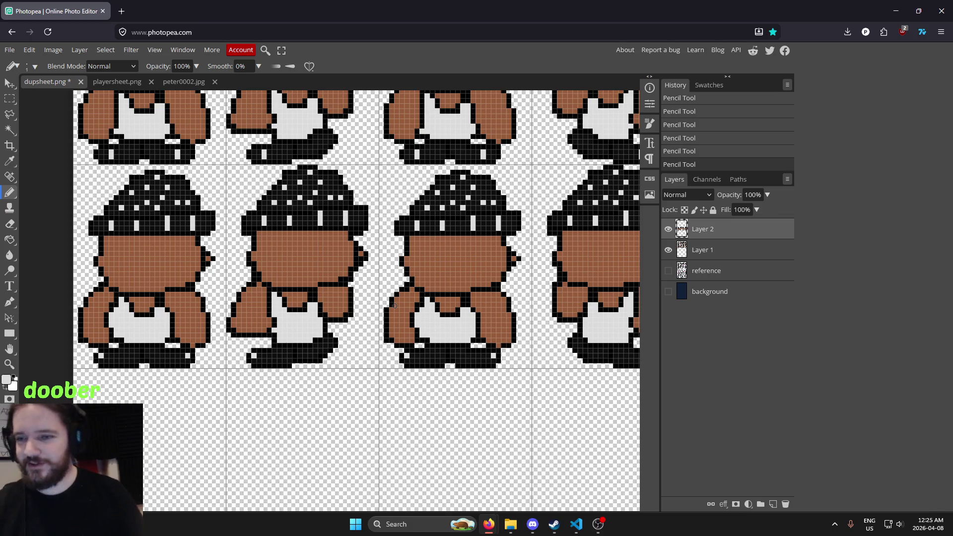
scroll(422, 318, up, 5)
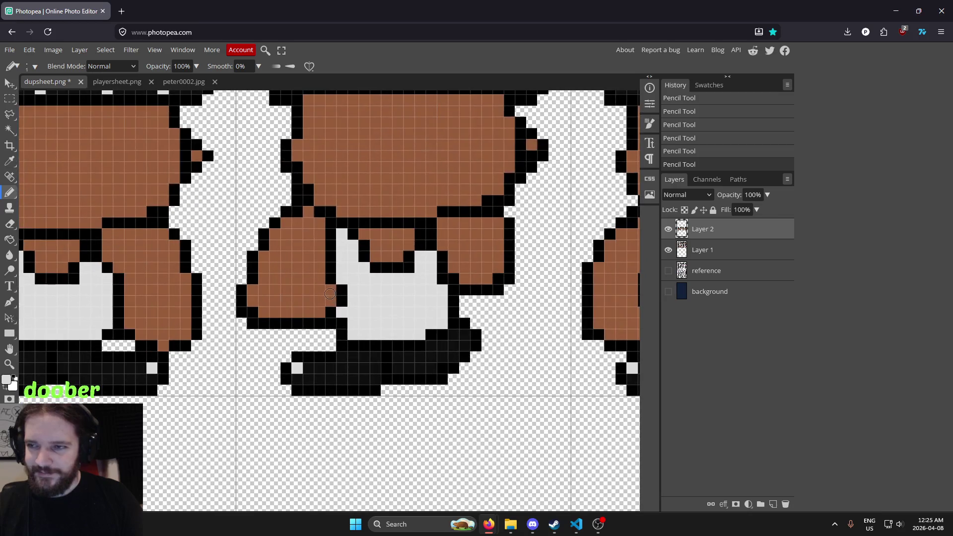
Recolour two shoe outline pixels to the shirt's light grey and fill one empty shoe pixel black.
scroll(422, 318, up, 2)
scroll(411, 322, up, 1)
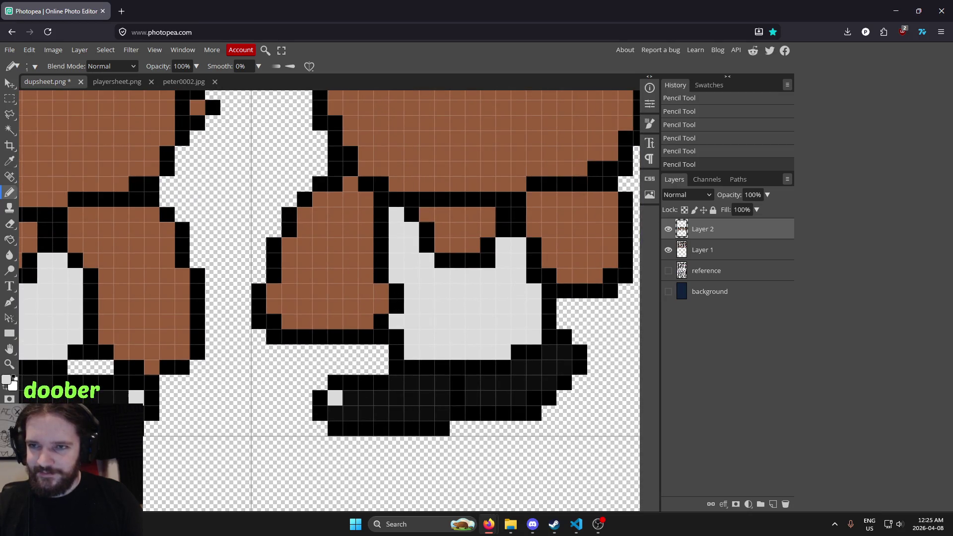
scroll(431, 307, down, 3)
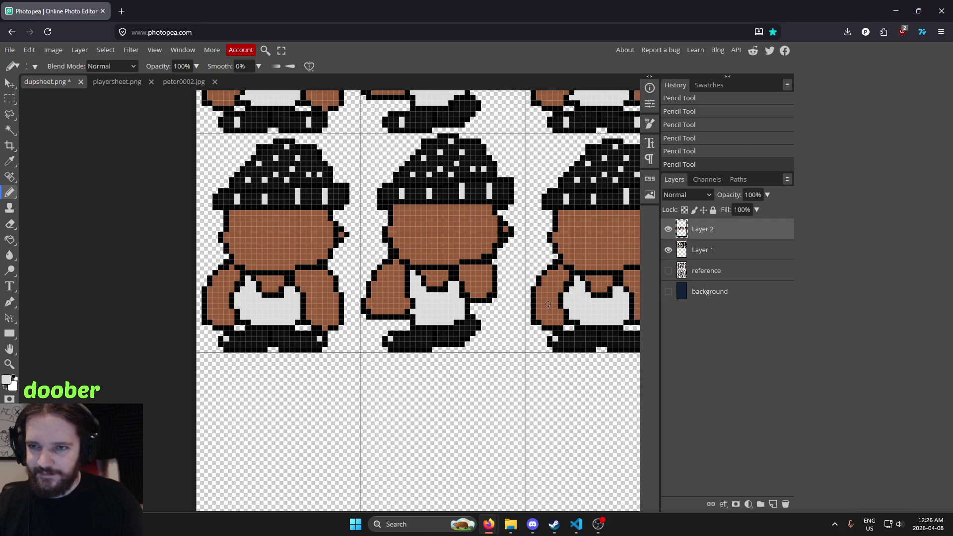
scroll(516, 306, up, 1)
scroll(487, 307, up, 2)
scroll(360, 331, up, 3)
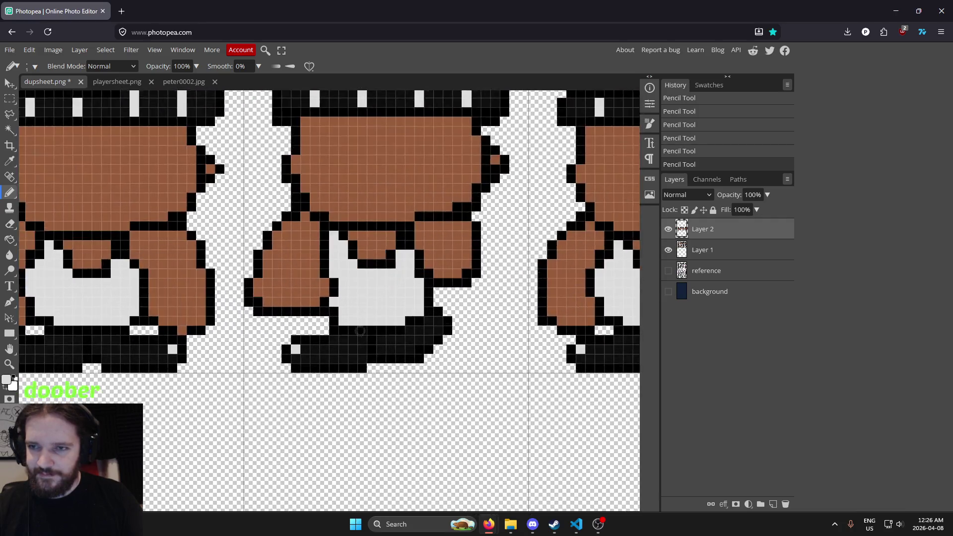
scroll(360, 330, up, 3)
alt+click(368, 304)
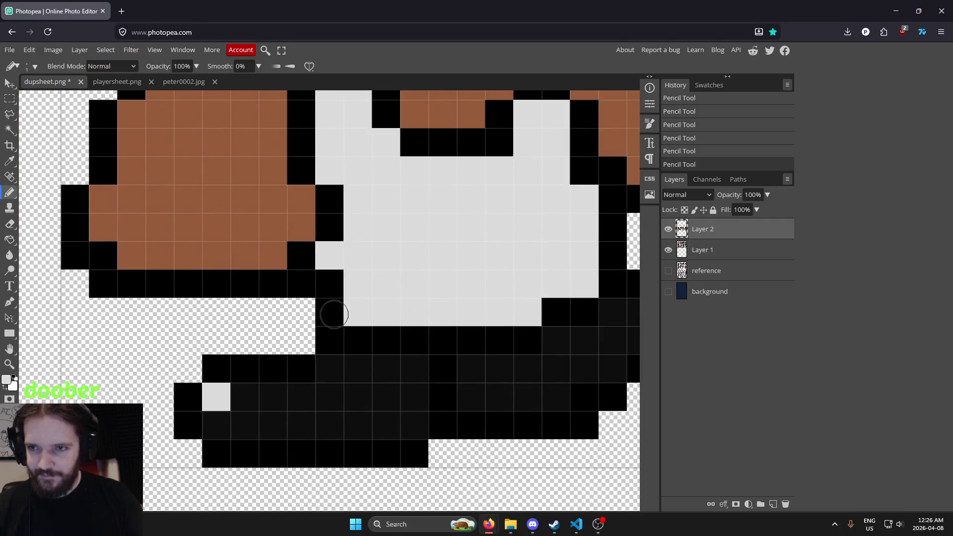
drag(335, 314, 334, 284)
alt+click(333, 340)
click(301, 312)
Add a black pixel beside the leg, extend the outline two pixels down, and turn one pixel light grey.
scroll(462, 294, down, 3)
scroll(461, 294, down, 2)
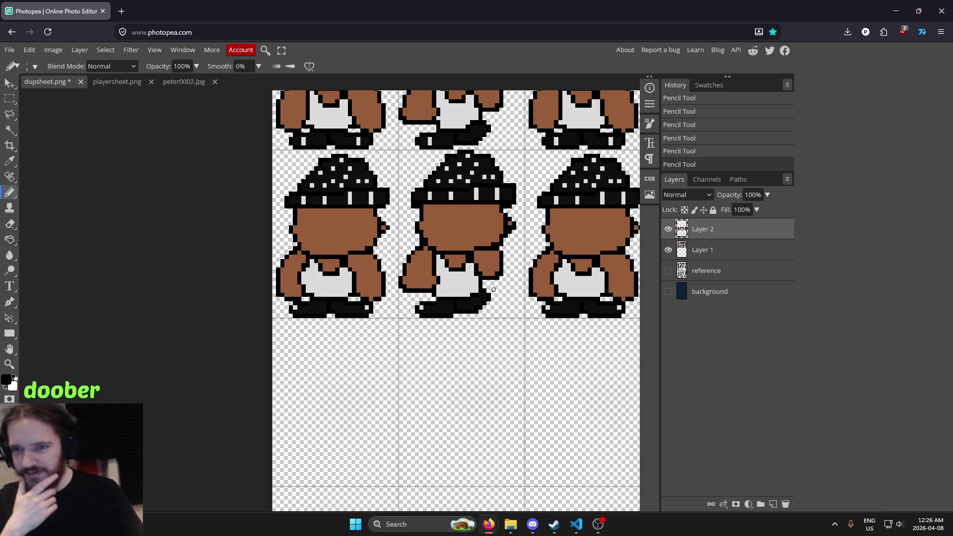
scroll(464, 276, down, 1)
scroll(470, 297, up, 1)
scroll(470, 297, right, 1)
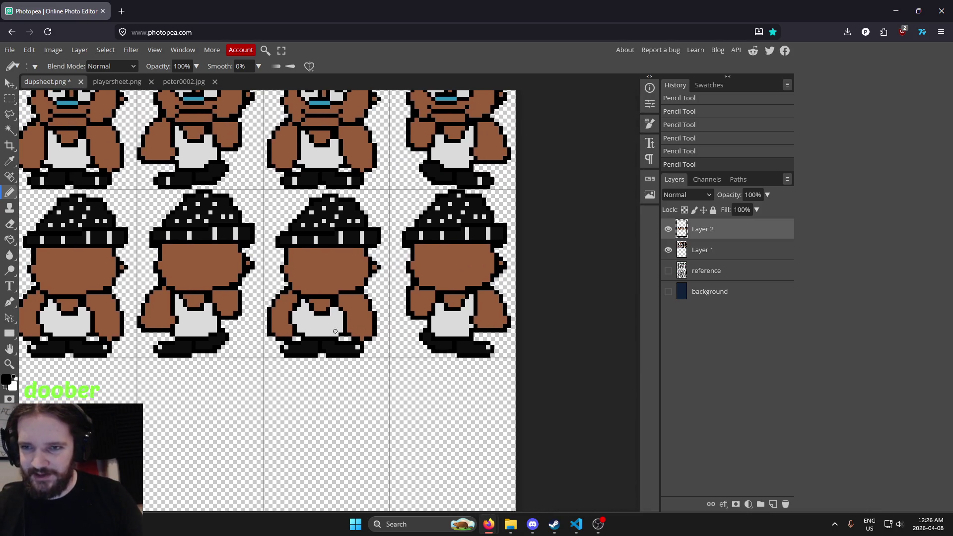
scroll(335, 332, up, 1)
scroll(342, 326, up, 2)
scroll(354, 314, up, 3)
click(349, 316)
drag(381, 322, 376, 343)
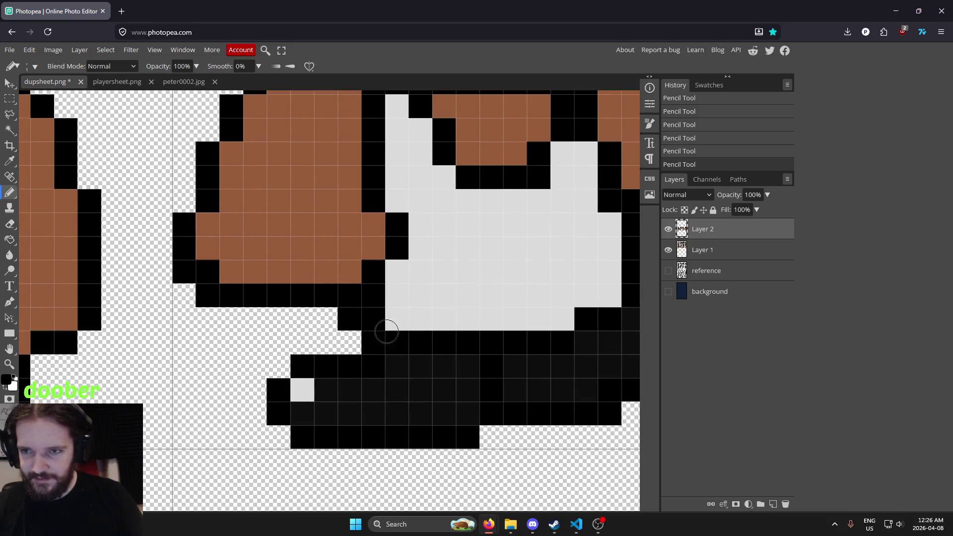
key(i)
key(b)
click(373, 321)
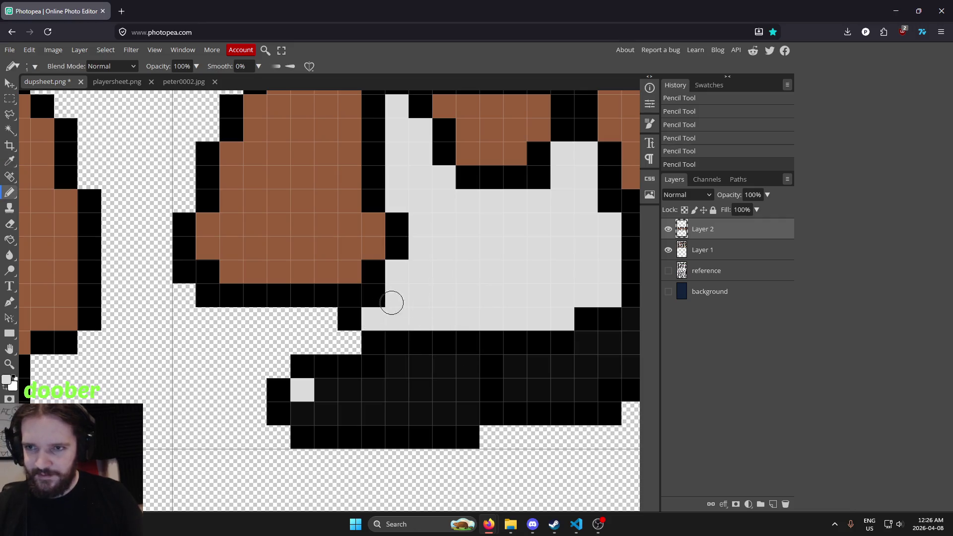
With the legs in view, add two black outline pixels on the left side.
scroll(380, 304, down, 2)
scroll(472, 298, down, 2)
scroll(472, 293, up, 1)
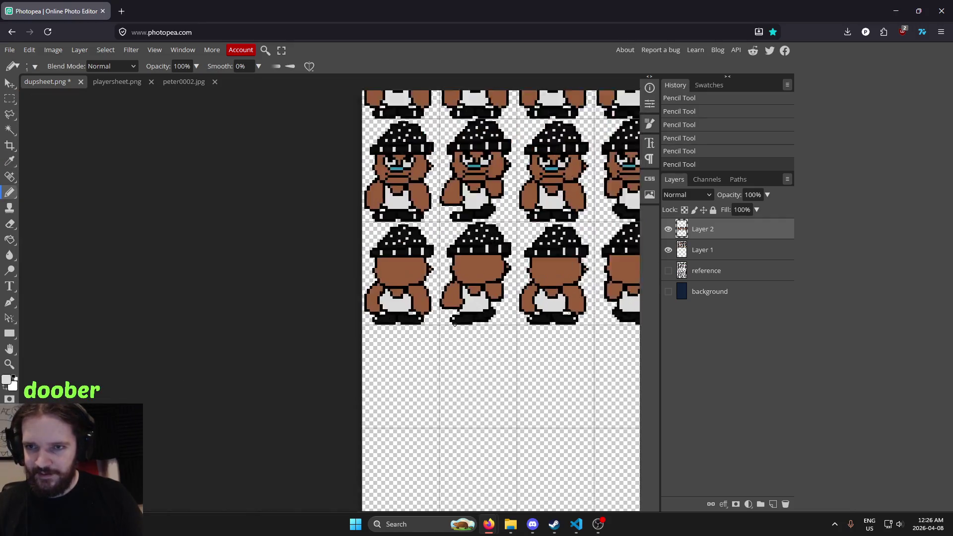
scroll(471, 286, up, 2)
scroll(472, 286, up, 2)
scroll(441, 298, down, 1)
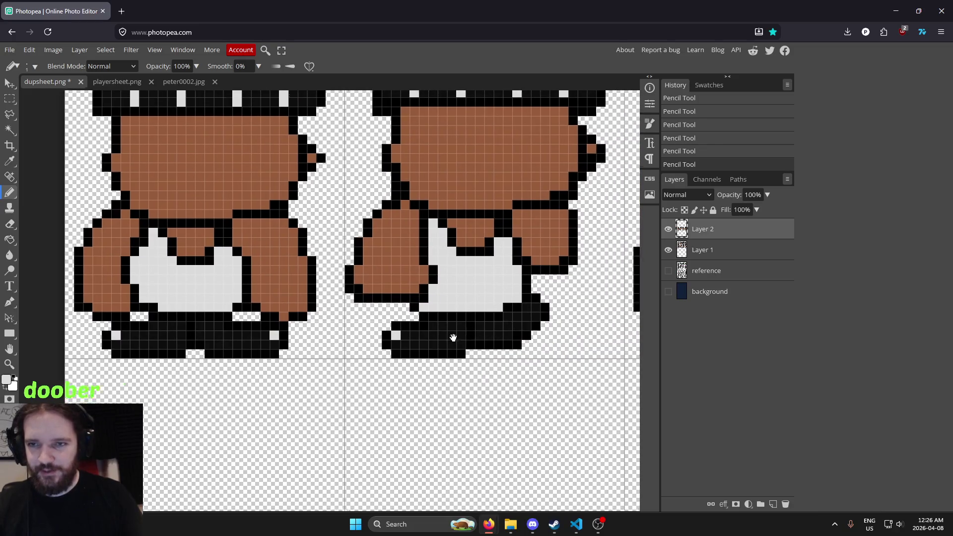
scroll(411, 324, down, 1)
scroll(525, 326, down, 1)
drag(526, 325, 433, 353)
scroll(347, 341, up, 1)
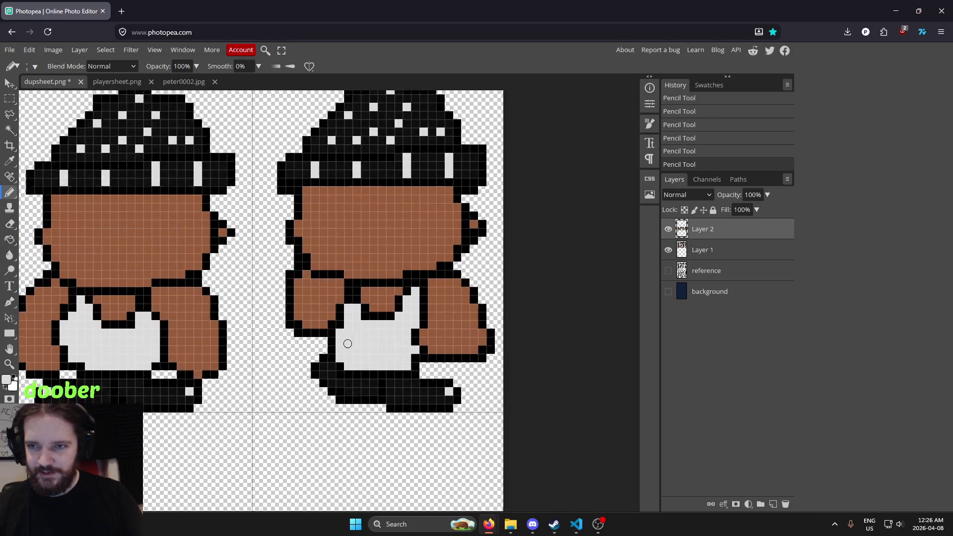
scroll(326, 343, up, 3)
key(i)
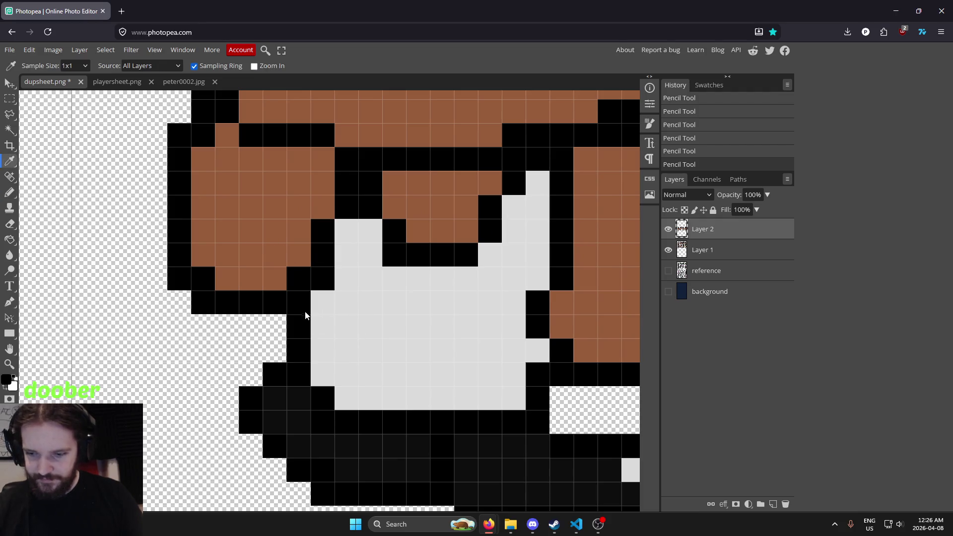
key(b)
click(271, 327)
click(248, 345)
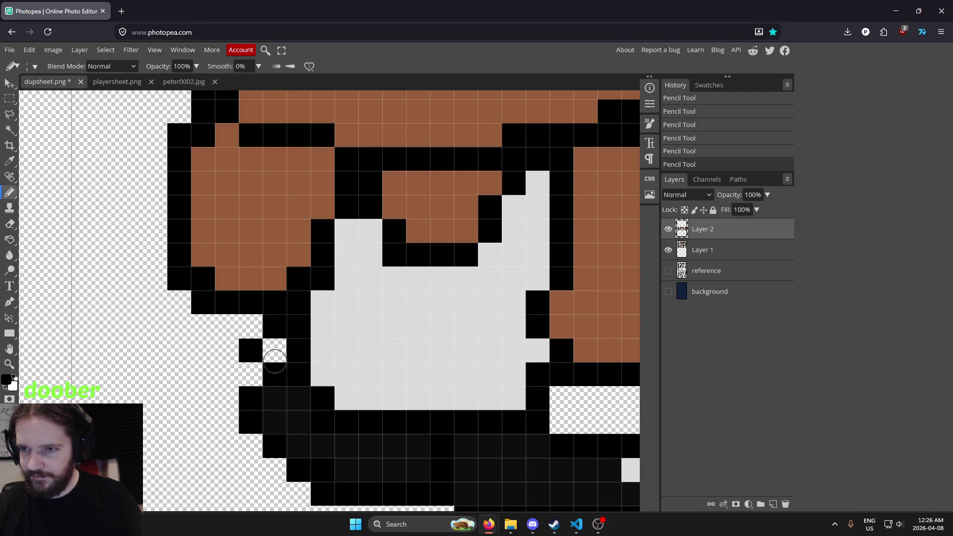
Paint two outline pixels and one empty pixel in the shirt's light grey.
key(i)
click(371, 343)
key(b)
drag(298, 327, 303, 346)
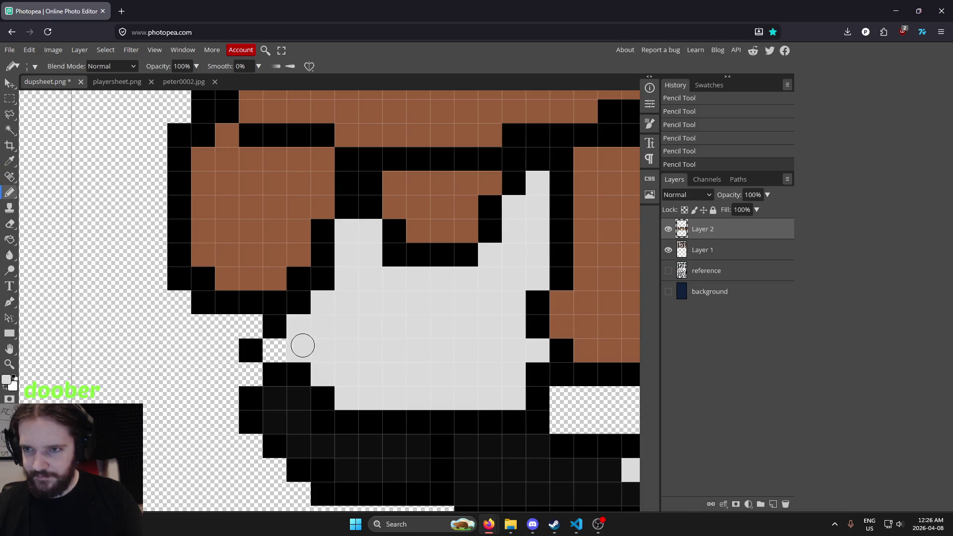
click(277, 346)
Repaint a stray black pixel light grey, then take black from the outline again.
scroll(436, 324, down, 2)
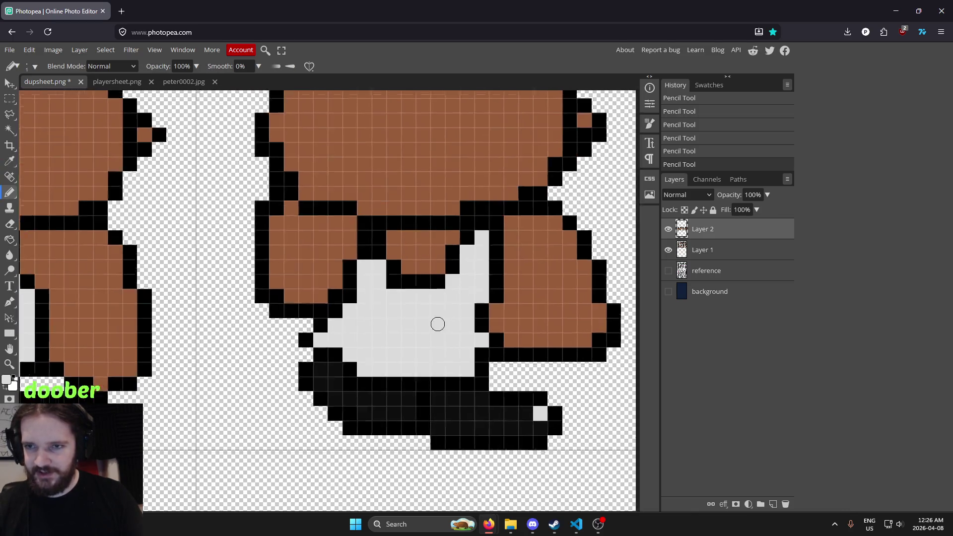
scroll(432, 318, down, 3)
scroll(427, 315, up, 3)
scroll(318, 335, up, 2)
drag(317, 335, 281, 345)
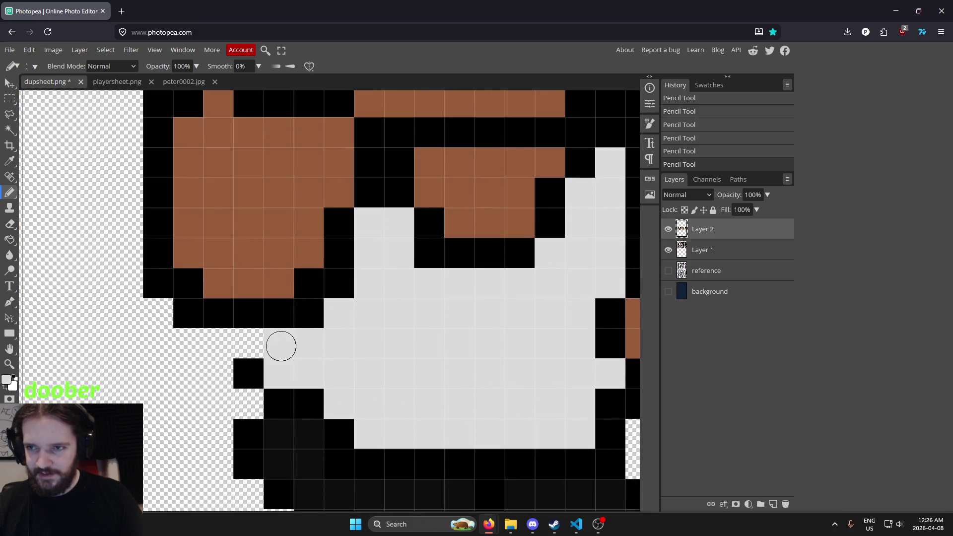
key(i)
click(274, 316)
key(b)
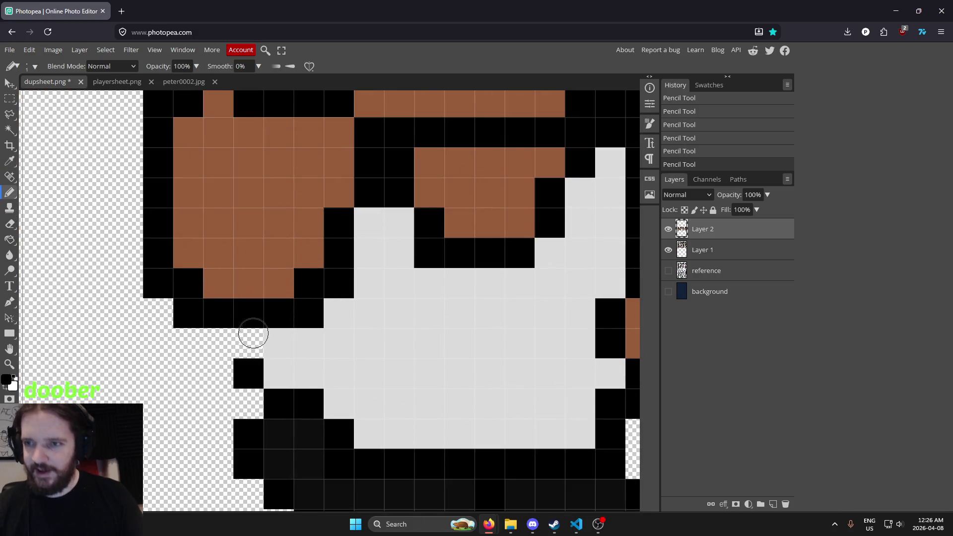
Turn the black pixel beside the arm to the shirt's light grey.
scroll(421, 336, down, 3)
scroll(380, 325, down, 3)
mouse_move(380, 325)
mouse_down()
mouse_move(463, 347)
mouse_move(444, 352)
mouse_up()
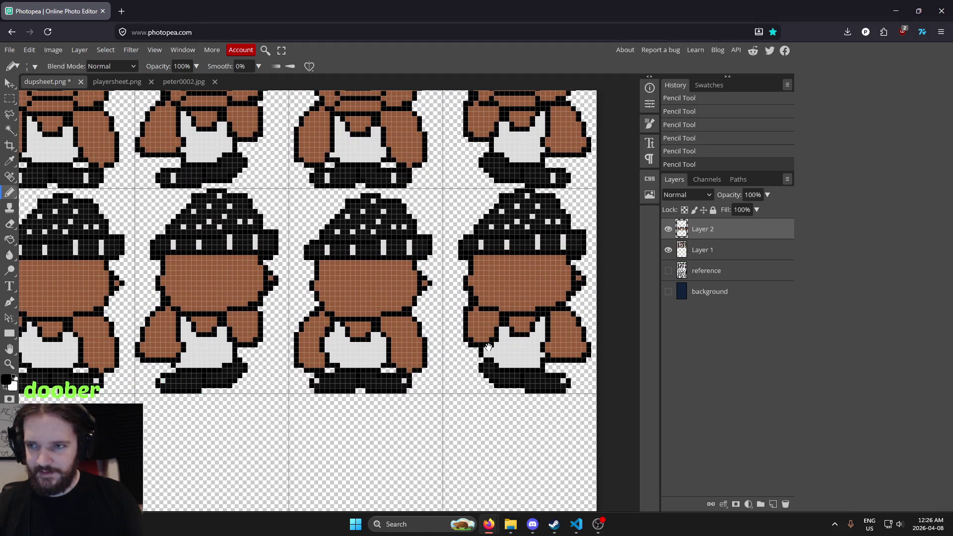
scroll(444, 352, up, 2)
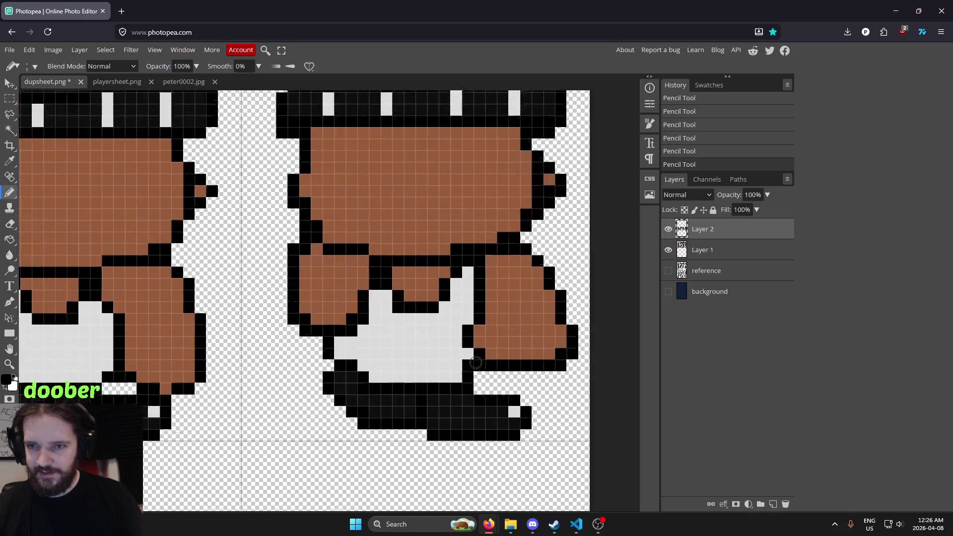
scroll(472, 350, down, 4)
scroll(487, 349, down, 2)
scroll(508, 348, up, 4)
scroll(508, 348, up, 3)
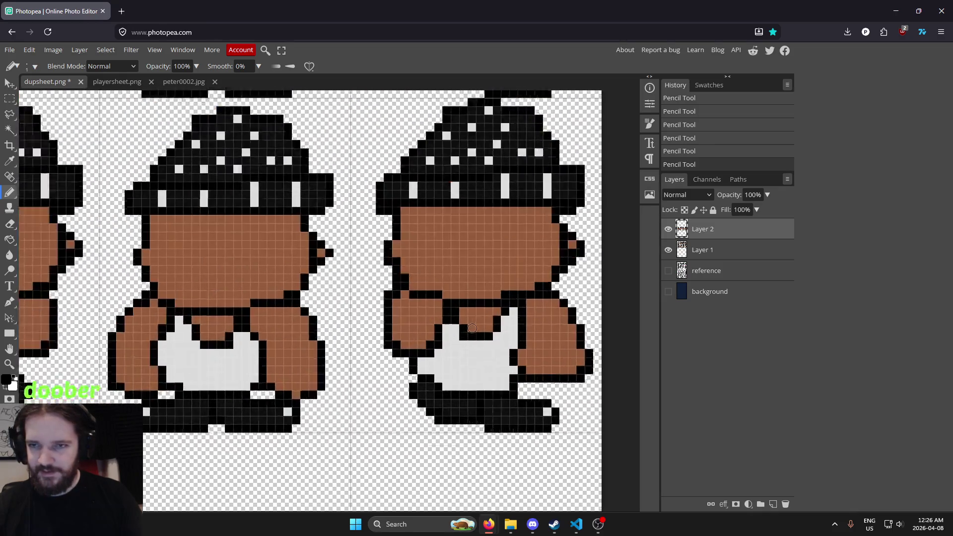
scroll(351, 357, up, 3)
drag(351, 357, 410, 356)
scroll(410, 357, down, 4)
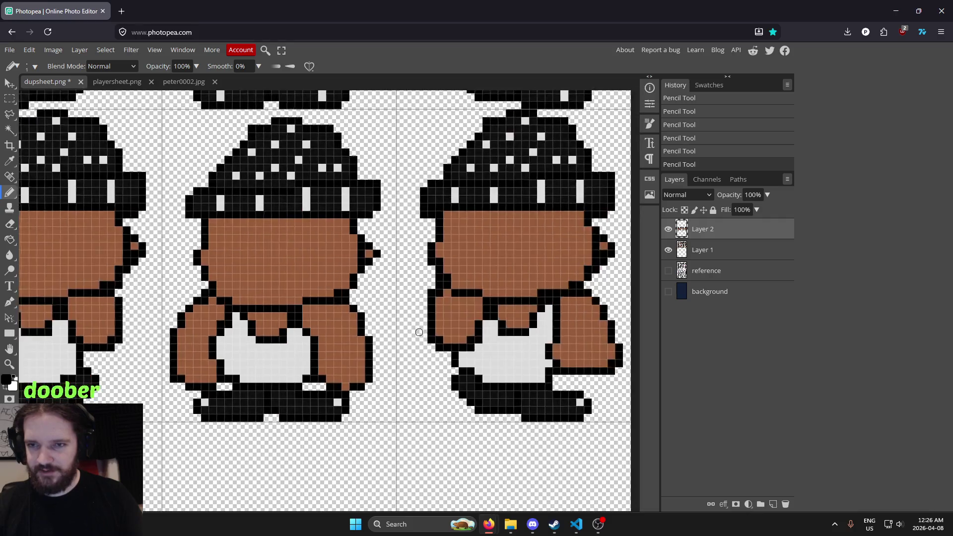
scroll(410, 356, down, 2)
drag(316, 345, 359, 345)
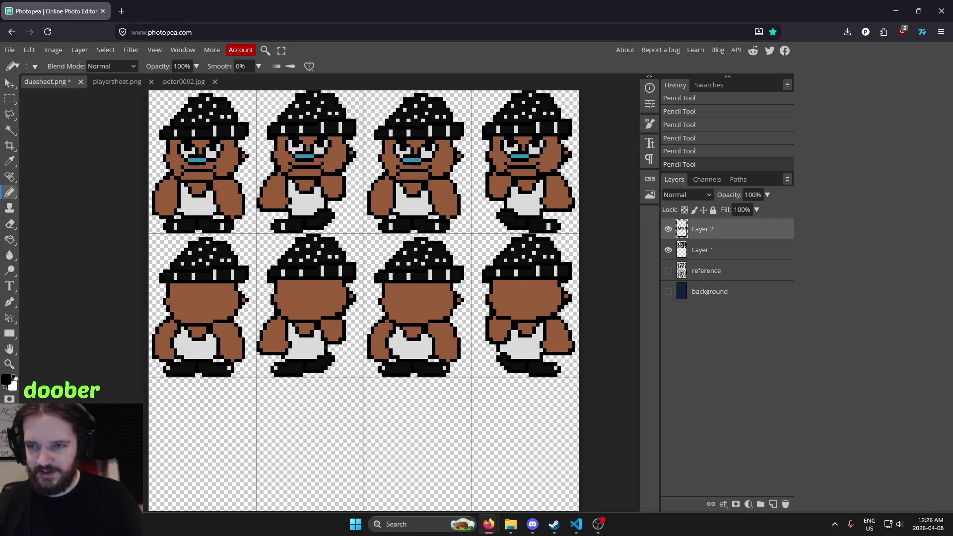
scroll(328, 345, up, 3)
scroll(306, 324, up, 3)
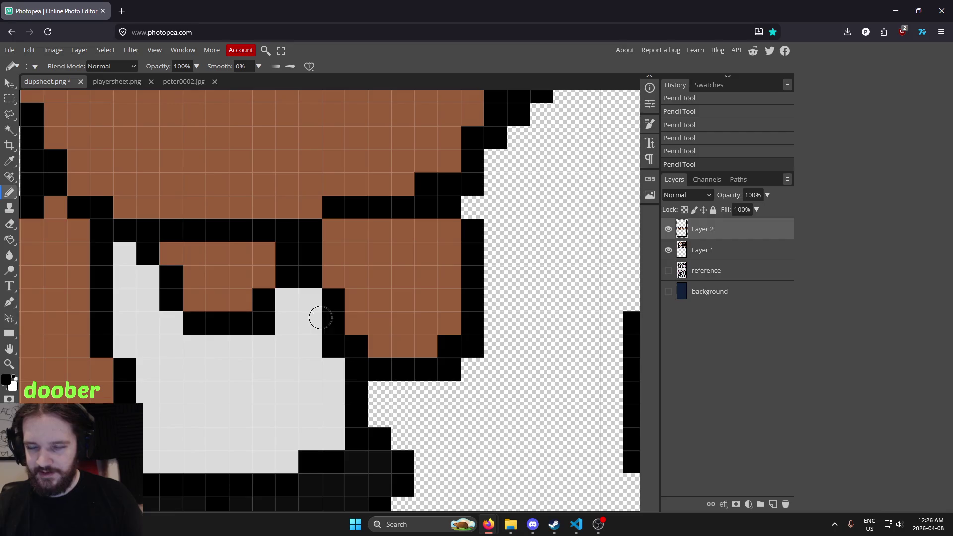
scroll(320, 318, down, 3)
scroll(322, 313, up, 3)
key(i)
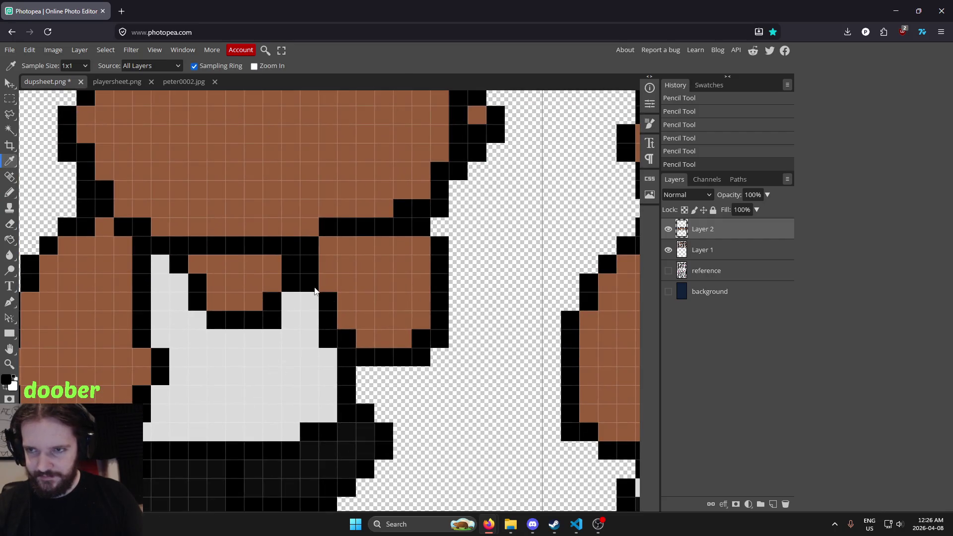
key(b)
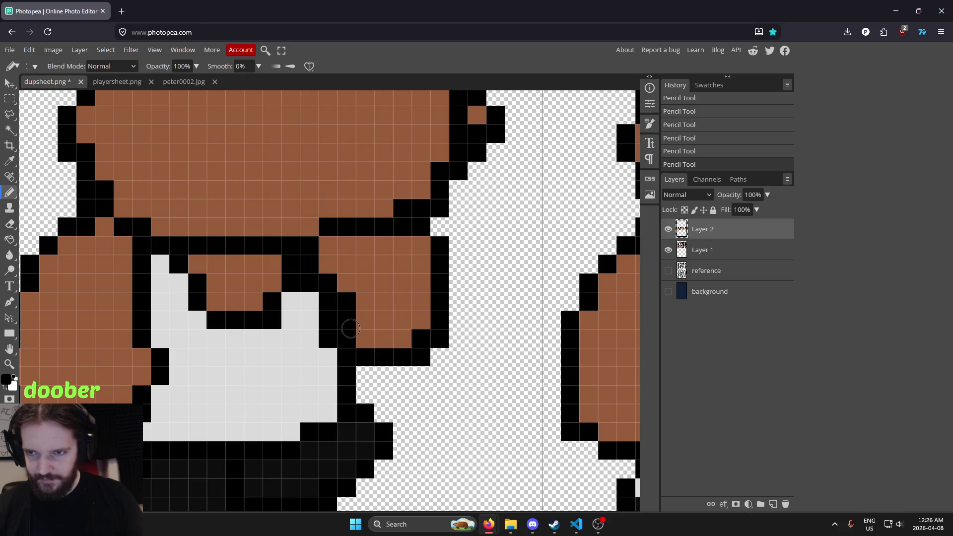
alt+click(305, 362)
click(326, 337)
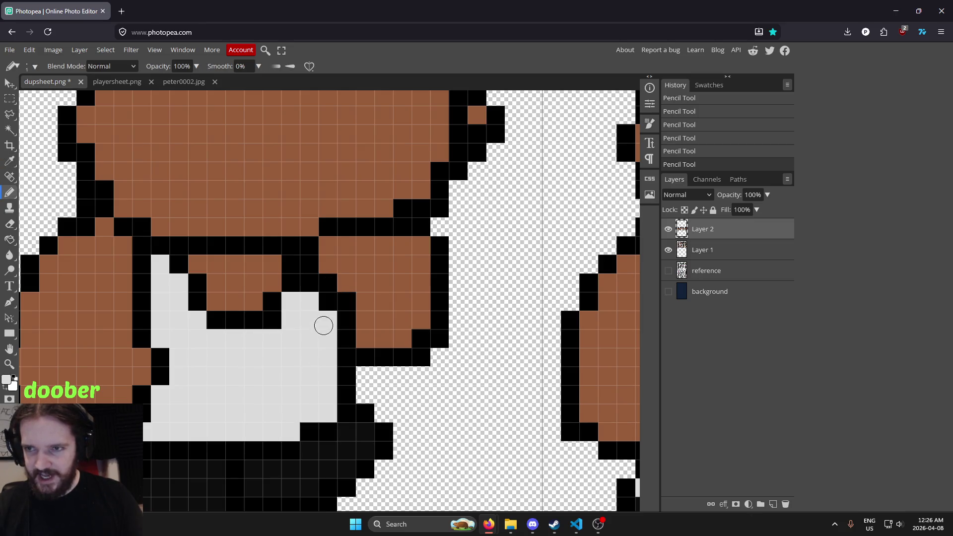
Paint the shirt-edge pixels along the arm in the shirt's light grey.
scroll(325, 337, down, 4)
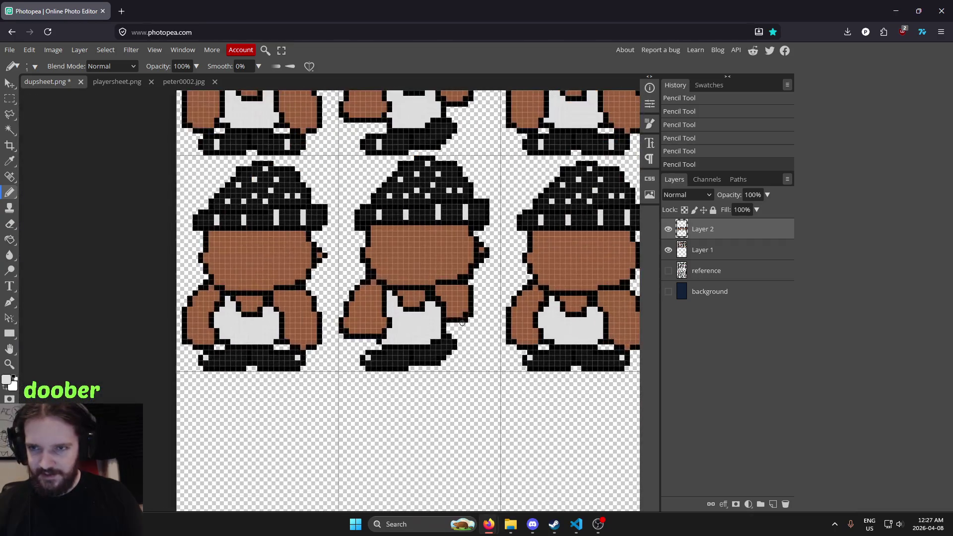
mouse_move(504, 305)
mouse_down()
mouse_move(475, 302)
mouse_move(318, 344)
mouse_up()
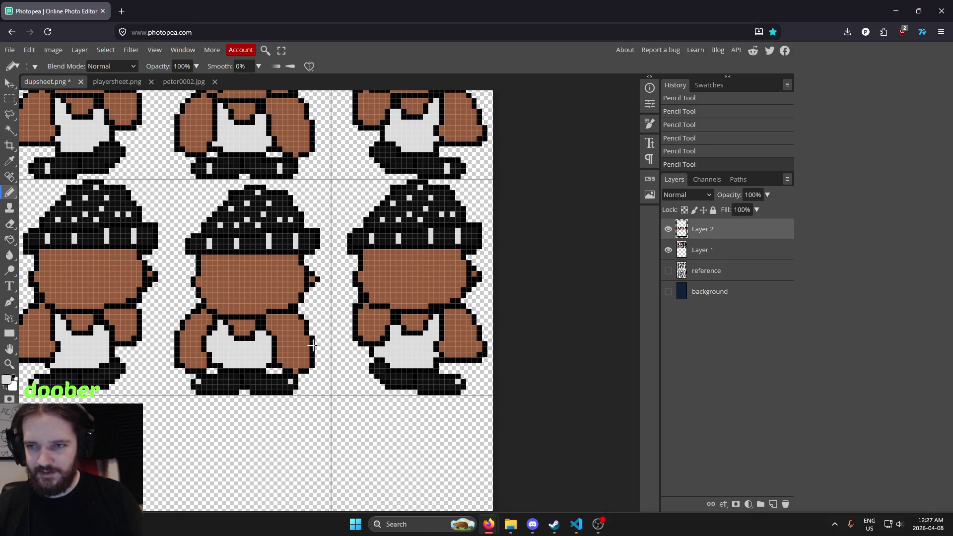
mouse_move(312, 345)
mouse_down()
mouse_move(437, 346)
mouse_move(369, 346)
mouse_up()
scroll(432, 316, up, 3)
scroll(432, 316, up, 1)
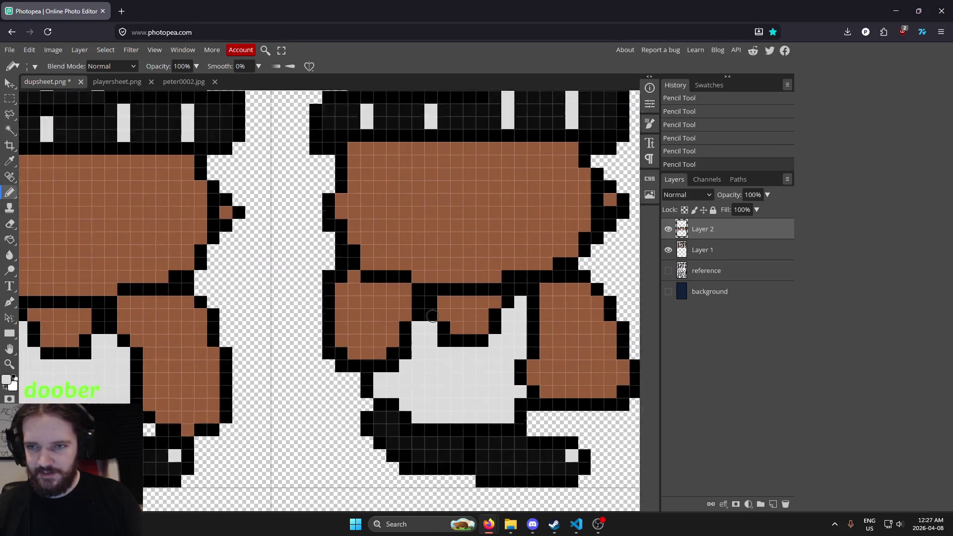
scroll(431, 314, up, 1)
scroll(409, 321, up, 1)
scroll(398, 341, up, 2)
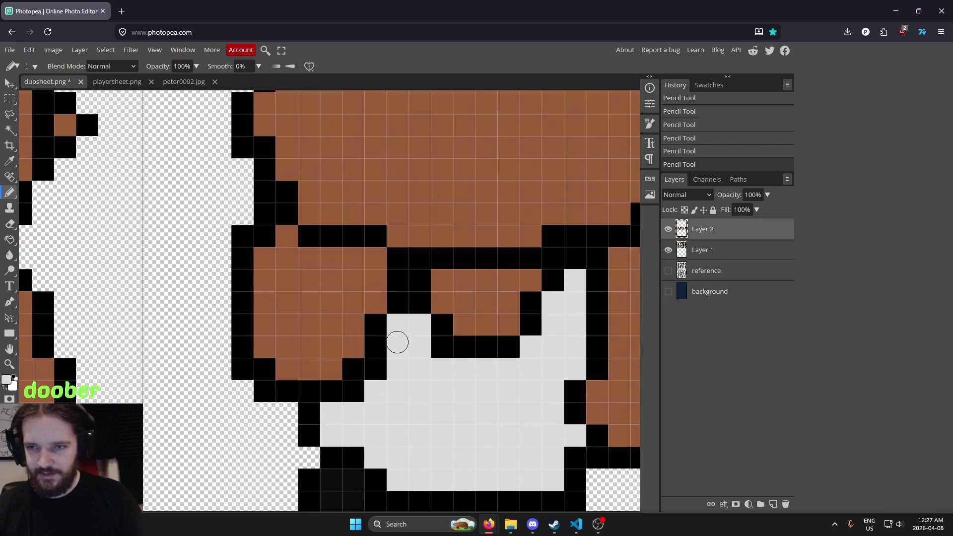
scroll(414, 327, down, 3)
scroll(414, 327, down, 3)
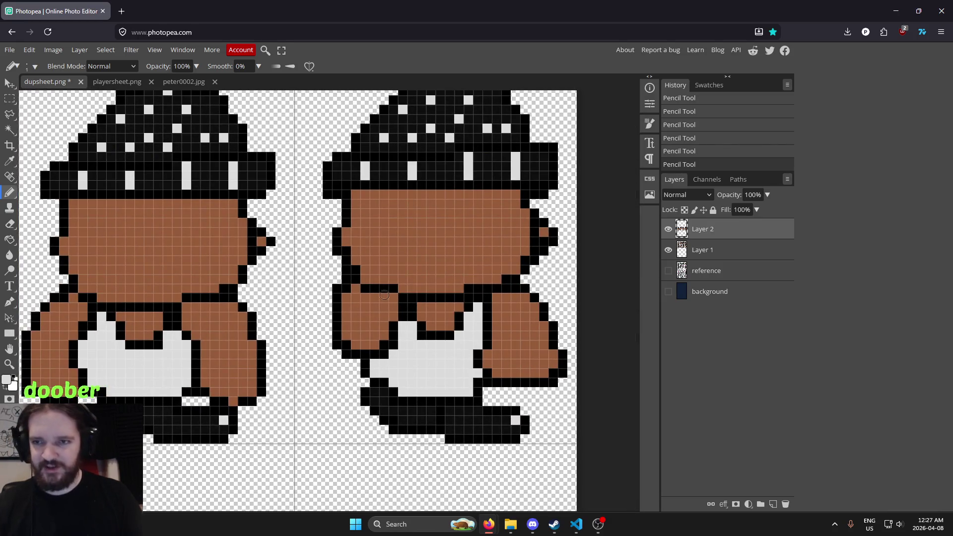
scroll(400, 325, up, 4)
scroll(410, 325, up, 2)
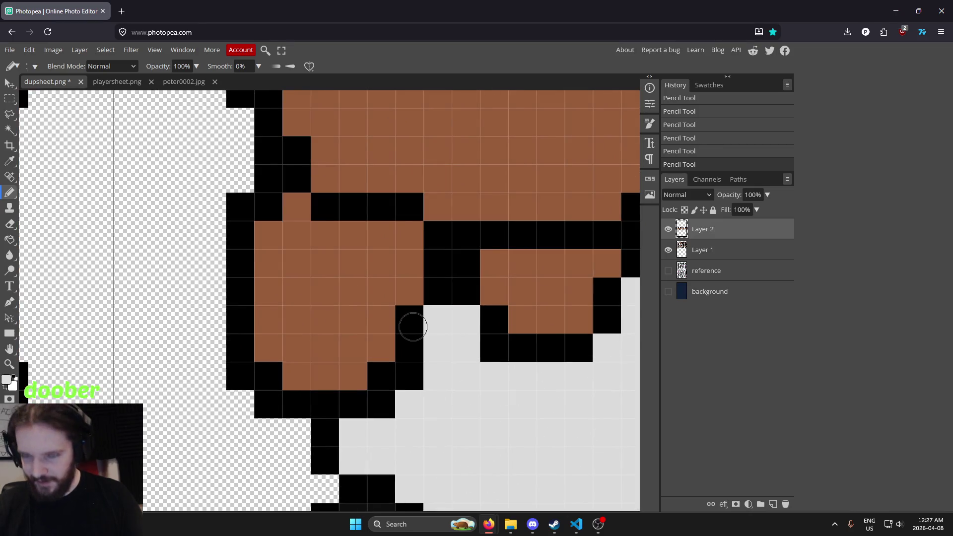
key(i)
click(435, 332)
key(b)
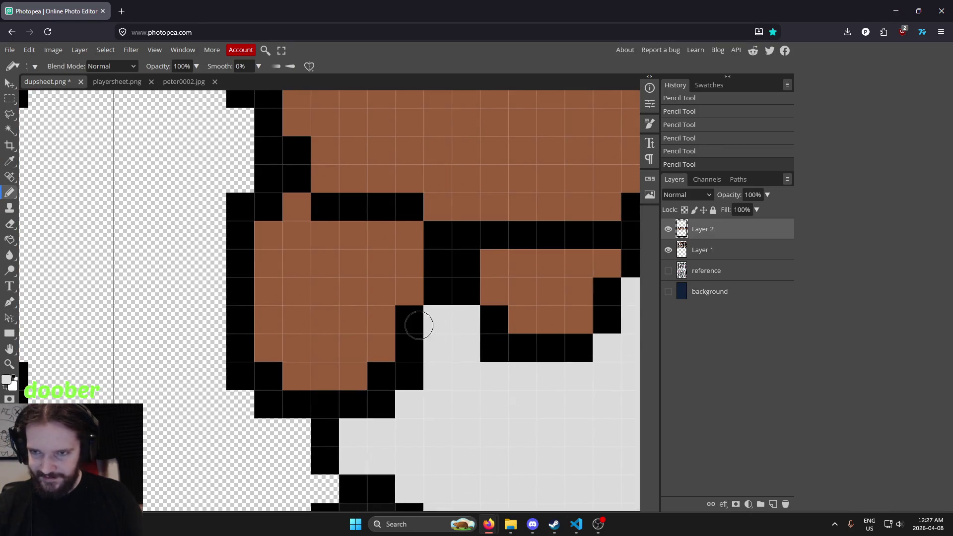
click(410, 320)
mouse_move(382, 348)
mouse_down()
mouse_move(359, 397)
mouse_move(409, 372)
mouse_move(421, 340)
mouse_move(393, 335)
mouse_move(379, 375)
mouse_move(355, 400)
mouse_up()
Undo the last pencil stroke, mark one arm outline pixel black, and zoom out.
key(i)
key(b)
scroll(451, 359, down, 2)
scroll(452, 359, down, 5)
scroll(451, 359, up, 7)
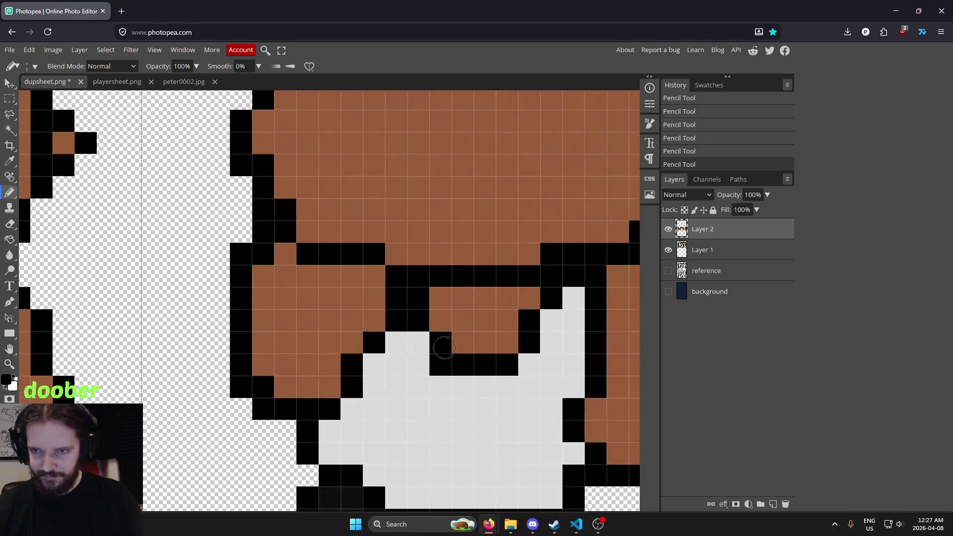
key(ctrl+z)
click(329, 386)
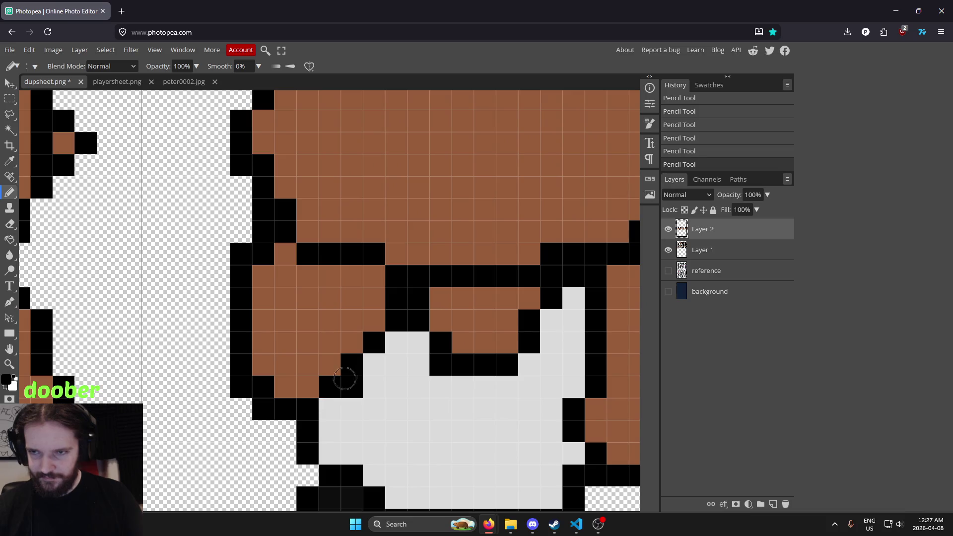
scroll(374, 342, down, 3)
scroll(397, 343, down, 2)
scroll(437, 348, down, 1)
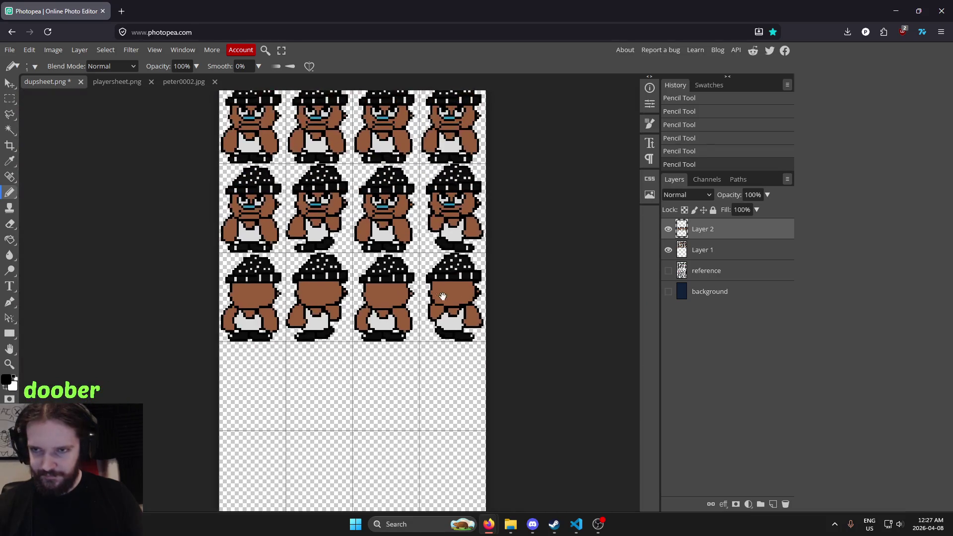
scroll(457, 349, down, 1)
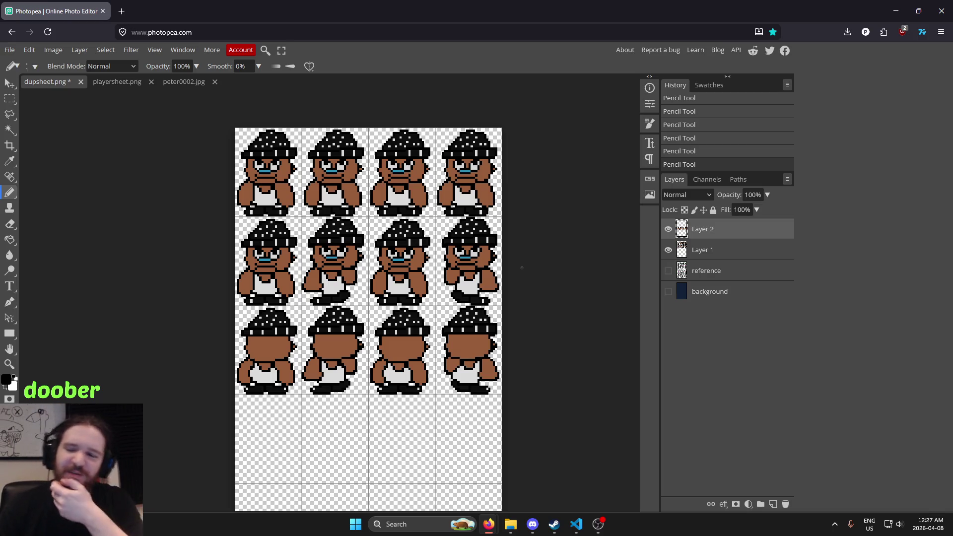
scroll(371, 359, up, 3)
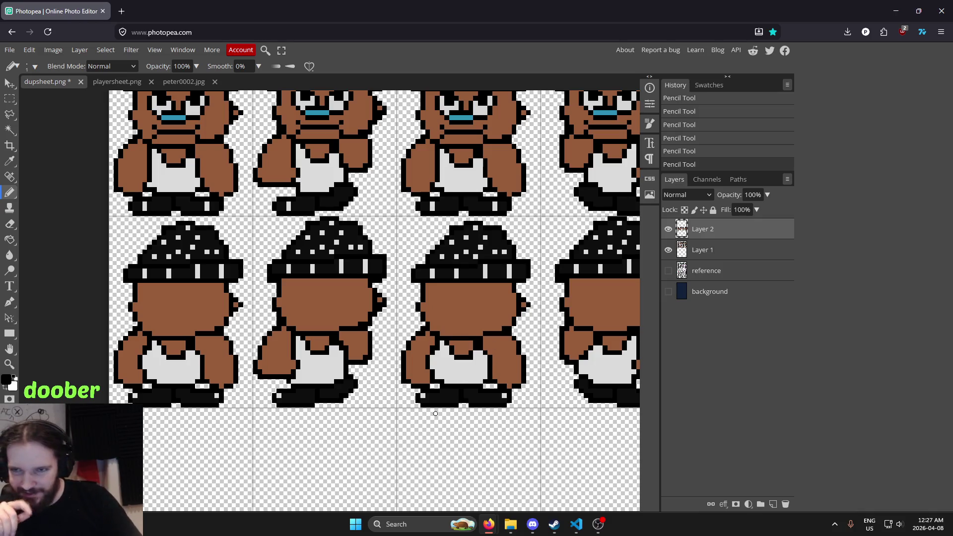
scroll(439, 397, up, 1)
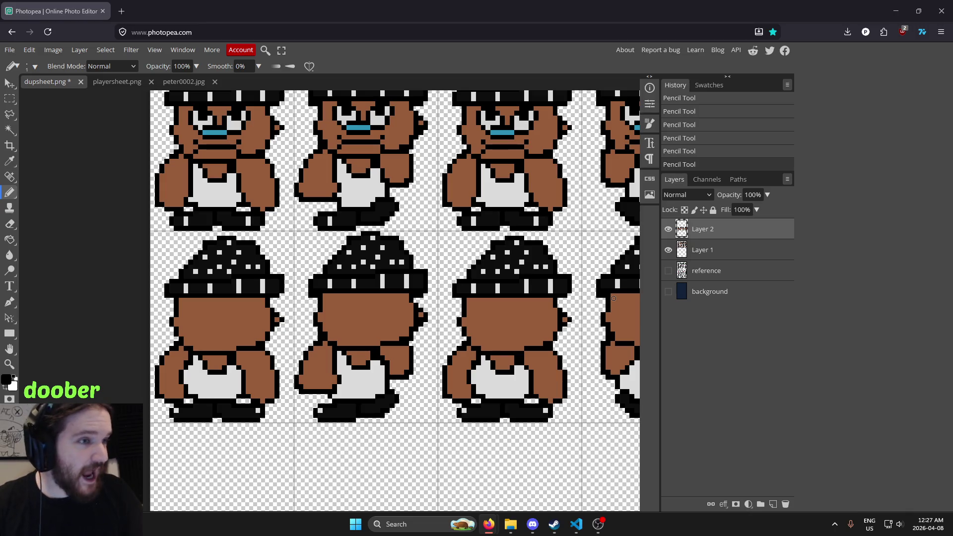
Centre the first third-row sprite's face in view with the Pencil ready in black.
drag(500, 277, 591, 238)
scroll(507, 267, up, 3)
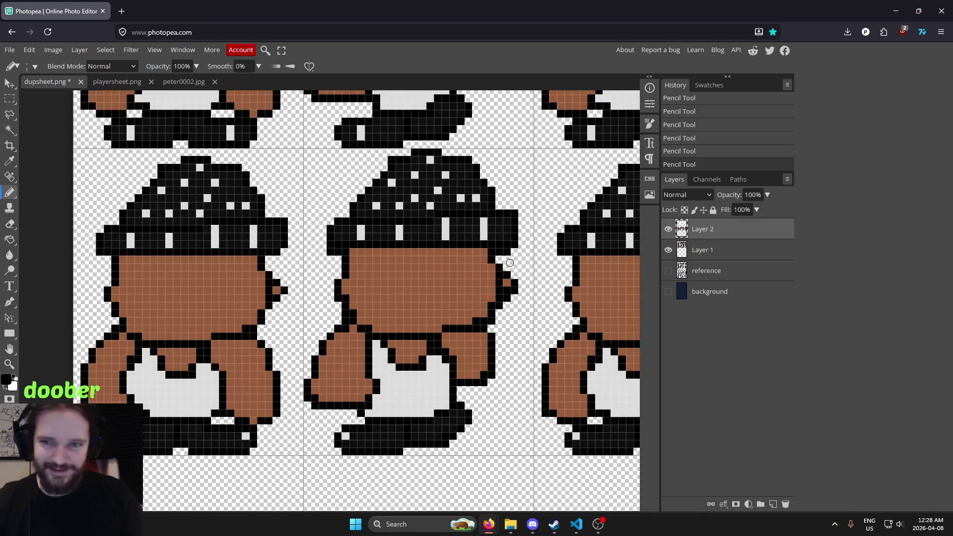
scroll(508, 266, up, 2)
key(i)
scroll(490, 284, down, 3)
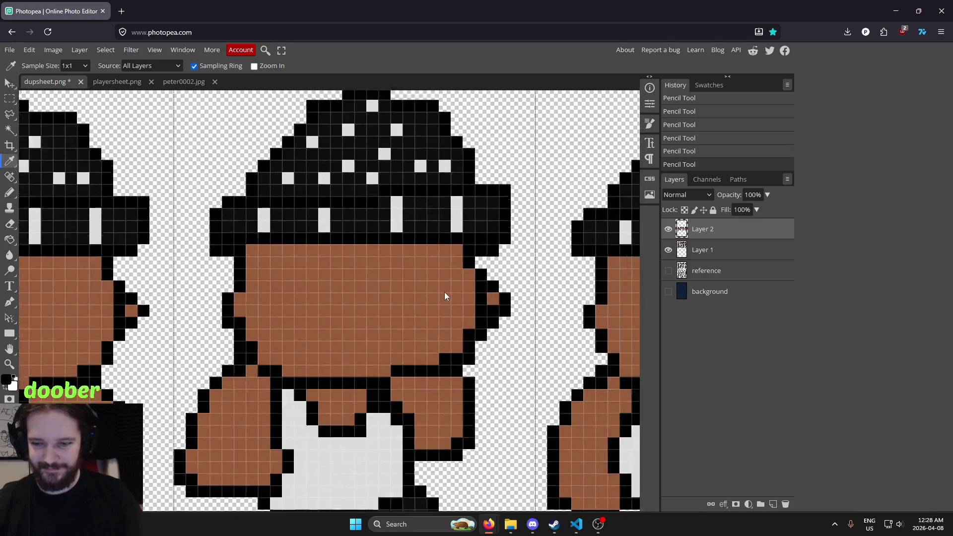
key(b)
drag(388, 296, 529, 309)
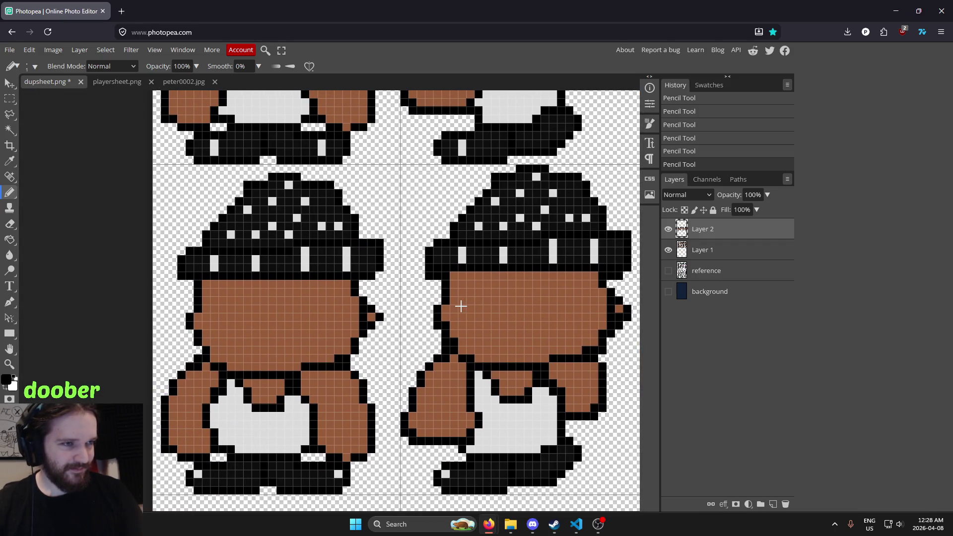
scroll(240, 333, up, 3)
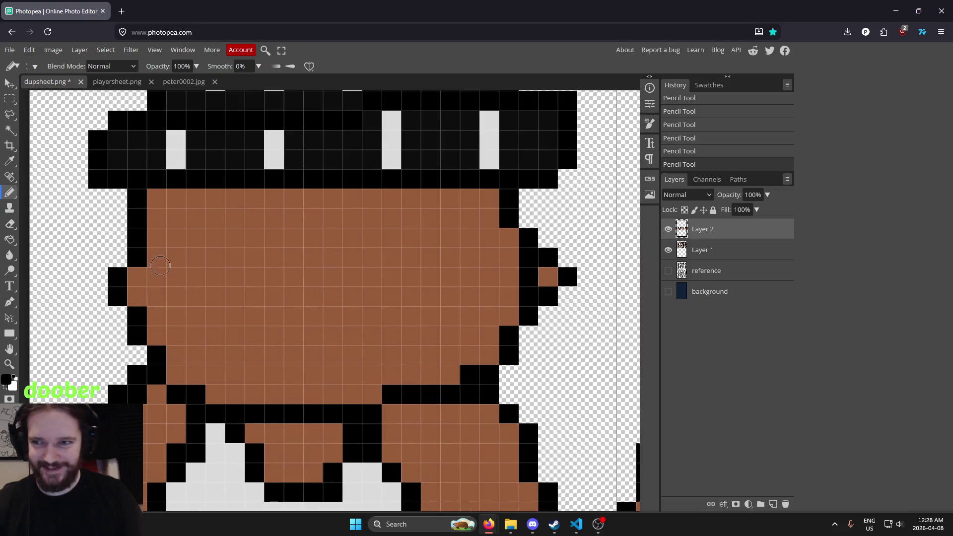
Draw black closed-eye strokes, a brow line, and a lower line beneath to form the squint.
drag(202, 257, 313, 238)
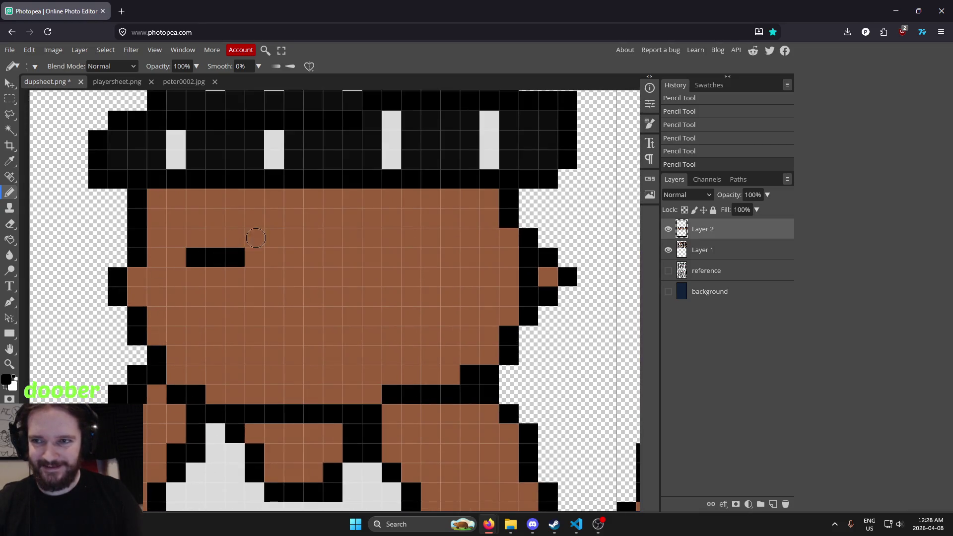
click(351, 239)
click(333, 238)
drag(372, 257, 393, 257)
scroll(398, 258, down, 6)
scroll(550, 283, down, 2)
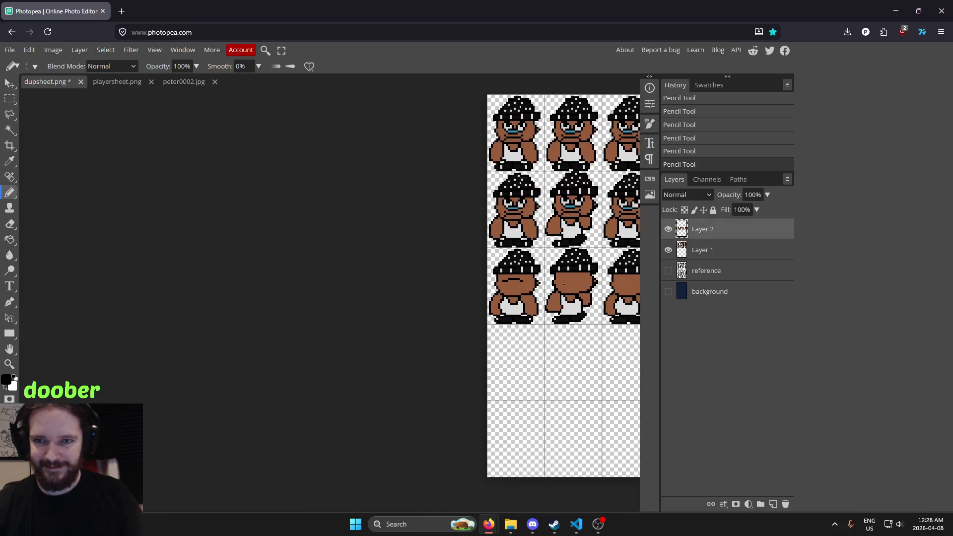
scroll(433, 258, up, 5)
scroll(433, 258, up, 2)
scroll(402, 257, up, 1)
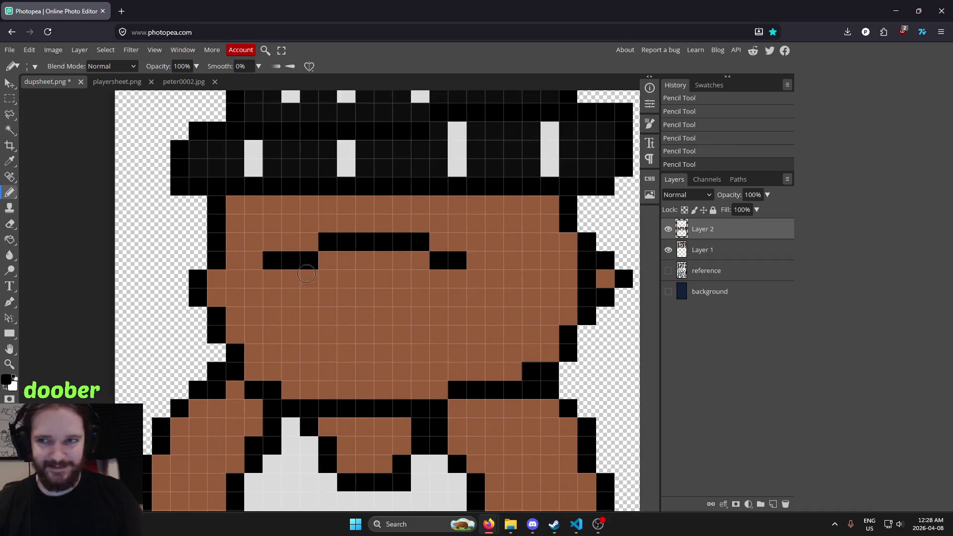
drag(294, 295, 429, 300)
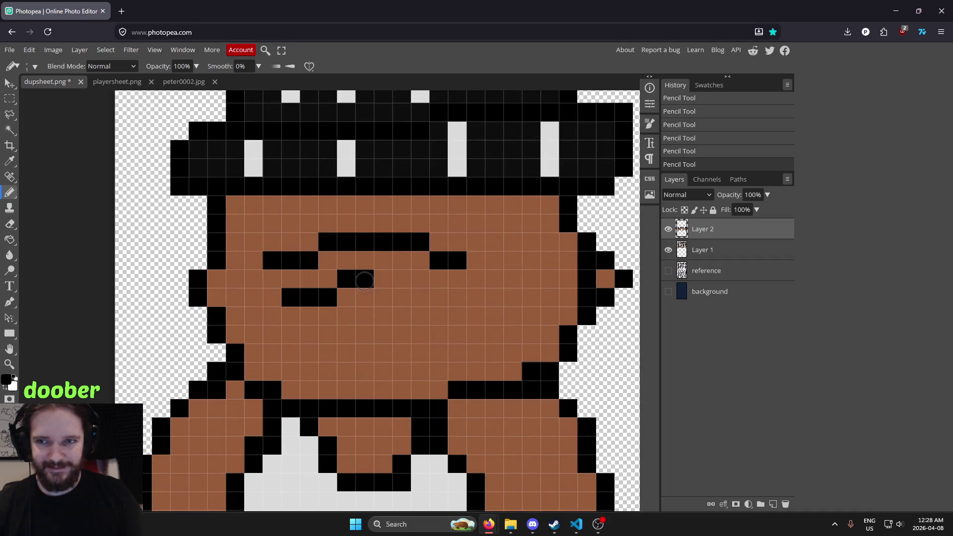
Select the squinting face features with Rectangle Select (M).
scroll(430, 300, down, 5)
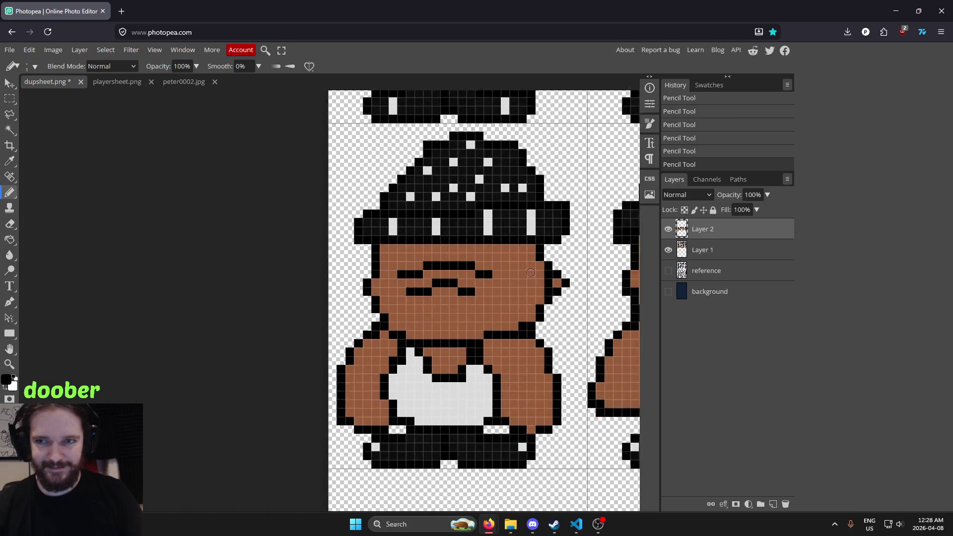
scroll(392, 283, up, 3)
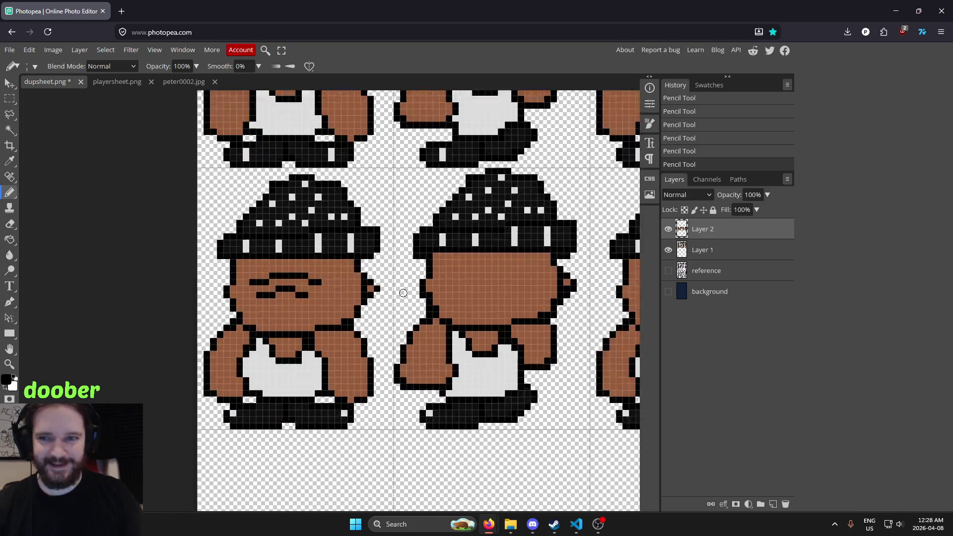
scroll(347, 278, up, 2)
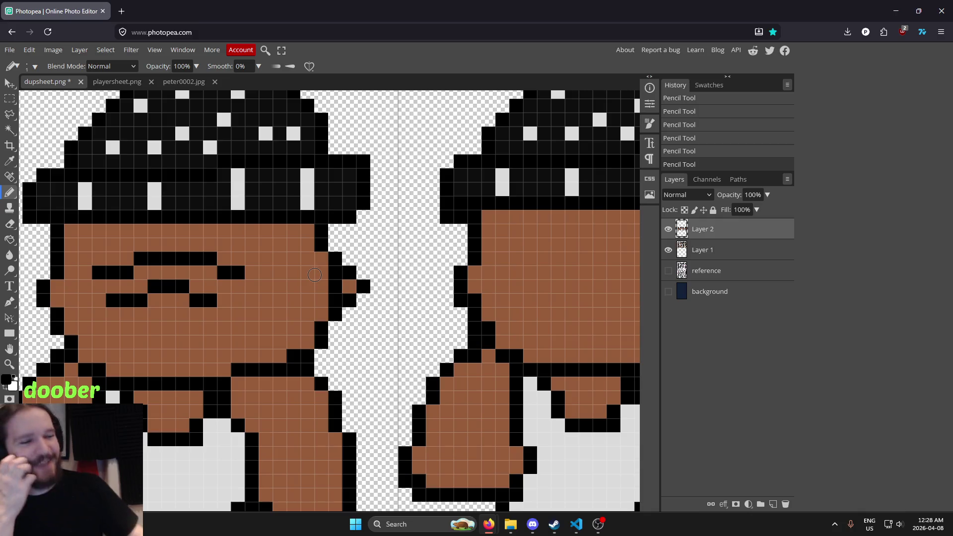
scroll(326, 303, left, 2)
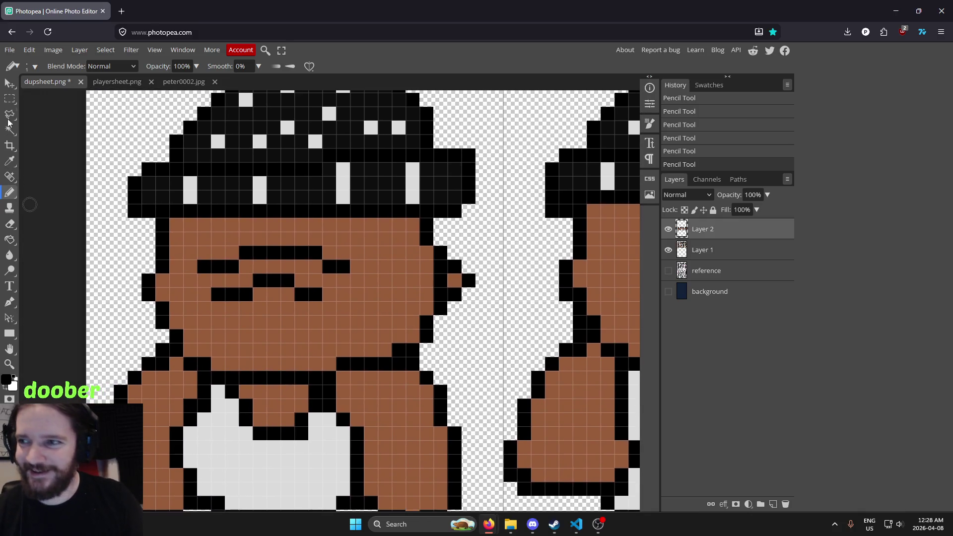
key(m)
drag(184, 232, 349, 310)
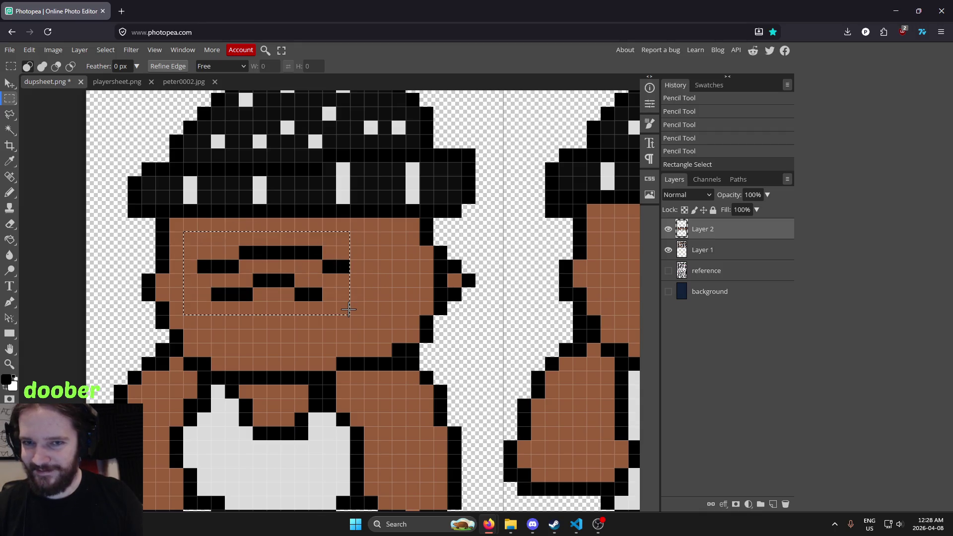
Merge the drawing layer into Layer 1, then paste a face copy onto the next third-row sprite.
key(ctrl+e)
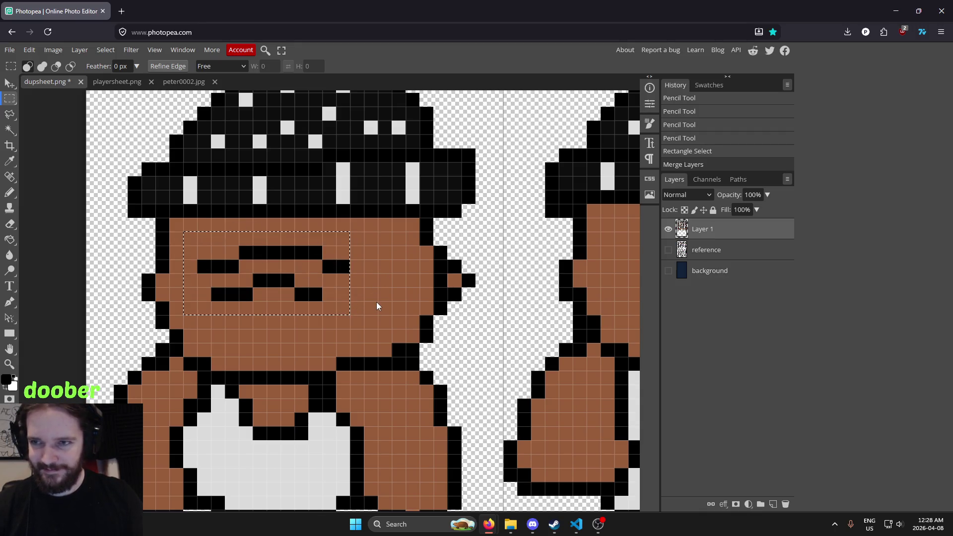
key(ctrl+v)
click(10, 83)
drag(328, 222, 745, 222)
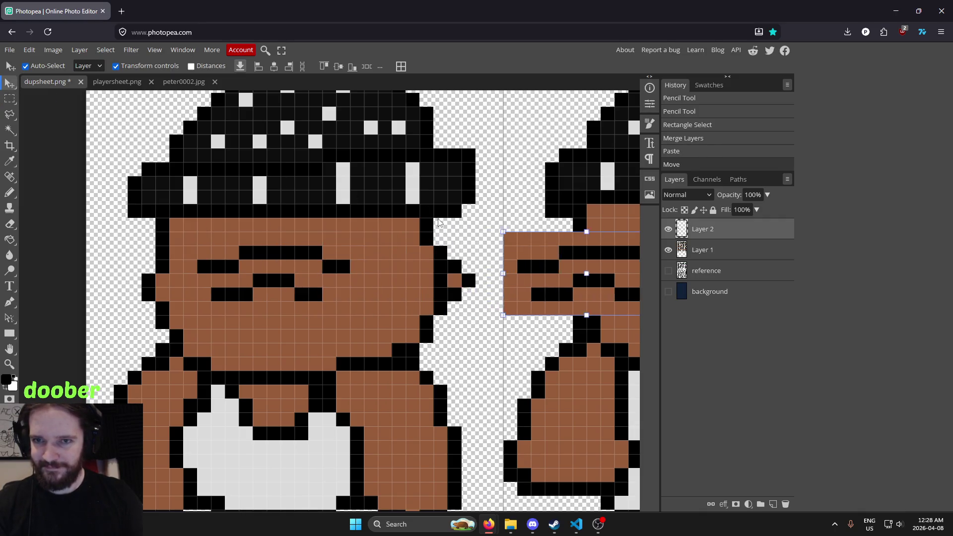
drag(504, 219, 326, 240)
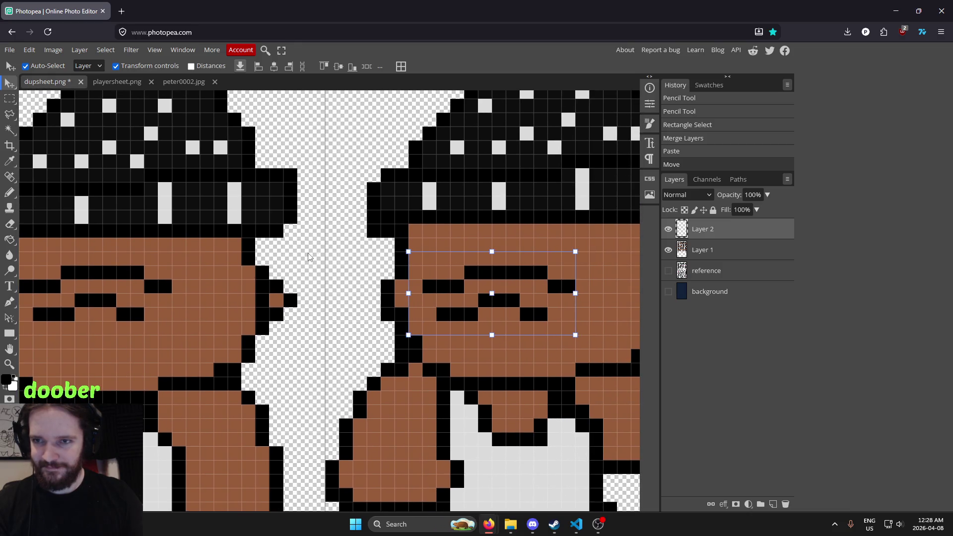
scroll(328, 251, down, 2)
scroll(357, 291, up, 2)
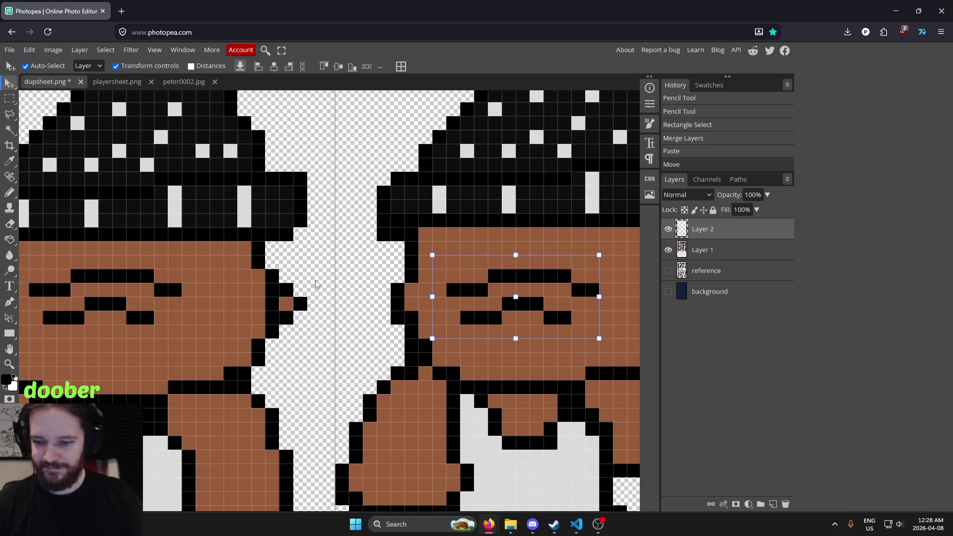
Paste a second squint-face copy and nudge it onto the following sprite.
key(ctrl+v)
drag(164, 278, 400, 278)
mouse_move(335, 297)
mouse_down()
mouse_move(568, 317)
mouse_move(134, 339)
mouse_up()
key(Right)
key(Right)
key(Right)
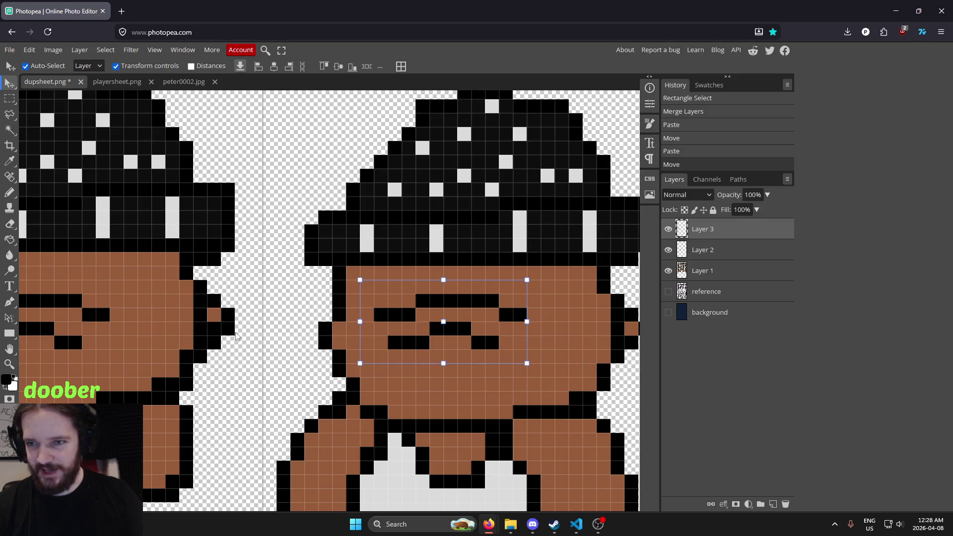
Paste a third face copy, align its eyes on the last sprite, and commit it.
key(ctrl+v)
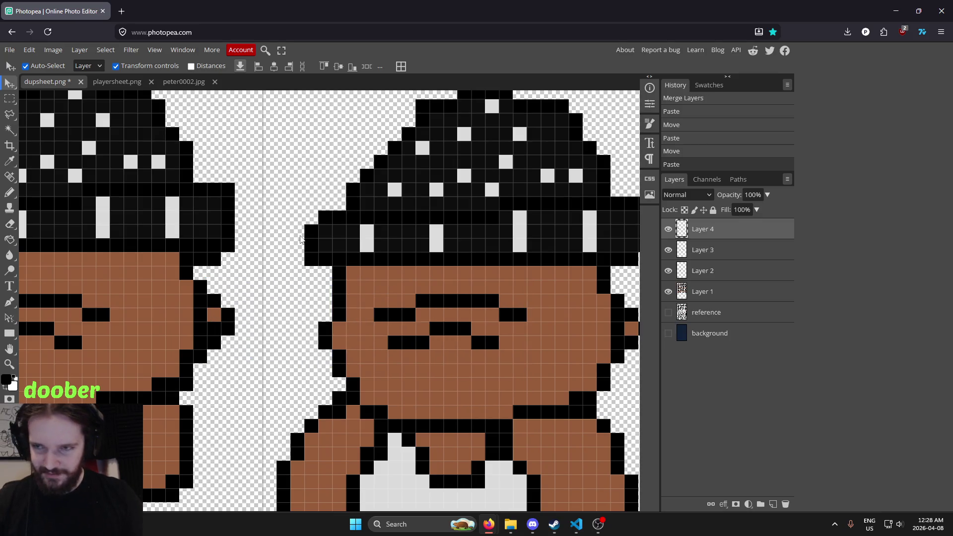
click(288, 264)
drag(277, 255, 398, 350)
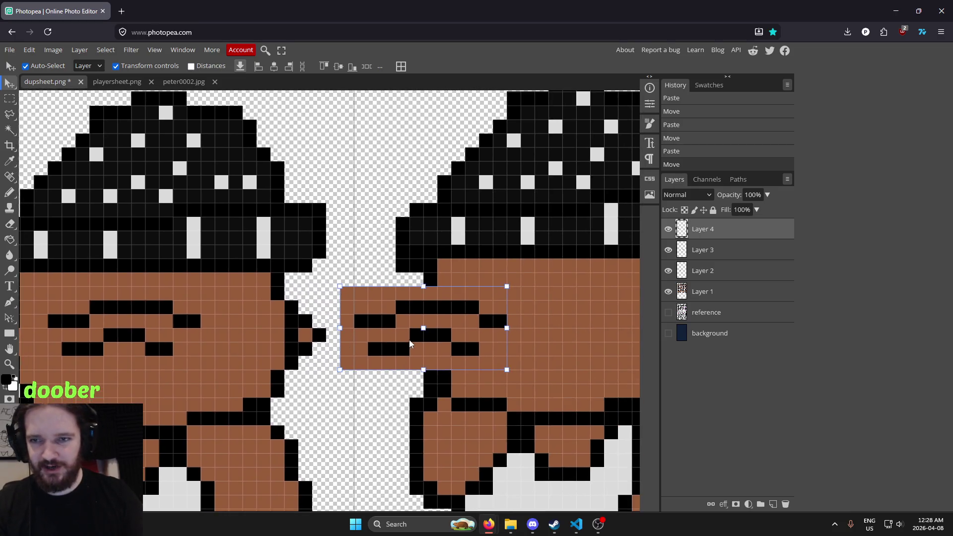
drag(397, 350, 250, 356)
key(Right)
key(Right)
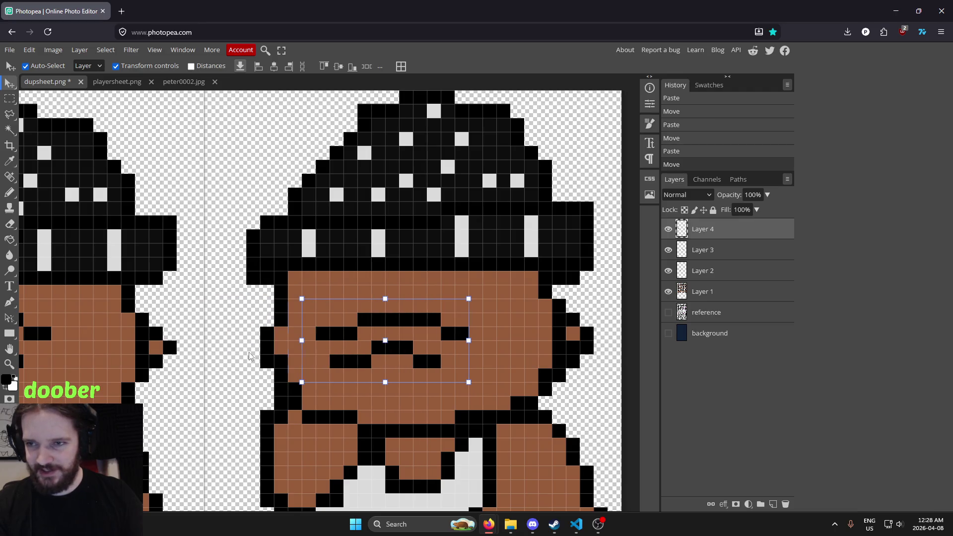
click(10, 100)
scroll(202, 351, down, 3)
scroll(202, 351, down, 2)
drag(400, 360, 419, 364)
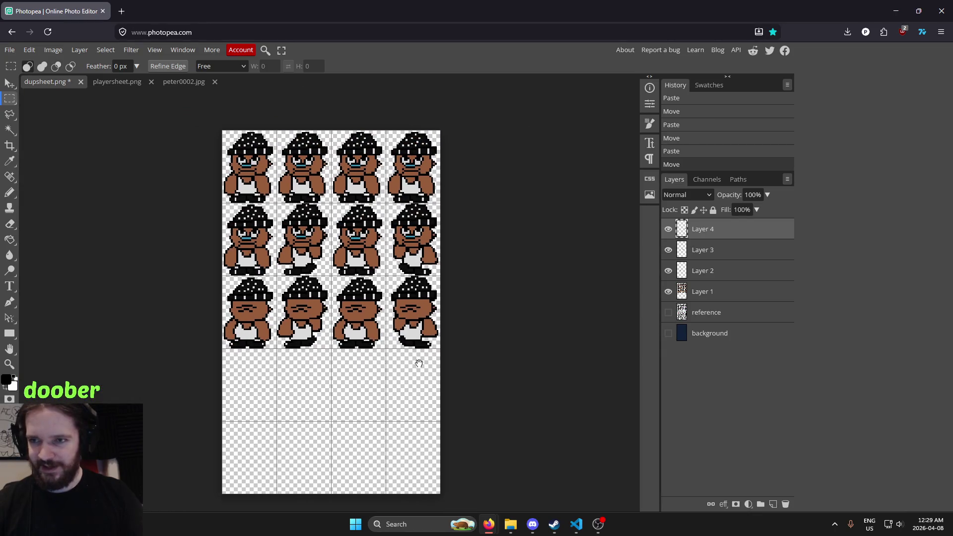
scroll(415, 337, up, 3)
scroll(410, 309, down, 3)
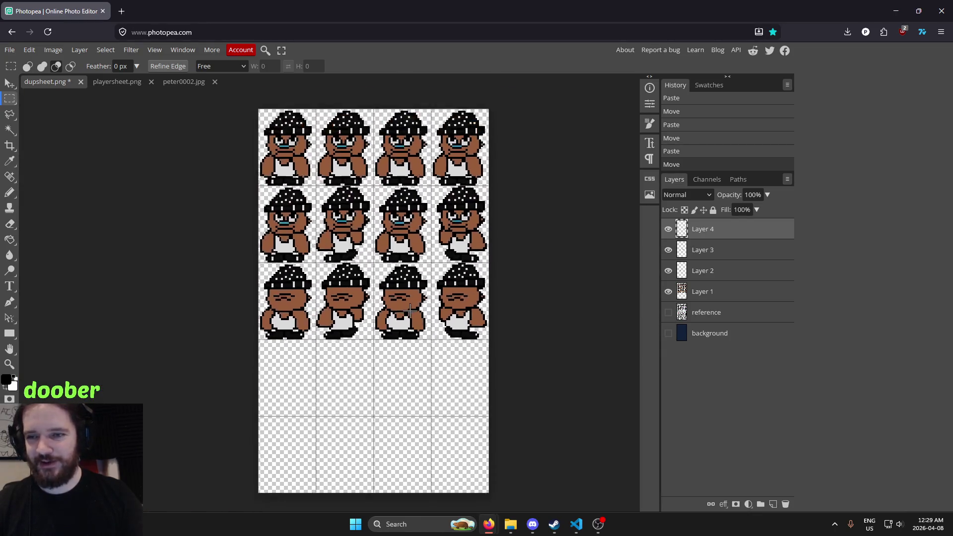
scroll(338, 312, up, 5)
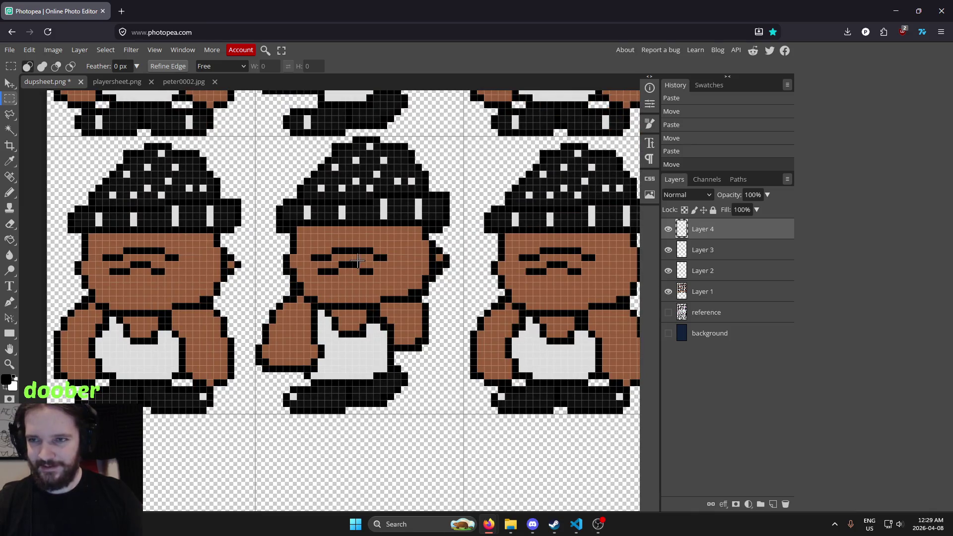
Sample the sprite's skin brown and darken it to a deep brown foreground colour.
key(i)
click(345, 244)
click(11, 379)
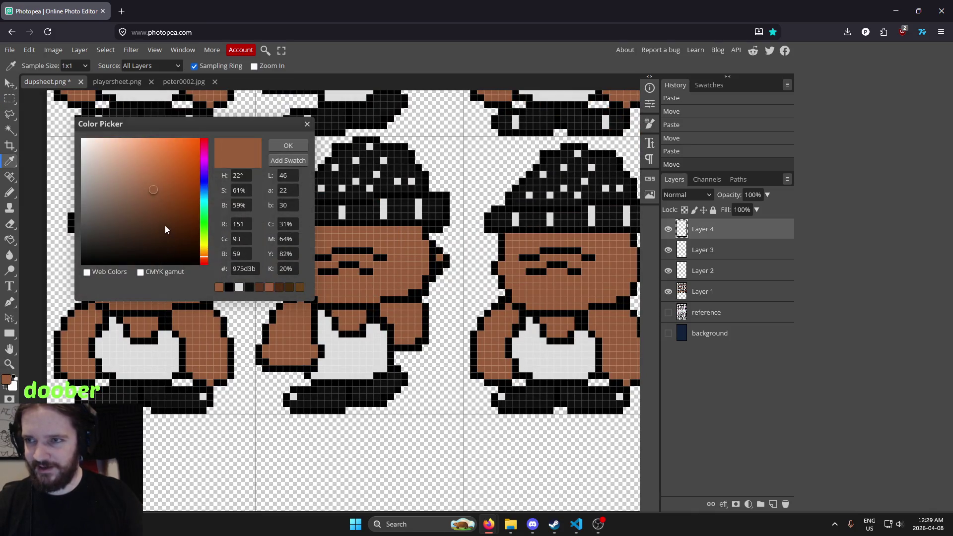
drag(165, 226, 169, 216)
click(274, 145)
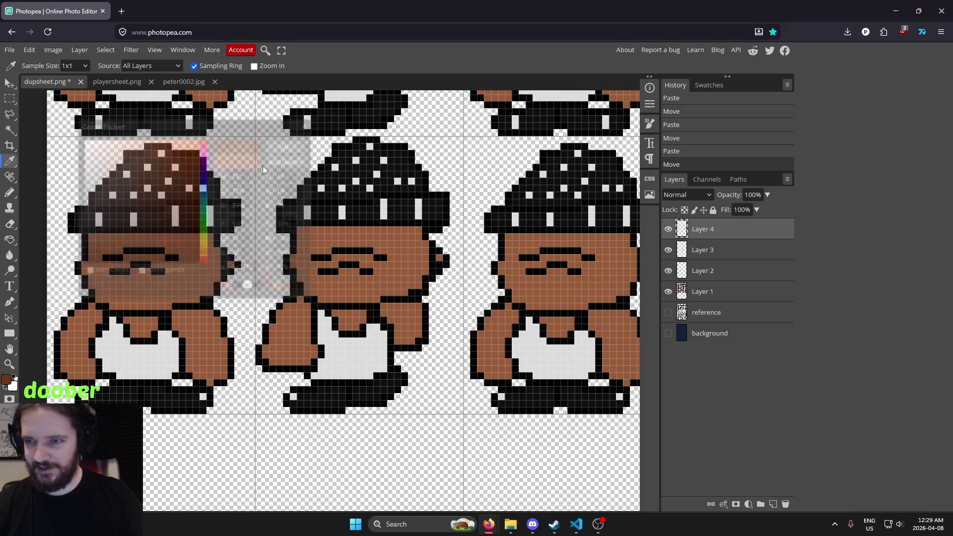
scroll(330, 294, up, 3)
Merge the pasted face layers into Layer 1, undoing the accidental whole-layer fills.
key(g)
click(359, 207)
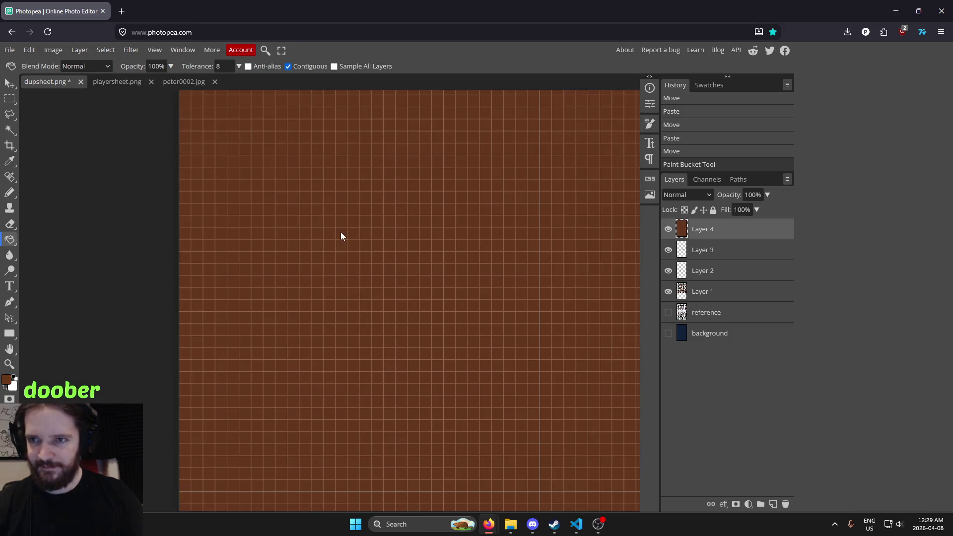
key(ctrl+z)
key(ctrl+e)
key(ctrl+e)
click(341, 218)
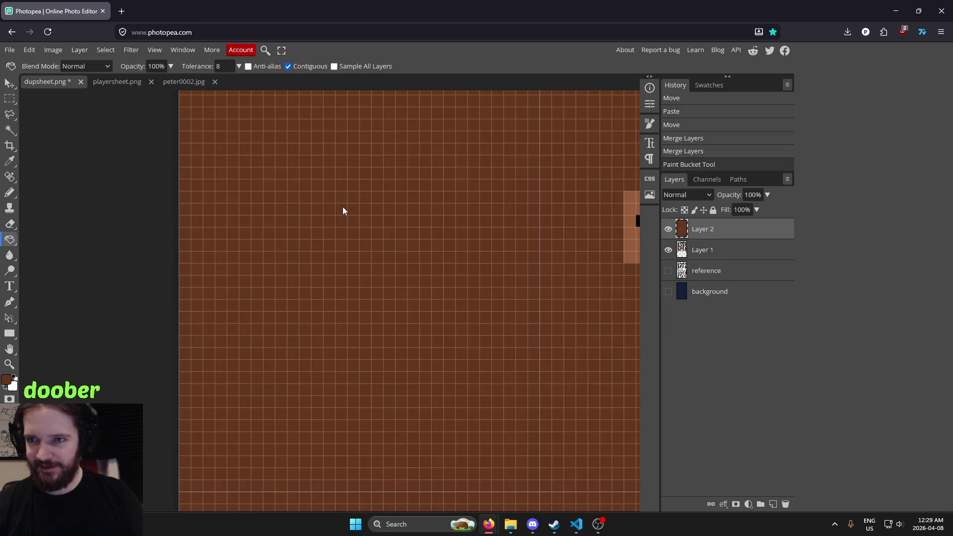
key(ctrl+z)
key(ctrl+e)
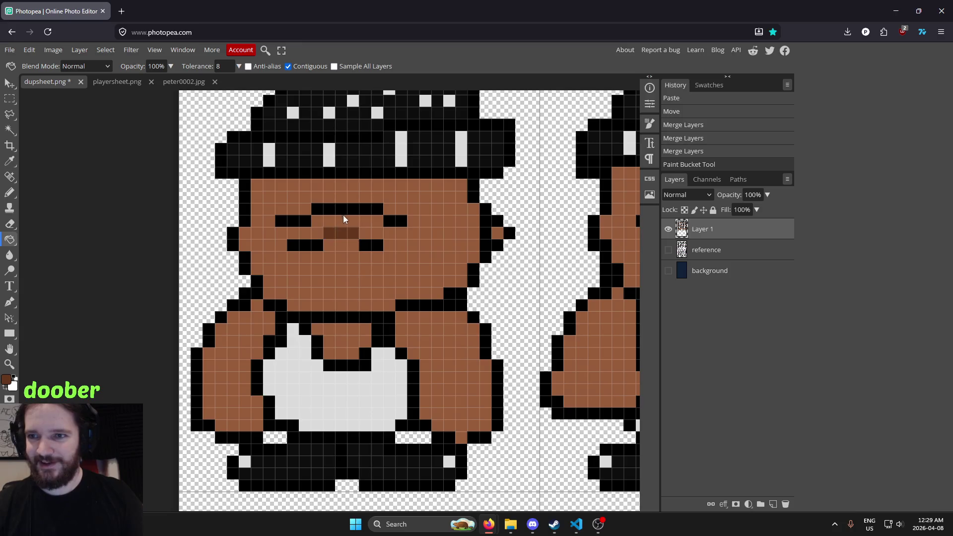
Paint Bucket the first face's brow and four squint lines dark brown.
click(342, 212)
click(293, 221)
click(304, 245)
click(371, 245)
click(392, 219)
scroll(546, 258, down, 5)
scroll(546, 258, down, 2)
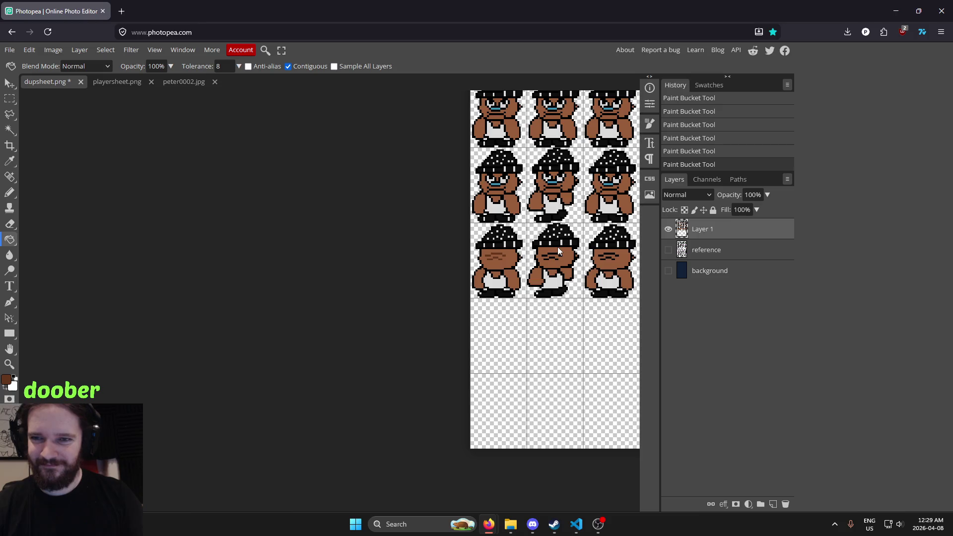
scroll(558, 246, up, 4)
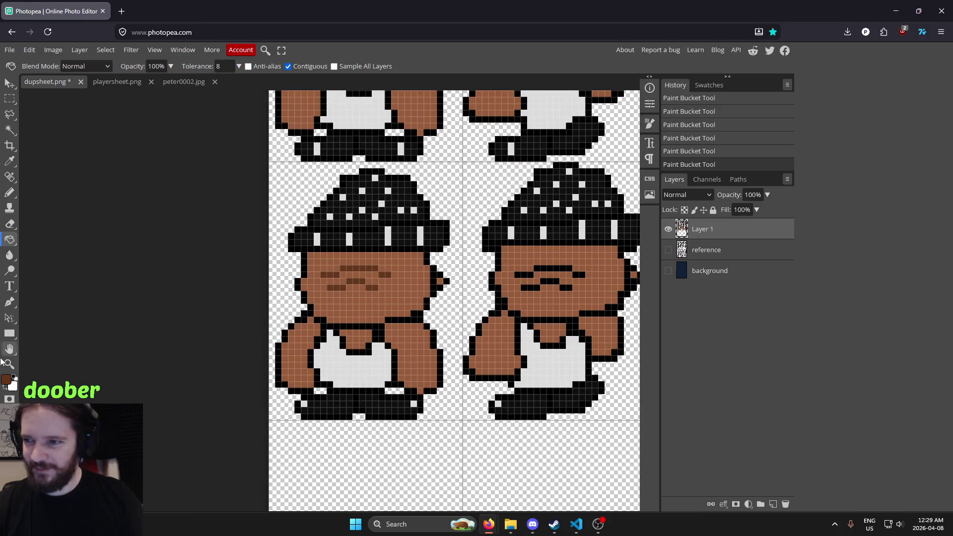
Choose an even darker brown and recolour both eye lines on the first face.
click(7, 380)
click(173, 234)
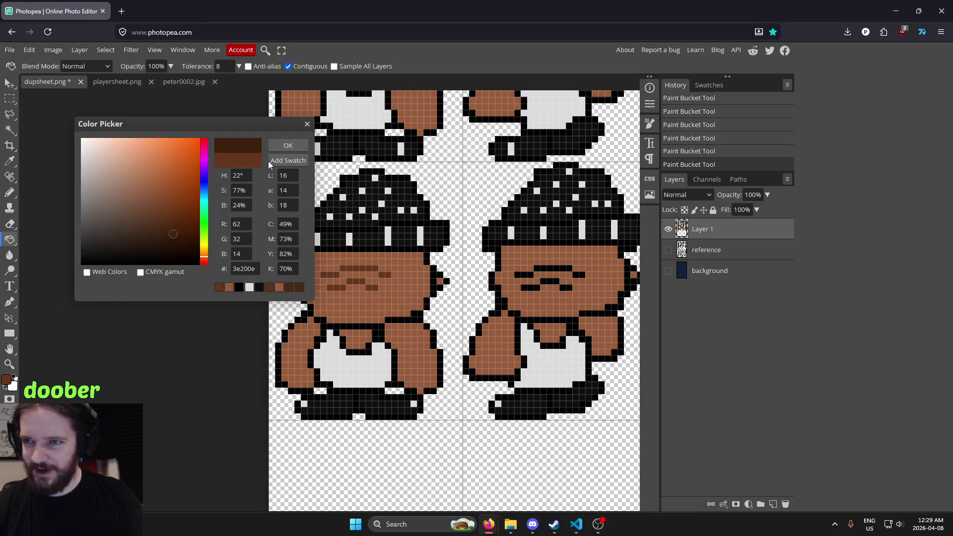
click(283, 145)
scroll(430, 223, up, 2)
scroll(404, 255, up, 2)
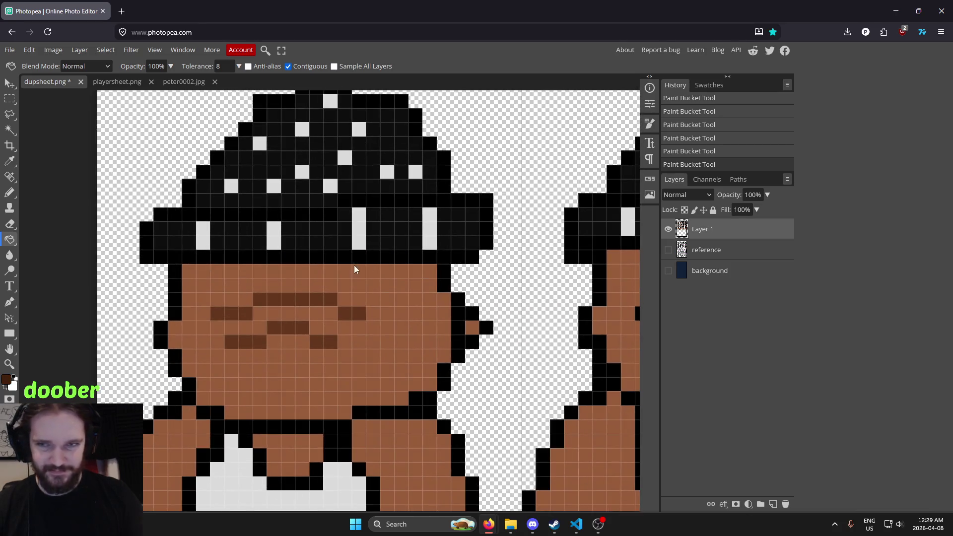
click(278, 329)
click(260, 340)
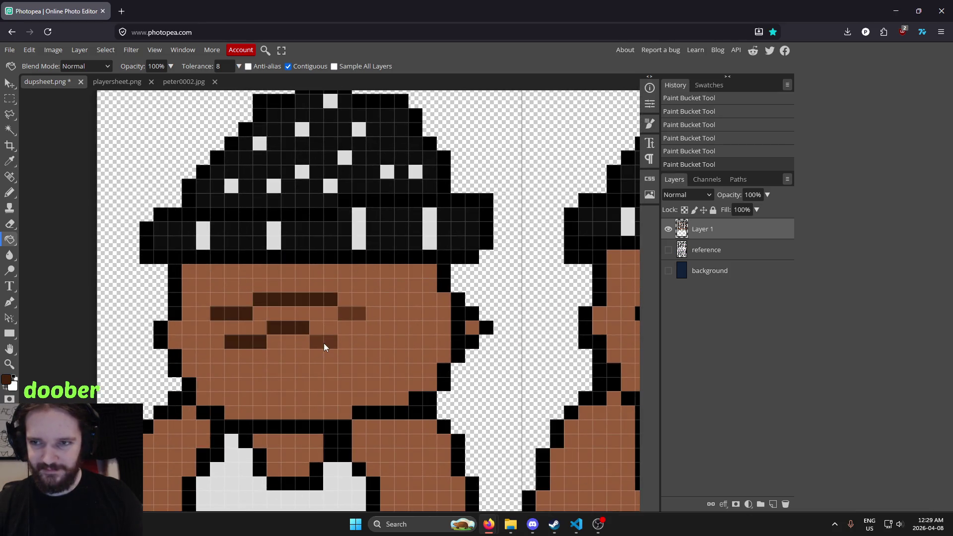
Recolour the second face's brow line and both eye lines dark brown.
scroll(433, 315, down, 1)
scroll(466, 318, down, 4)
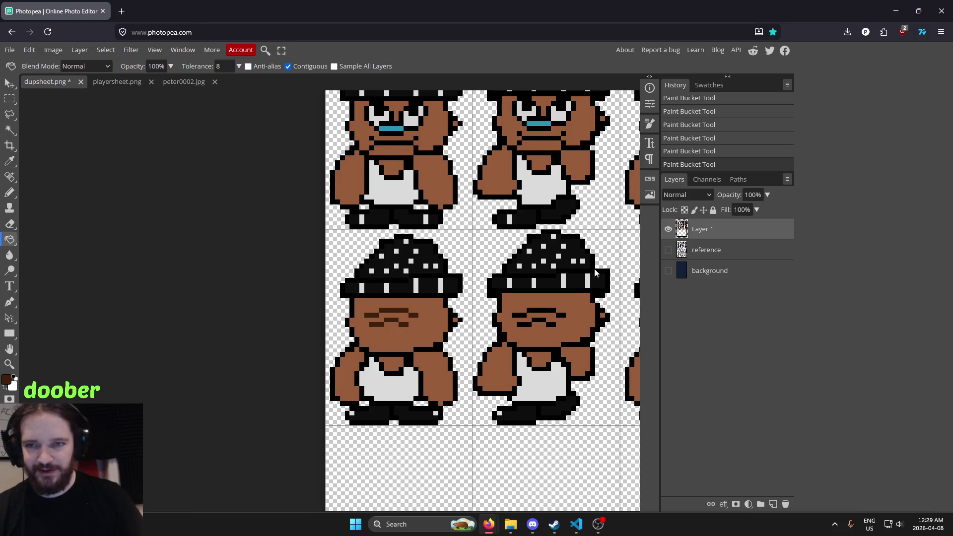
scroll(447, 298, up, 1)
scroll(321, 308, up, 2)
scroll(314, 281, up, 2)
click(314, 273)
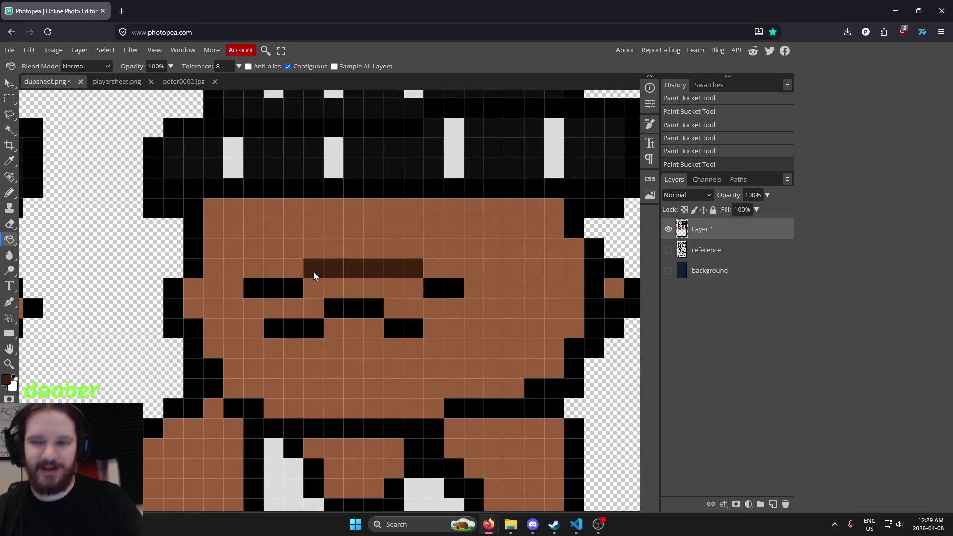
click(298, 329)
click(347, 311)
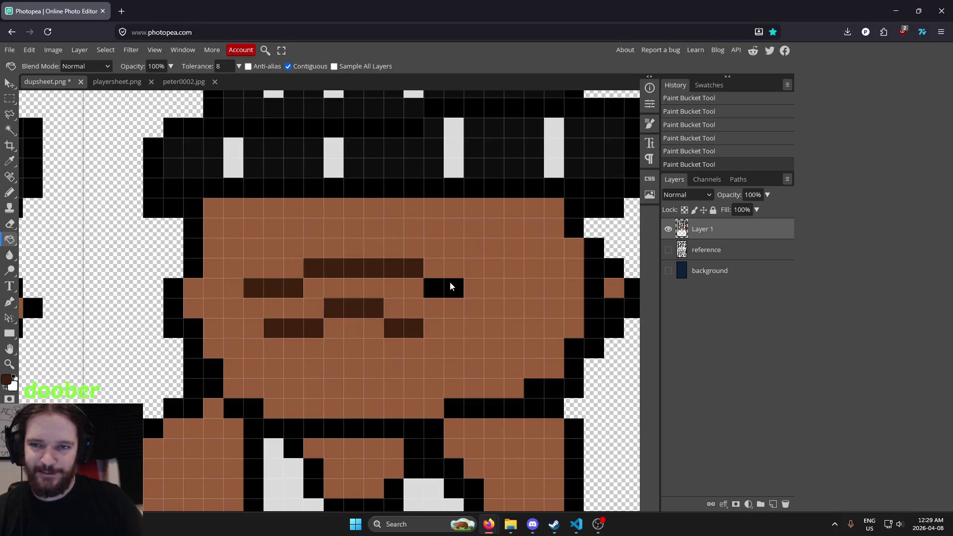
Recolour the third face's brow, eye line and remaining black face lines dark brown.
scroll(511, 243, down, 1)
scroll(520, 244, down, 3)
scroll(329, 283, up, 1)
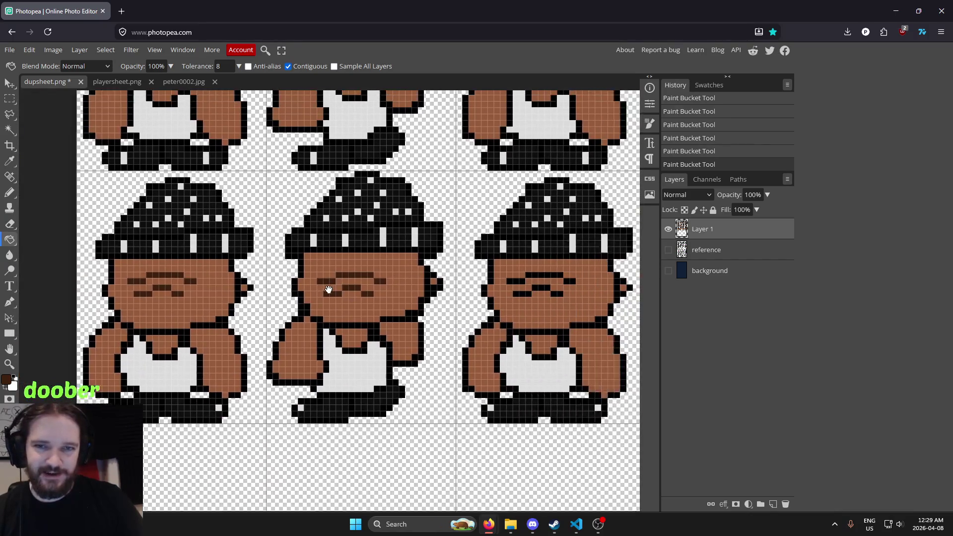
scroll(382, 282, up, 2)
scroll(358, 289, up, 2)
click(291, 322)
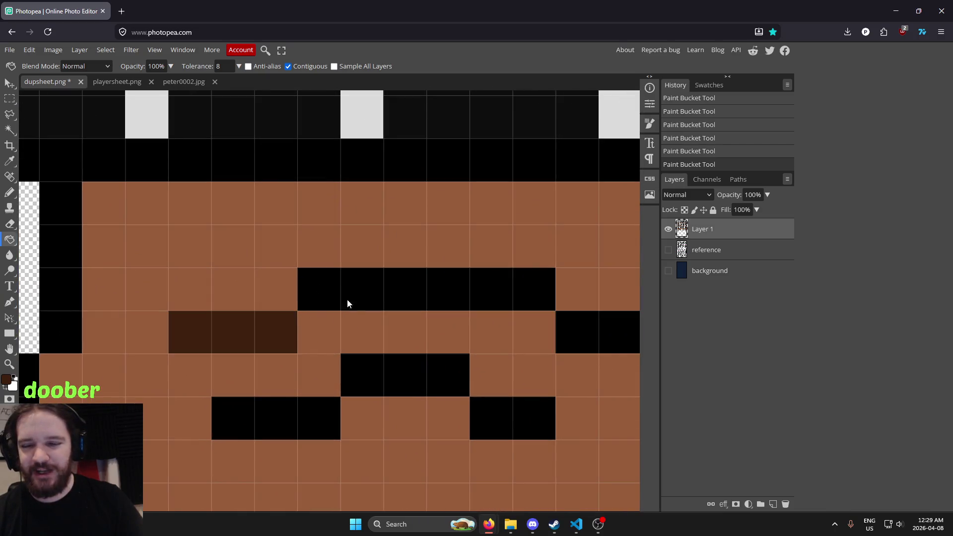
click(347, 303)
click(369, 369)
click(334, 413)
click(490, 410)
click(574, 342)
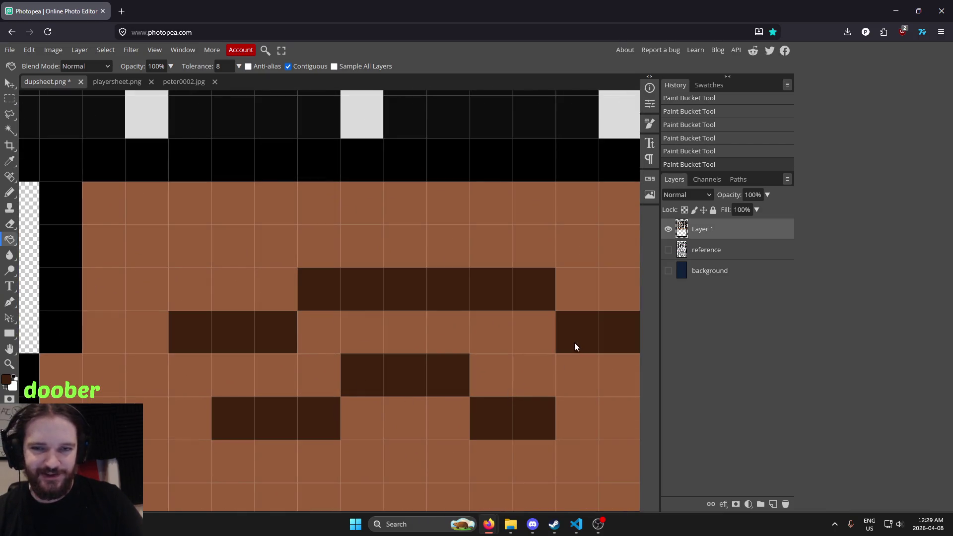
Recolour the fourth face's brow runs, middle mouth row and eye lines dark brown.
scroll(561, 257, down, 1)
scroll(526, 253, down, 2)
scroll(496, 263, down, 2)
scroll(422, 278, up, 1)
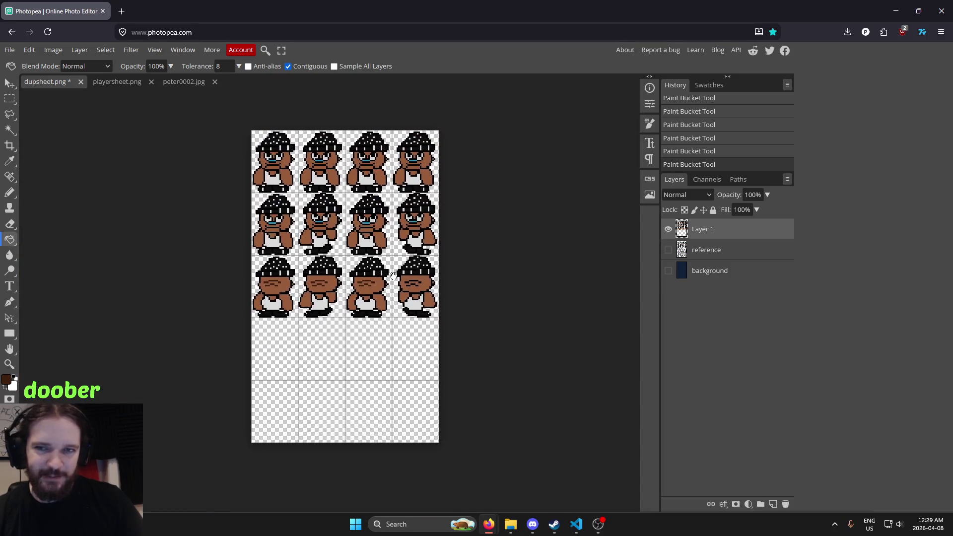
scroll(393, 281, up, 1)
scroll(393, 281, up, 2)
scroll(327, 318, up, 2)
click(314, 325)
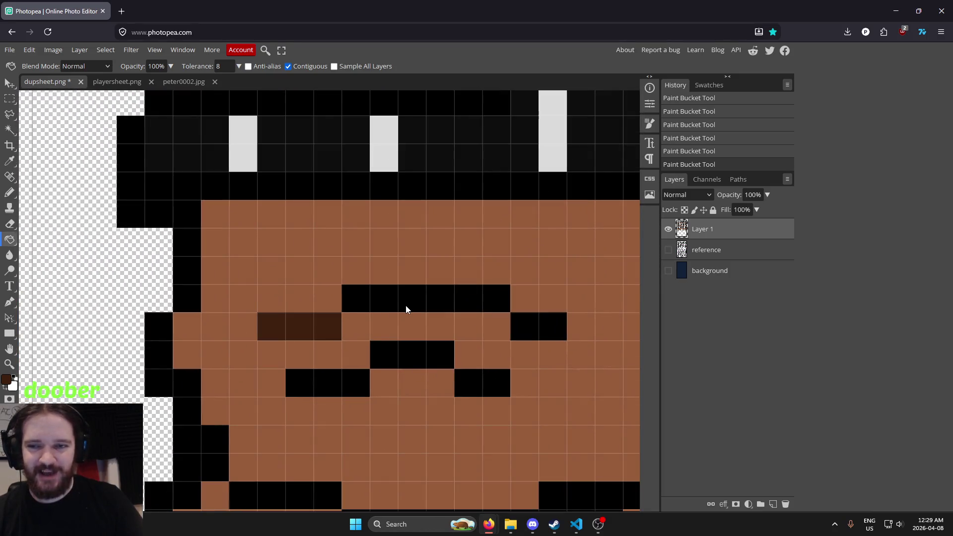
click(405, 306)
click(407, 352)
click(362, 383)
click(556, 327)
scroll(565, 241, down, 3)
scroll(552, 207, down, 2)
mouse_move(447, 243)
mouse_down()
mouse_move(447, 373)
mouse_move(423, 418)
mouse_up()
click(187, 82)
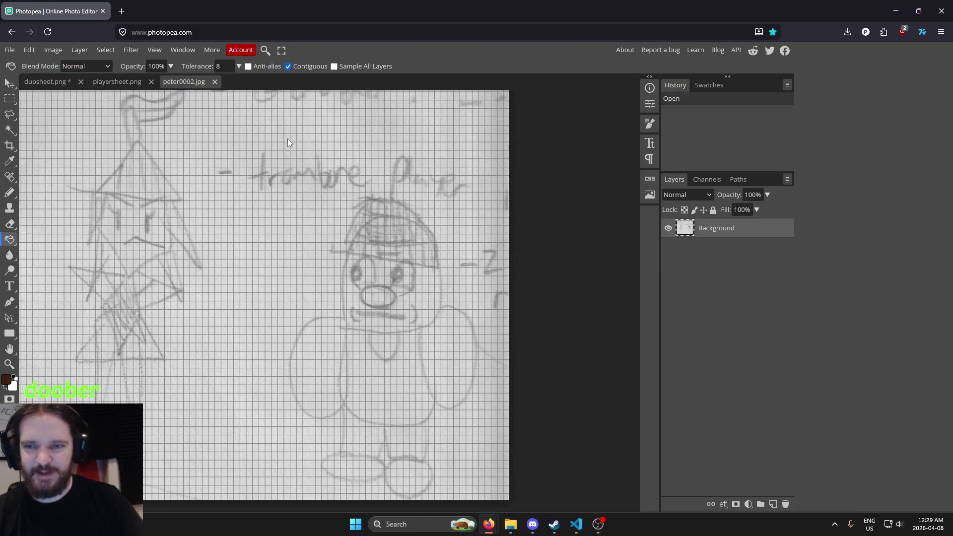
scroll(417, 285, up, 3)
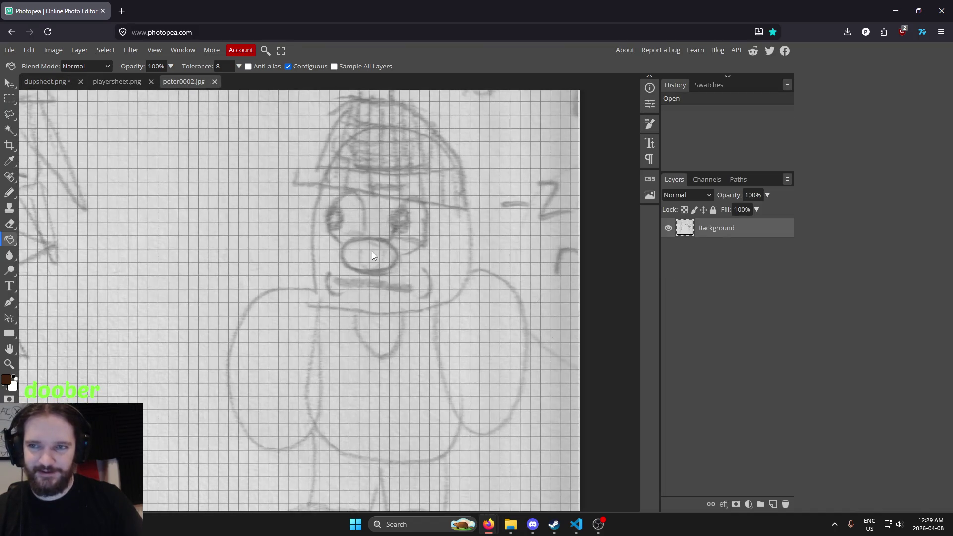
scroll(373, 256, down, 2)
scroll(348, 238, down, 2)
scroll(337, 229, down, 2)
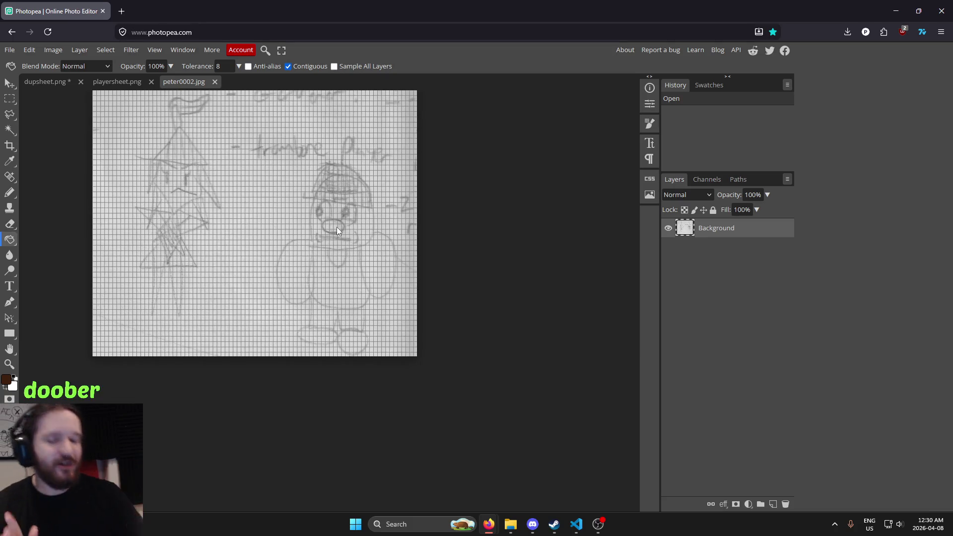
scroll(358, 273, up, 2)
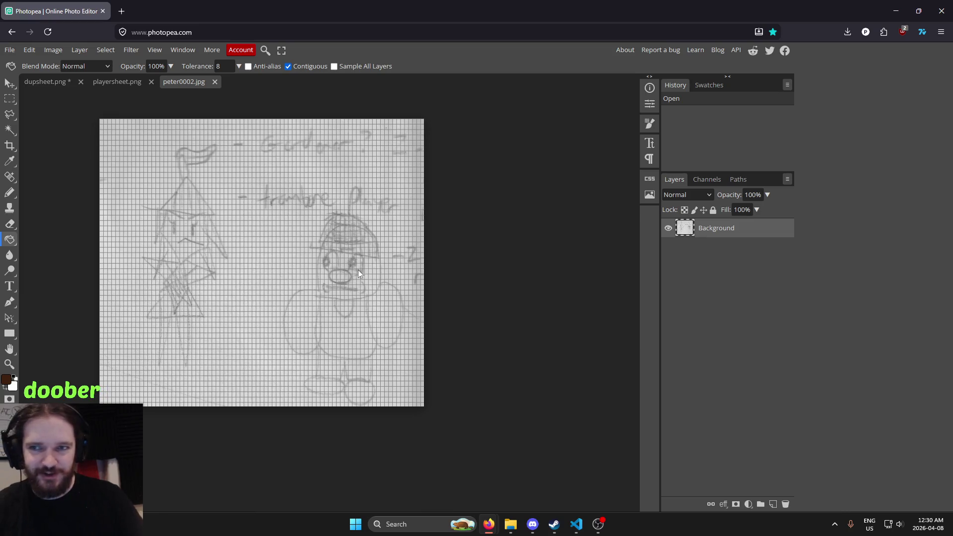
scroll(343, 300, up, 2)
scroll(318, 291, up, 2)
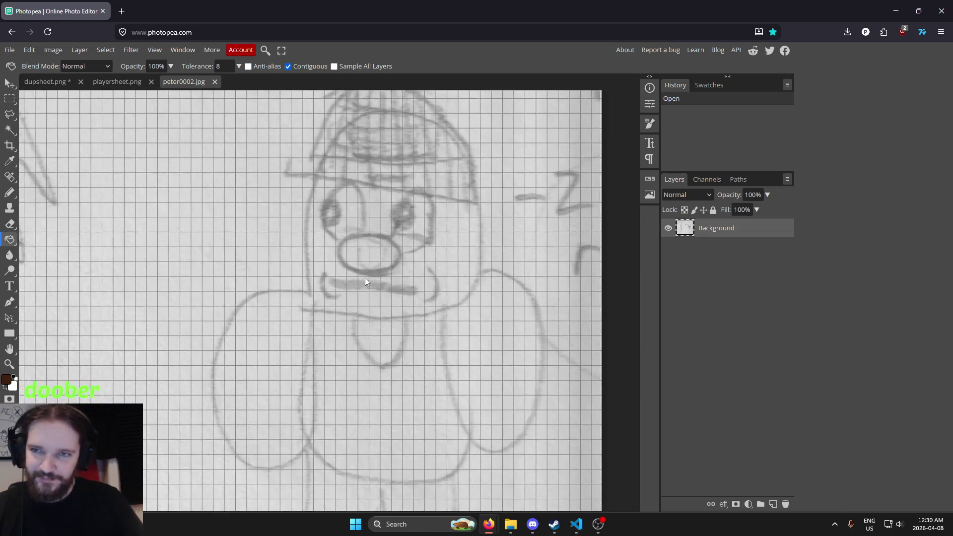
scroll(365, 278, up, 2)
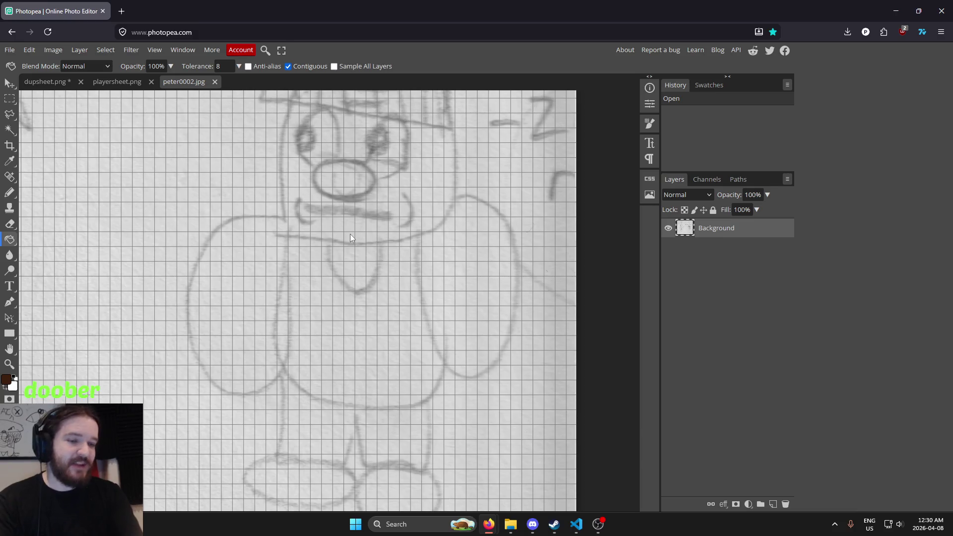
scroll(328, 233, down, 2)
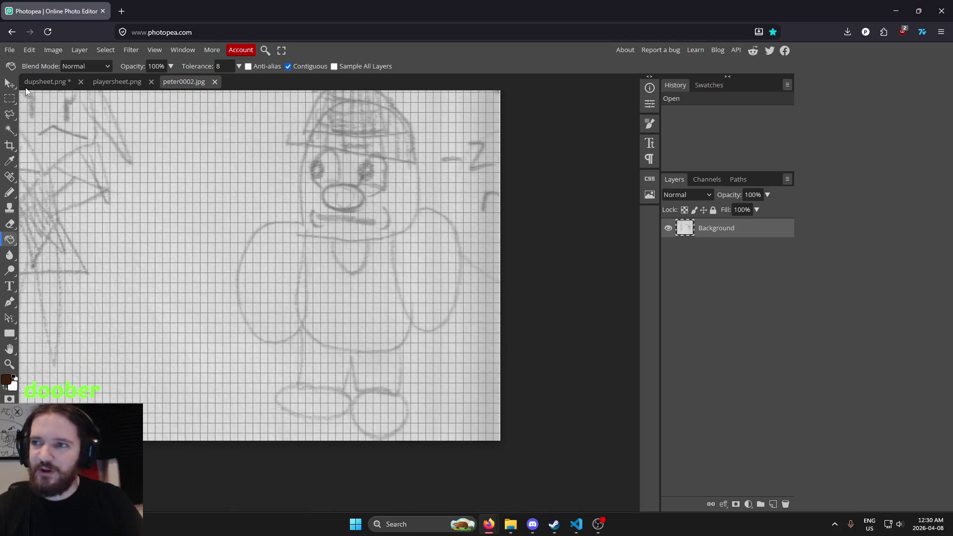
click(38, 83)
scroll(392, 300, up, 2)
scroll(422, 282, up, 3)
scroll(372, 298, up, 1)
scroll(341, 278, up, 1)
mouse_move(341, 277)
mouse_down()
mouse_move(414, 302)
mouse_move(277, 292)
mouse_move(264, 300)
mouse_up()
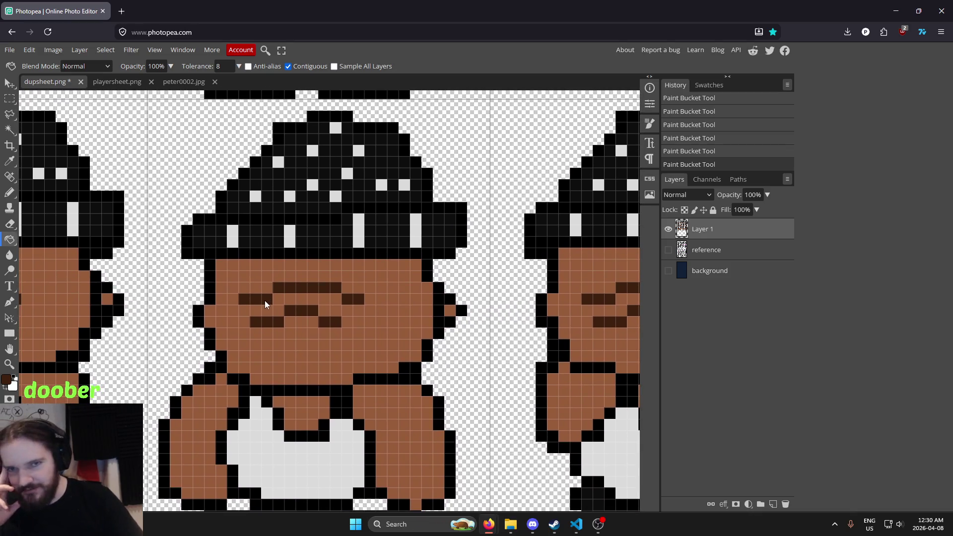
Export the sprite sheet from Photopea as dupsheet.png.
scroll(417, 237, down, 3)
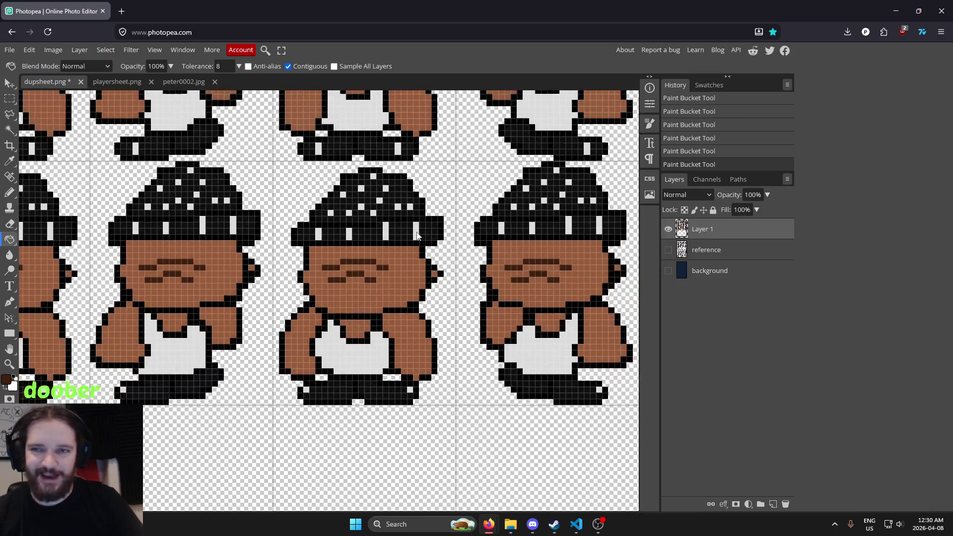
scroll(417, 238, down, 2)
scroll(418, 238, up, 4)
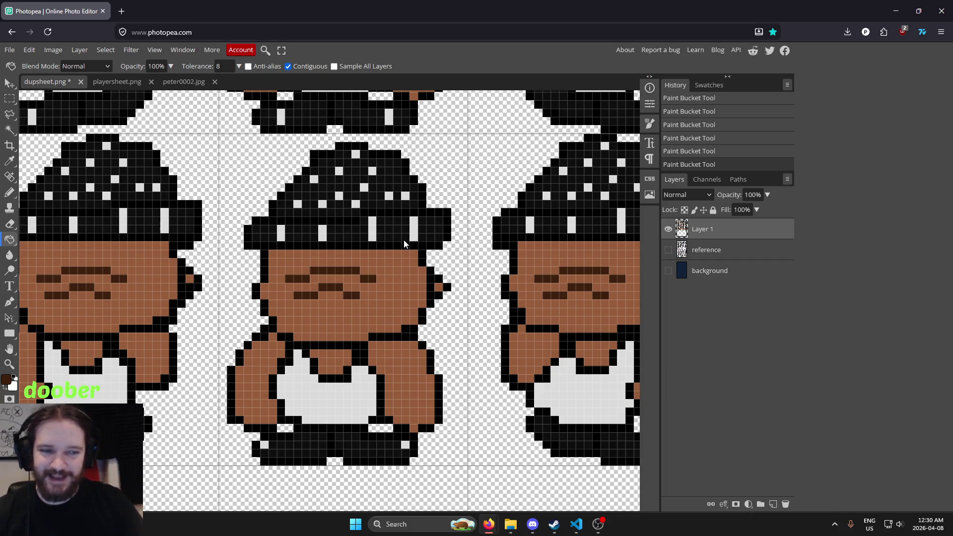
scroll(420, 241, down, 8)
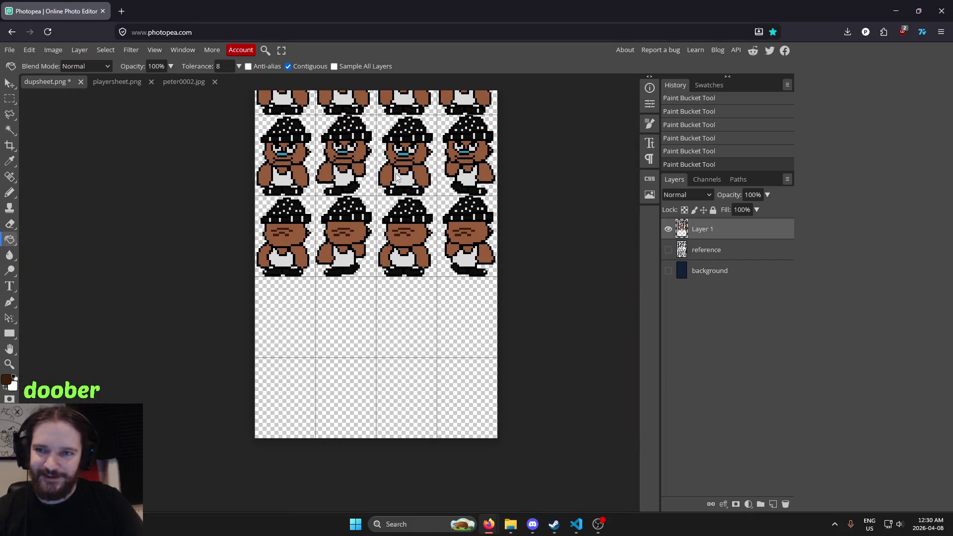
drag(357, 335, 391, 229)
scroll(391, 228, up, 3)
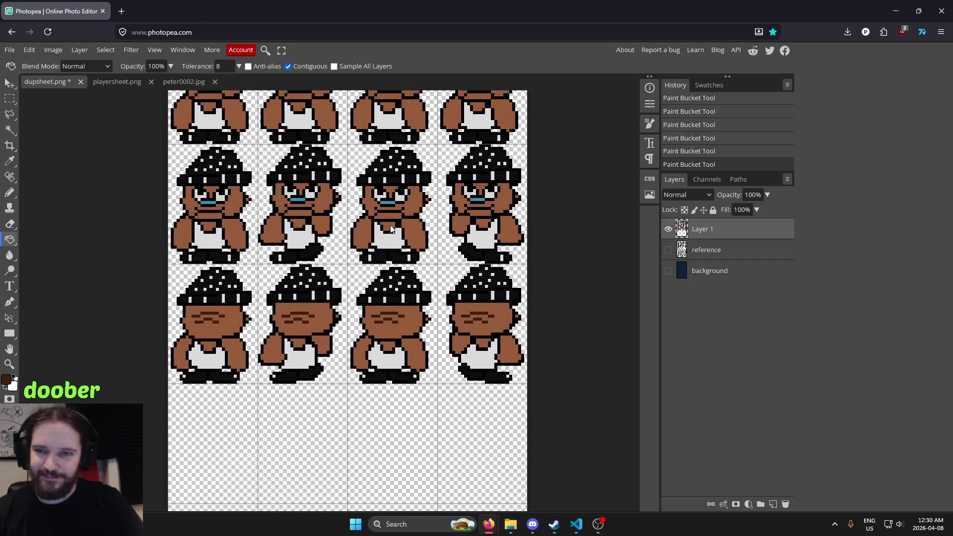
click(9, 50)
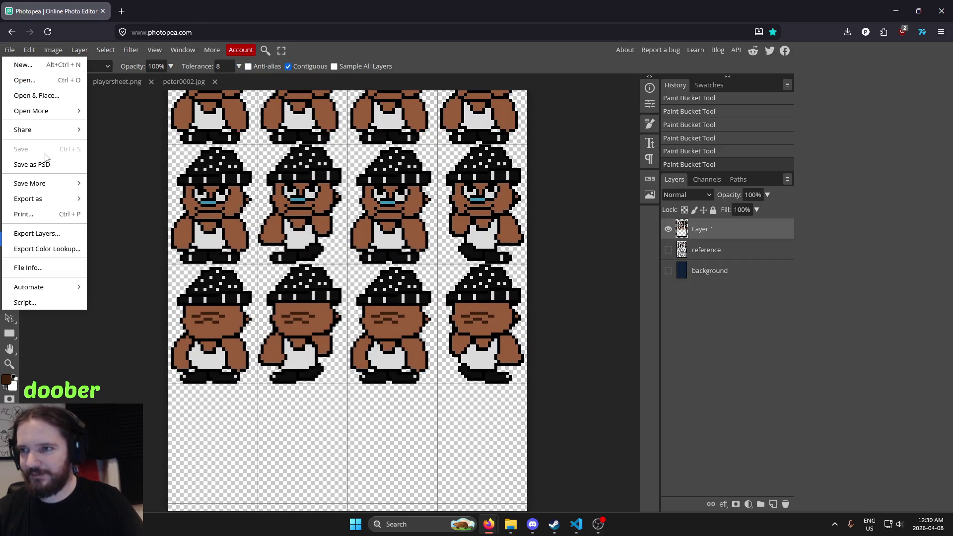
mouse_move(39, 201)
click(127, 203)
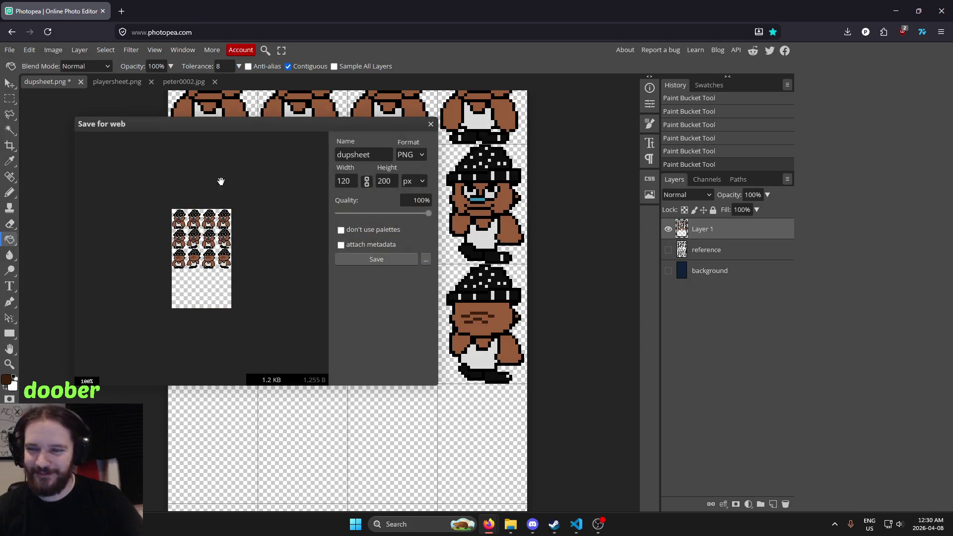
click(376, 259)
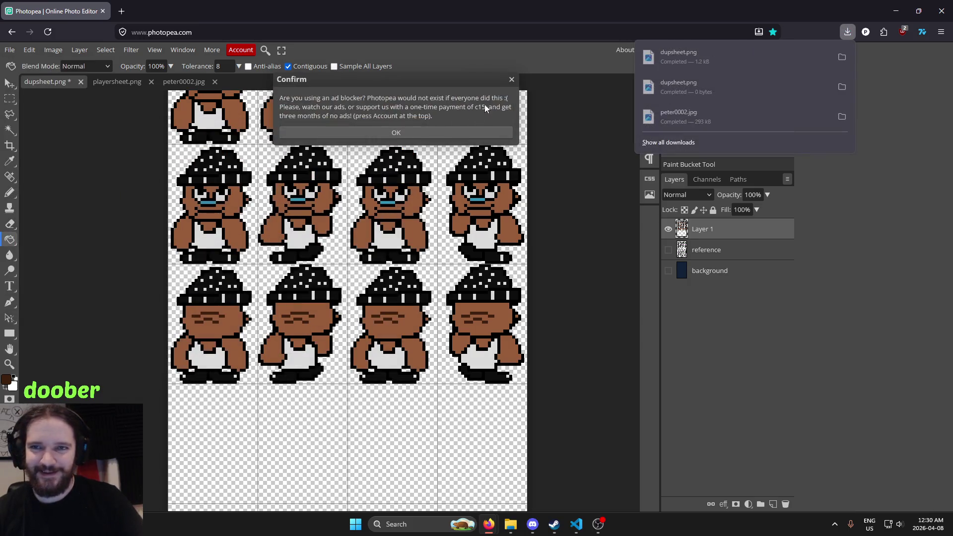
Replace the old dupsheet.png in the rpg assets folder with the download and switch to VS Code.
click(511, 80)
click(847, 32)
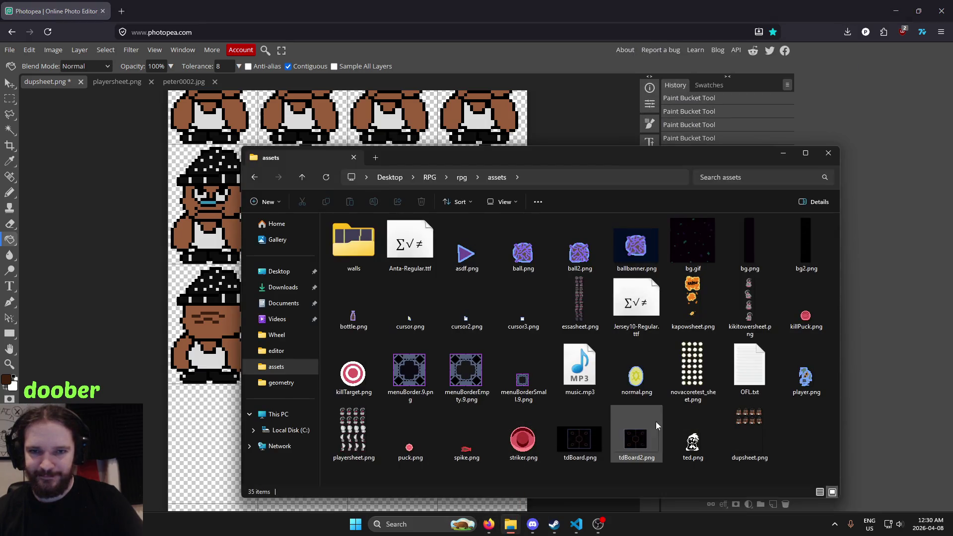
drag(475, 491, 635, 447)
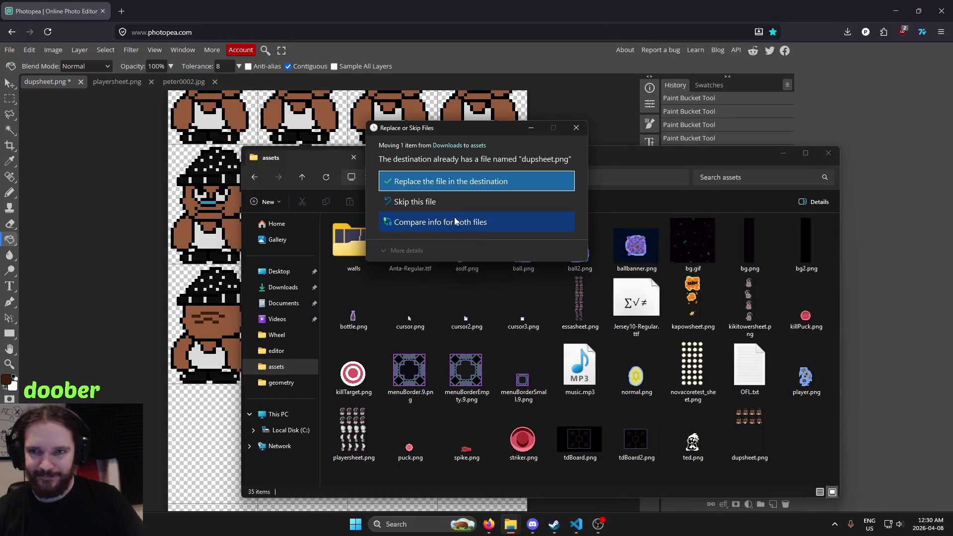
click(462, 181)
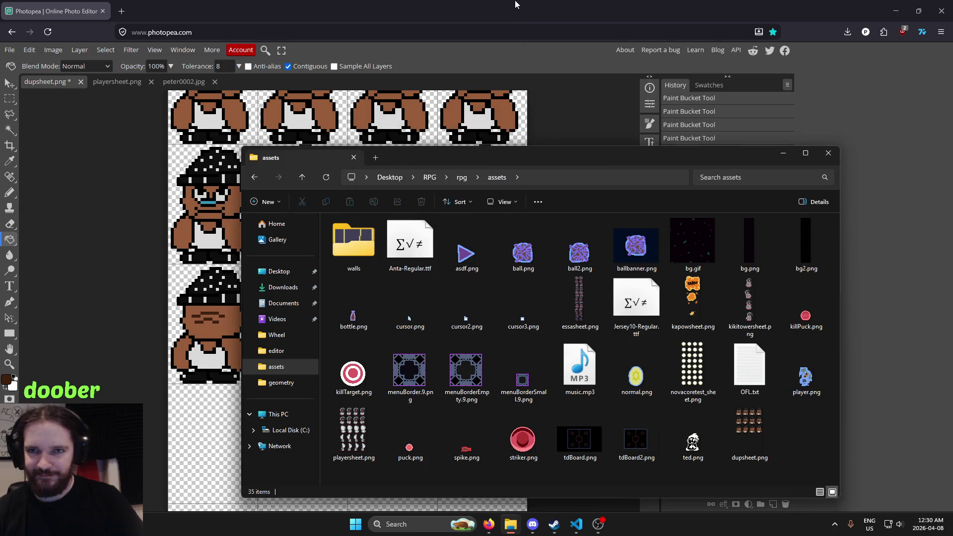
click(510, 524)
click(576, 525)
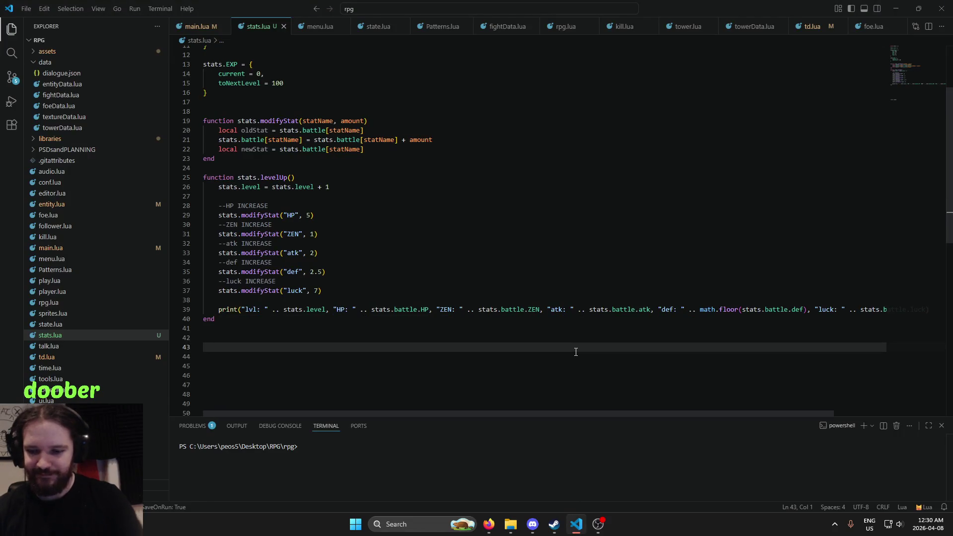
key(alt+l)
key(Left)
key(Up)
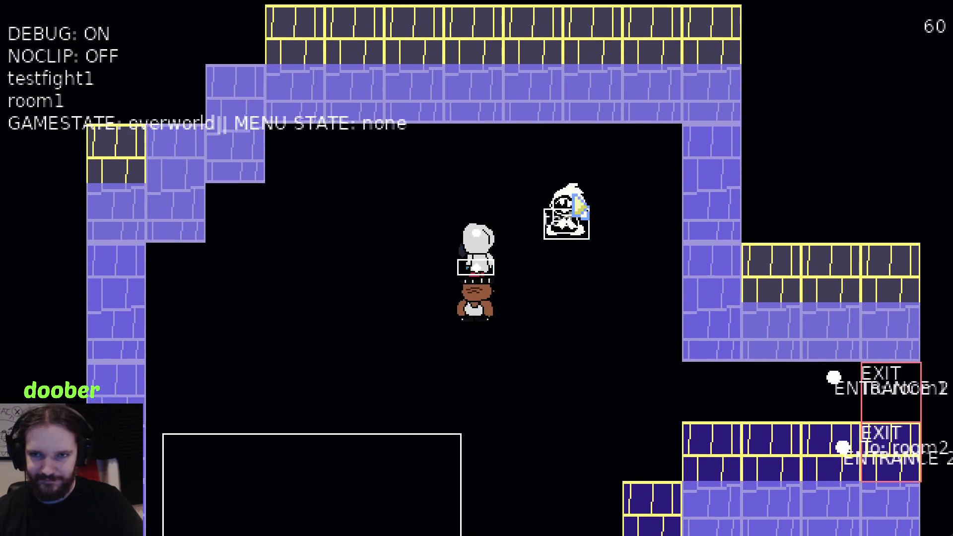
key(Up)
key(Right)
key(Down)
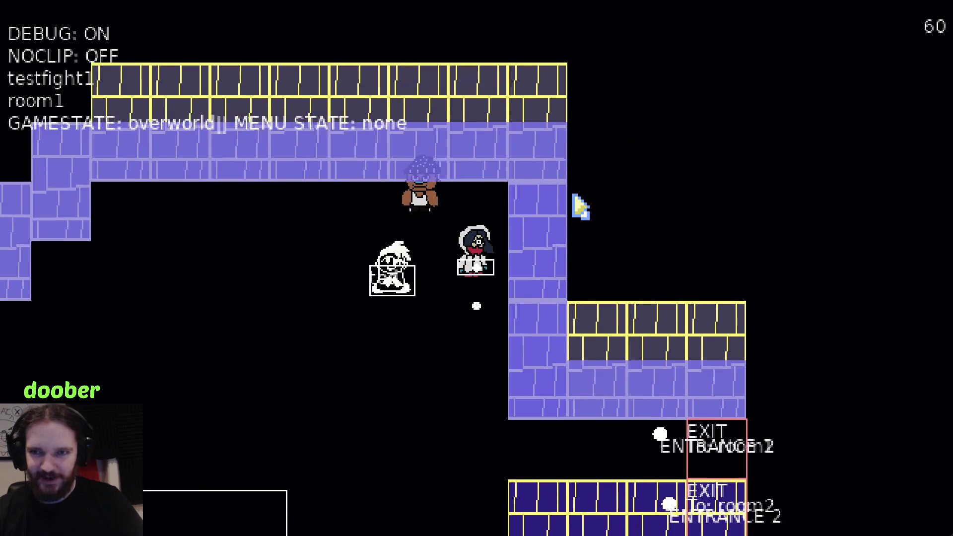
key(Left)
key(Right)
key(Up)
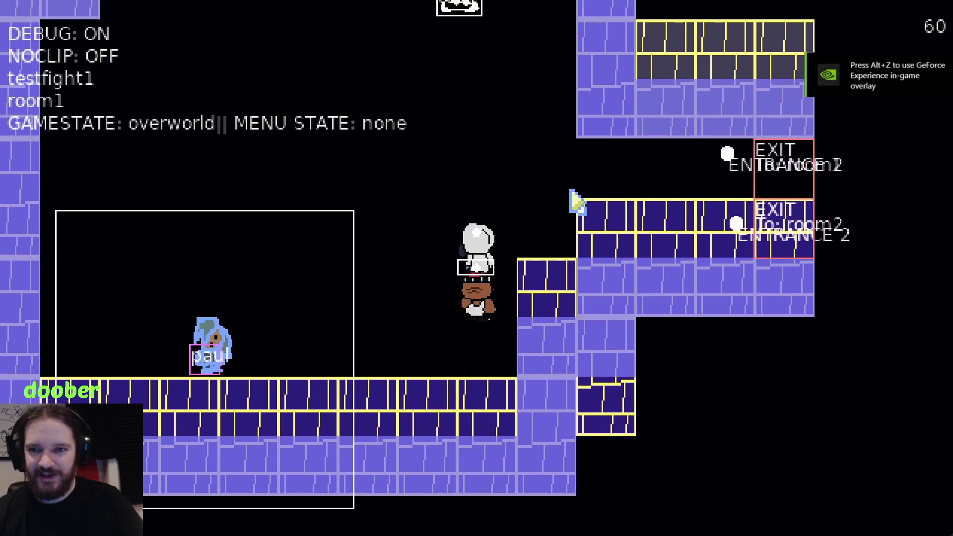
key(Up)
key(Left)
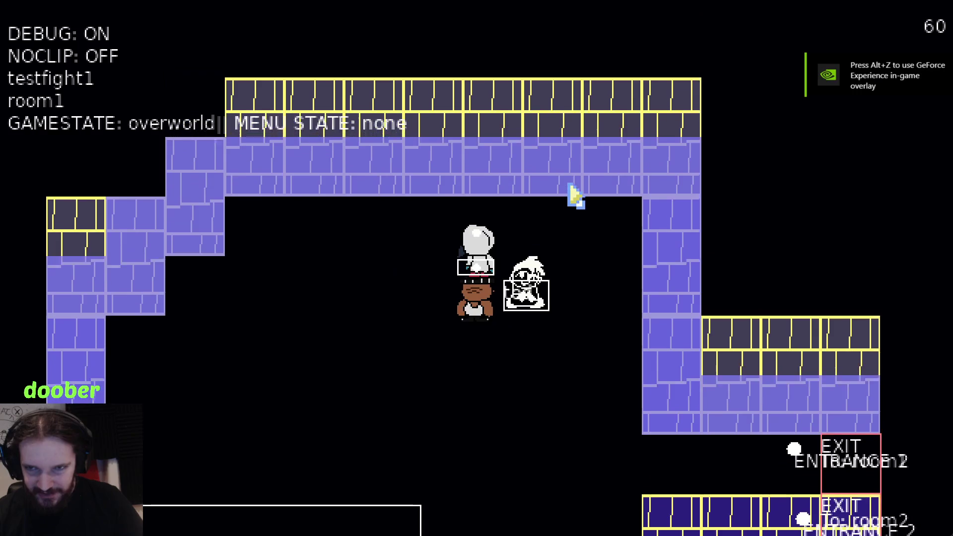
key(Right)
key(Down)
key(Left)
key(Right)
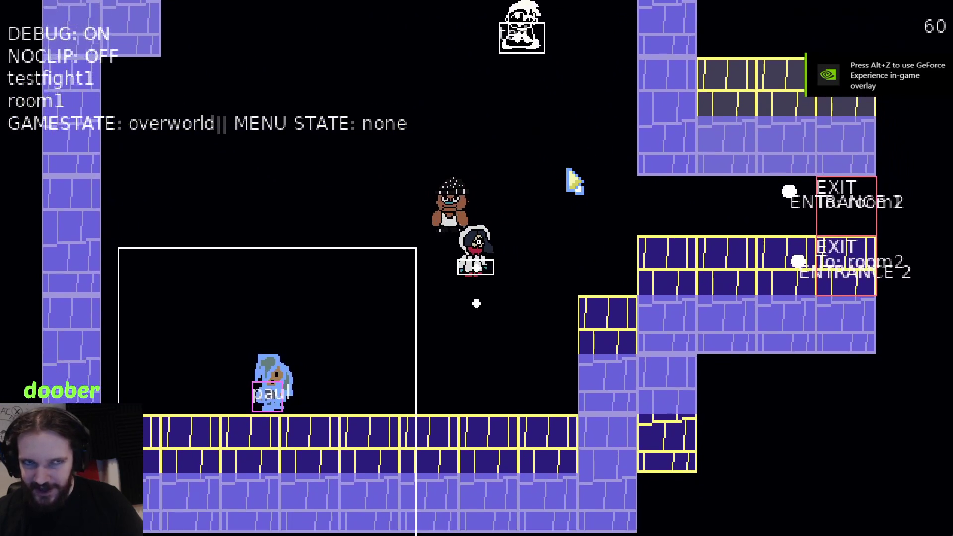
key(Down)
key(Up)
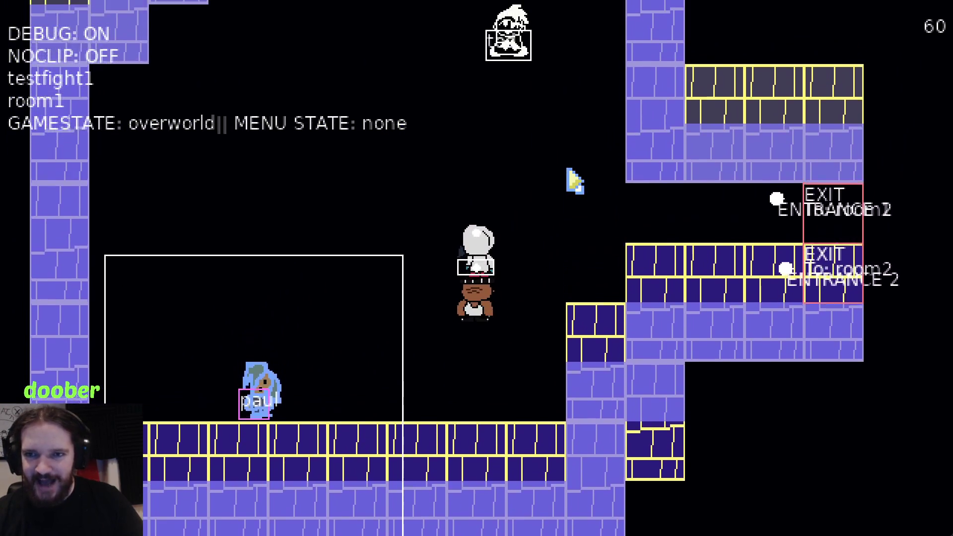
key(Up)
key(Left)
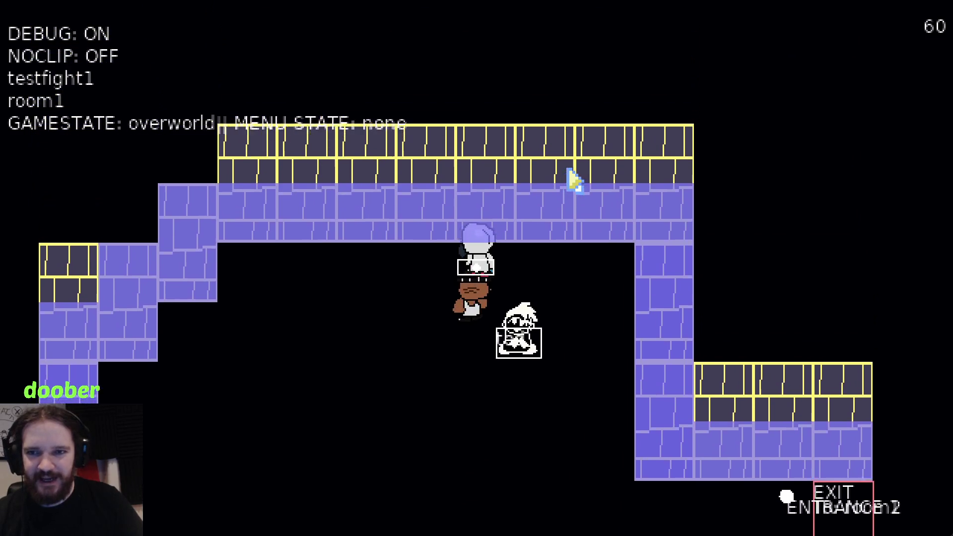
key(Down)
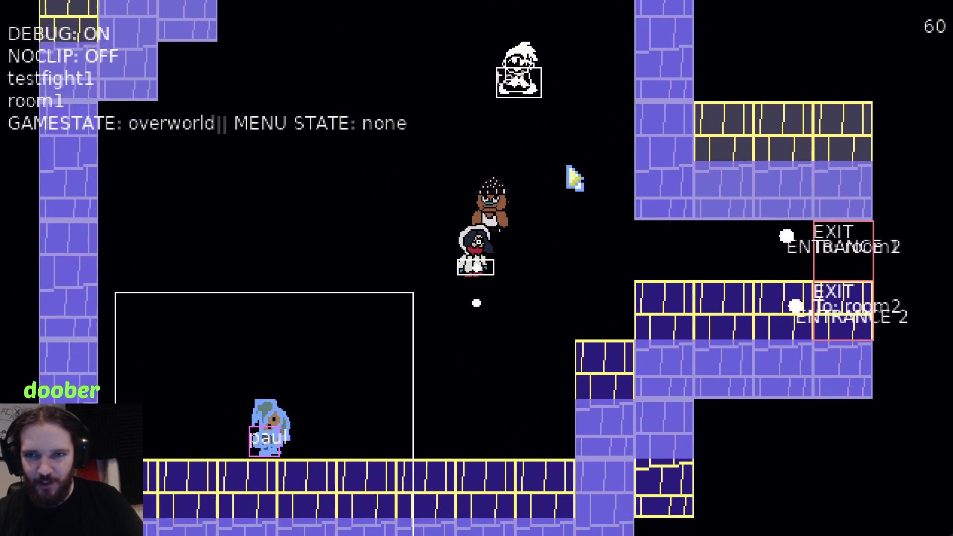
key(Right)
key(Up)
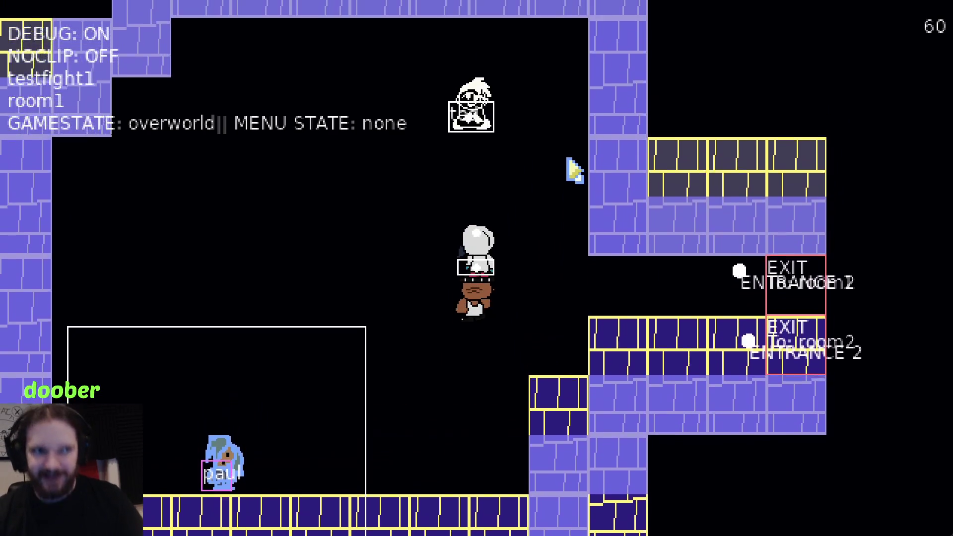
key(Up)
key(Left)
key(Right)
key(Down)
key(Right)
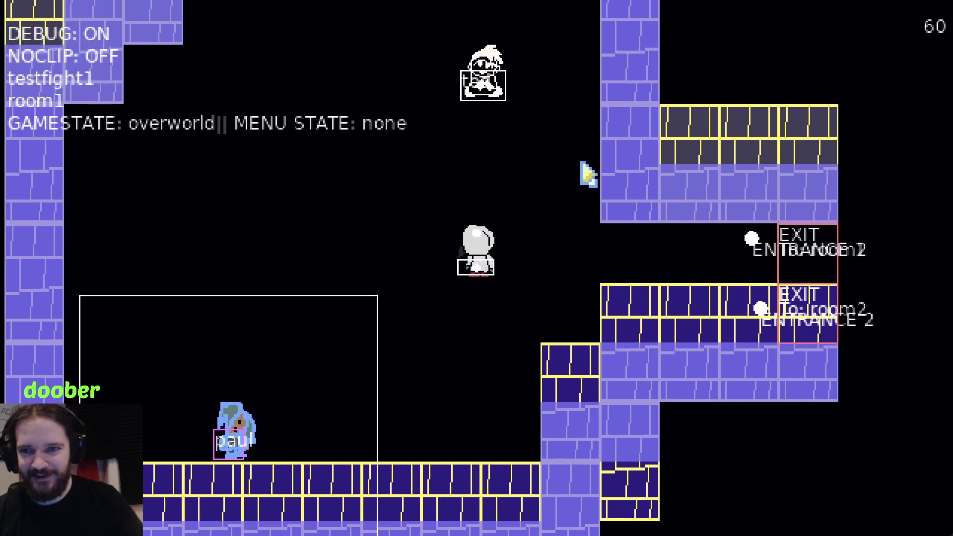
key(Up)
key(Left)
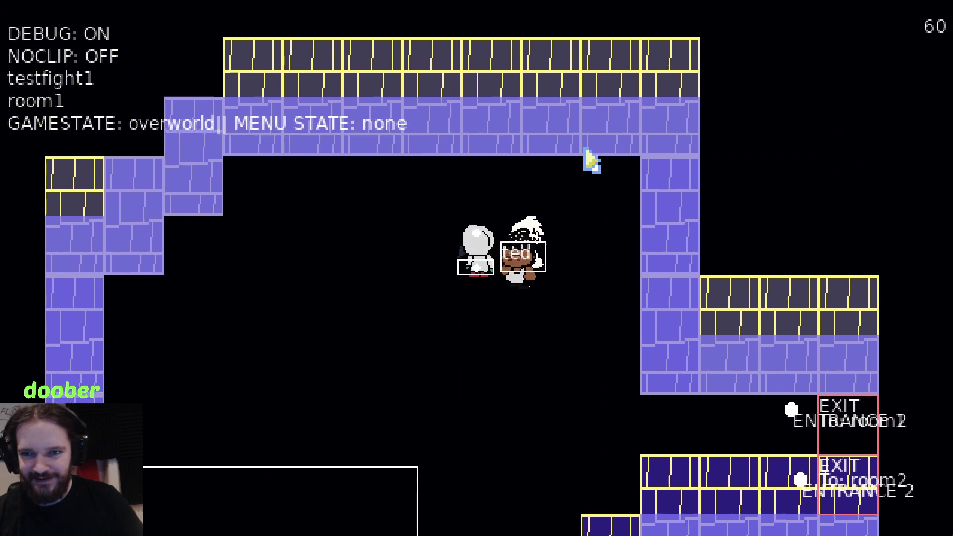
key(Up)
key(Left)
key(Down)
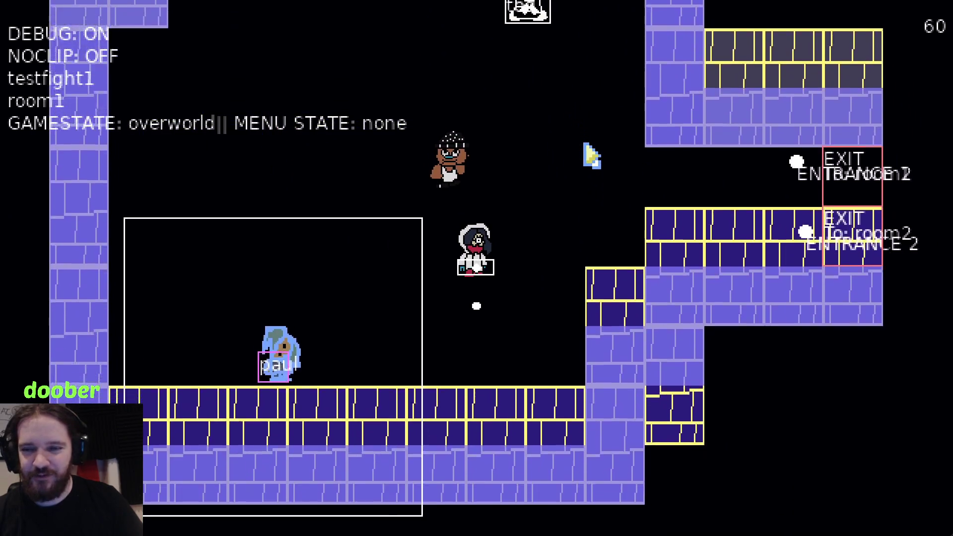
key(Down)
key(Left)
key(Up)
key(Right)
key(Left)
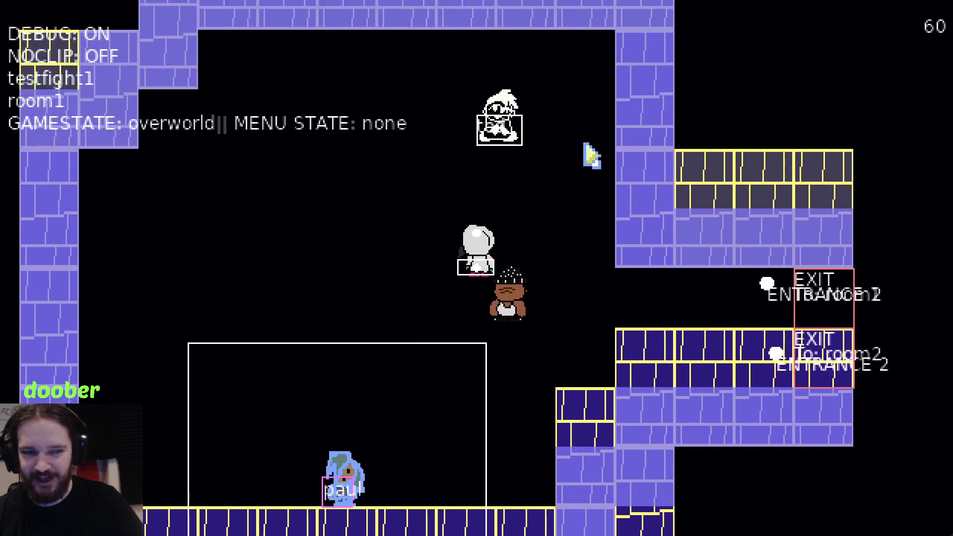
key(Up)
key(Left)
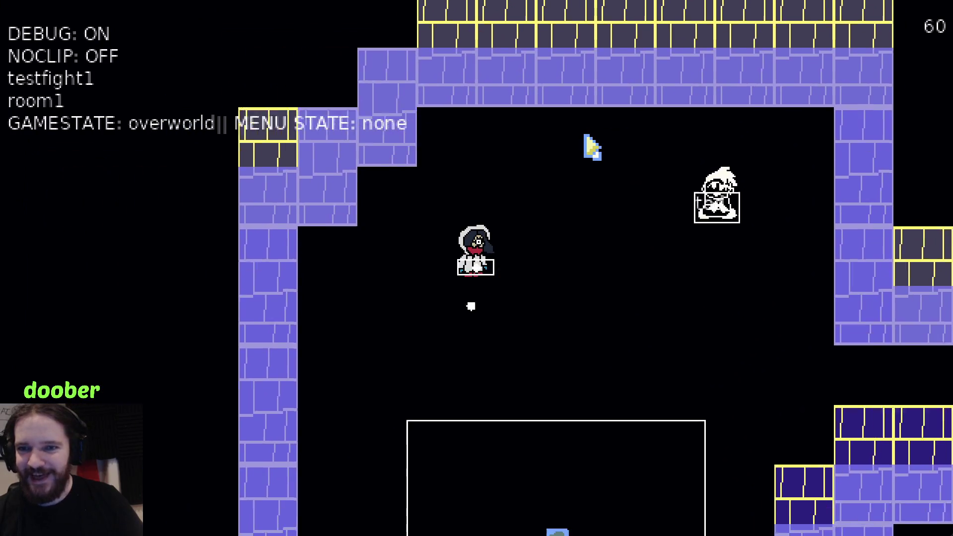
key(Down)
key(Left)
key(Up)
key(Right)
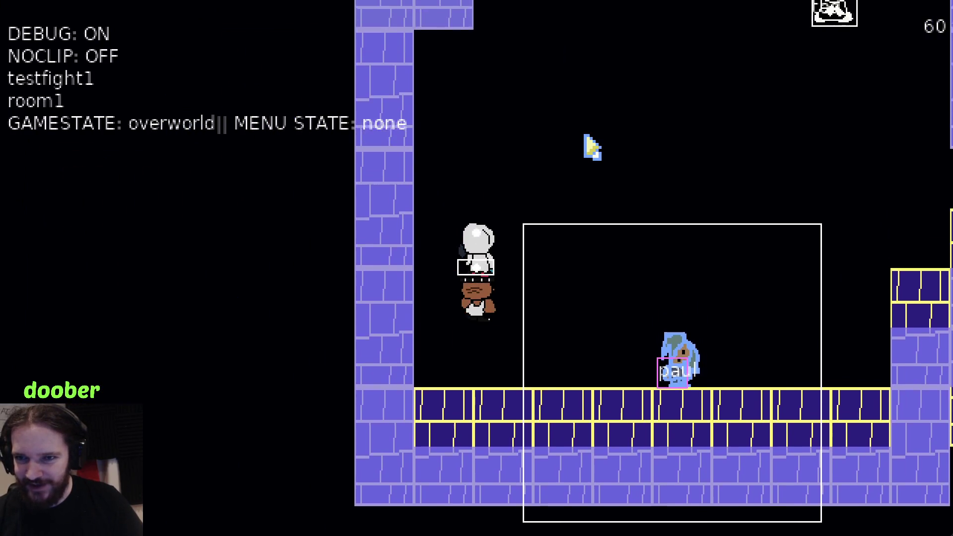
key(Up)
key(Escape)
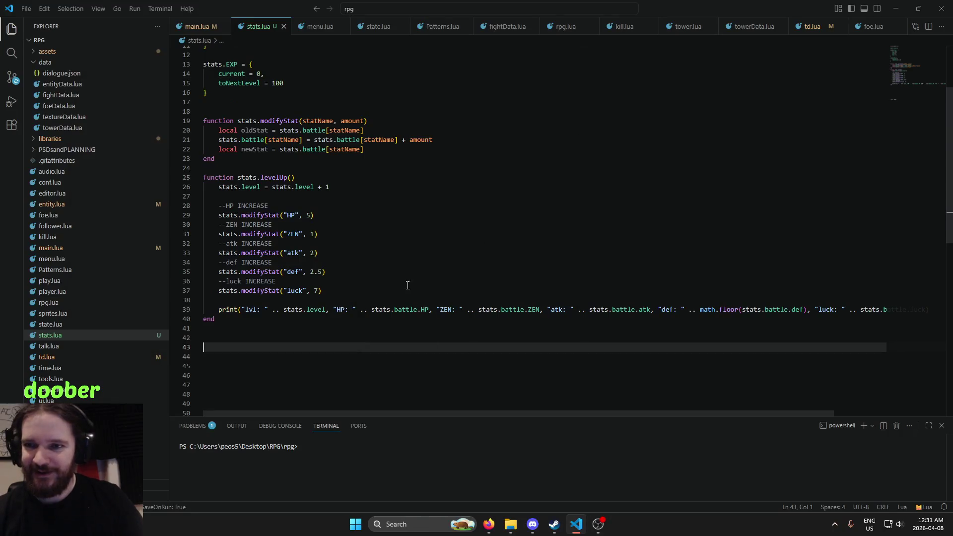
Return to dupsheet.png and pan and zoom out to see both sprite rows.
mouse_move(489, 524)
click(524, 475)
scroll(496, 272, up, 3)
scroll(447, 245, up, 3)
scroll(447, 244, down, 2)
scroll(156, 255, down, 2)
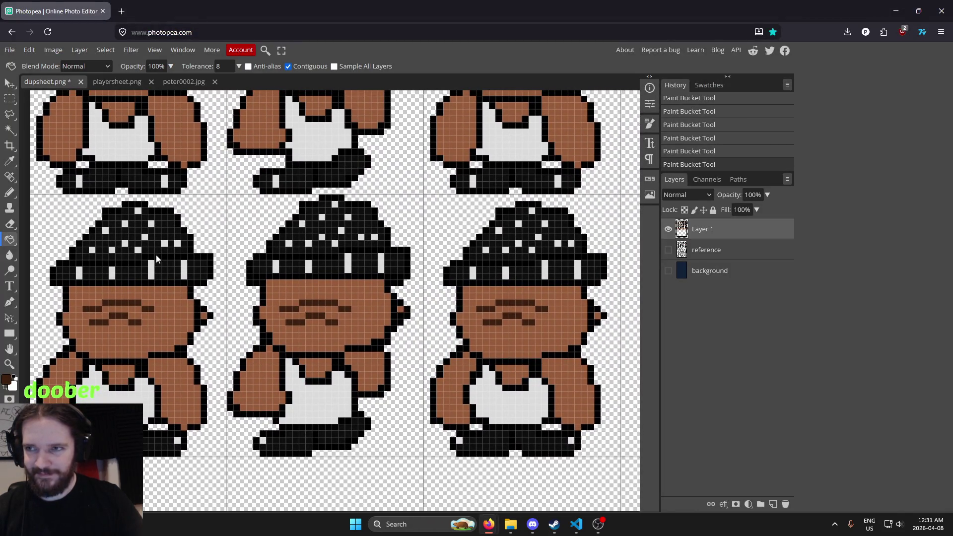
scroll(156, 249, down, 1)
scroll(156, 242, down, 1)
drag(301, 264, 434, 331)
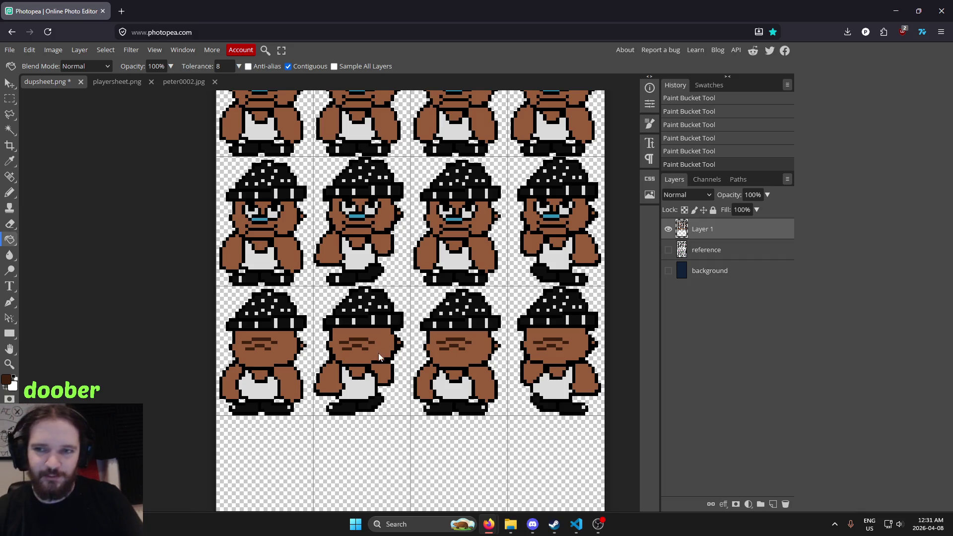
drag(350, 348, 395, 304)
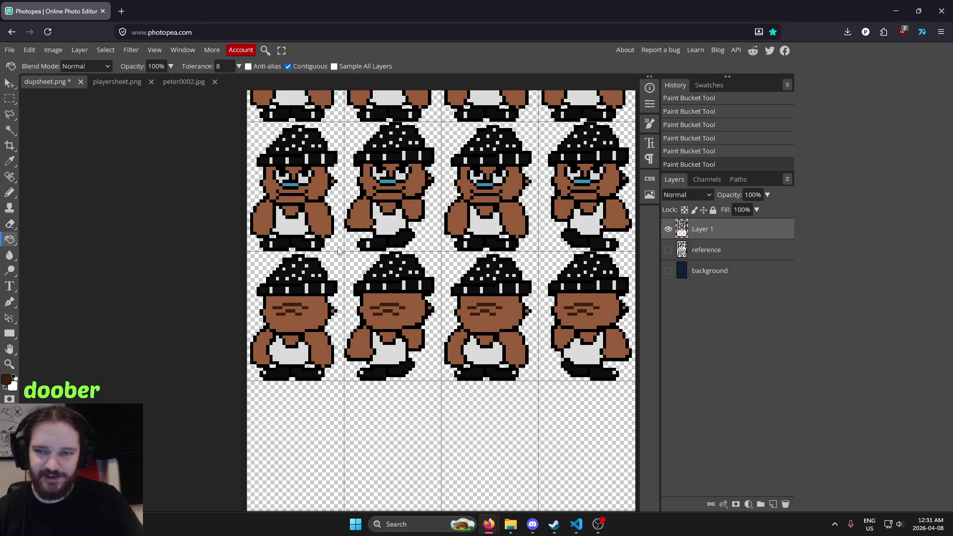
scroll(304, 288, up, 5)
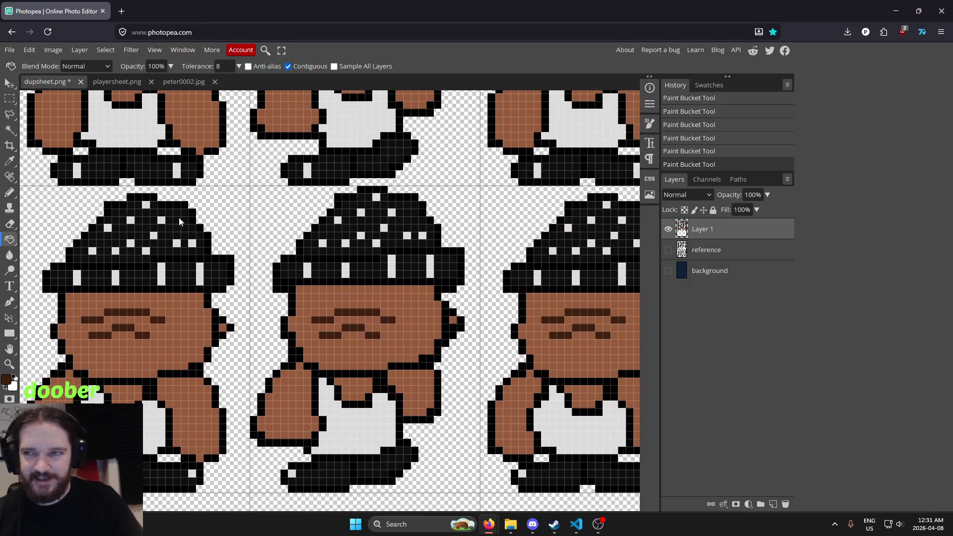
scroll(349, 198, down, 5)
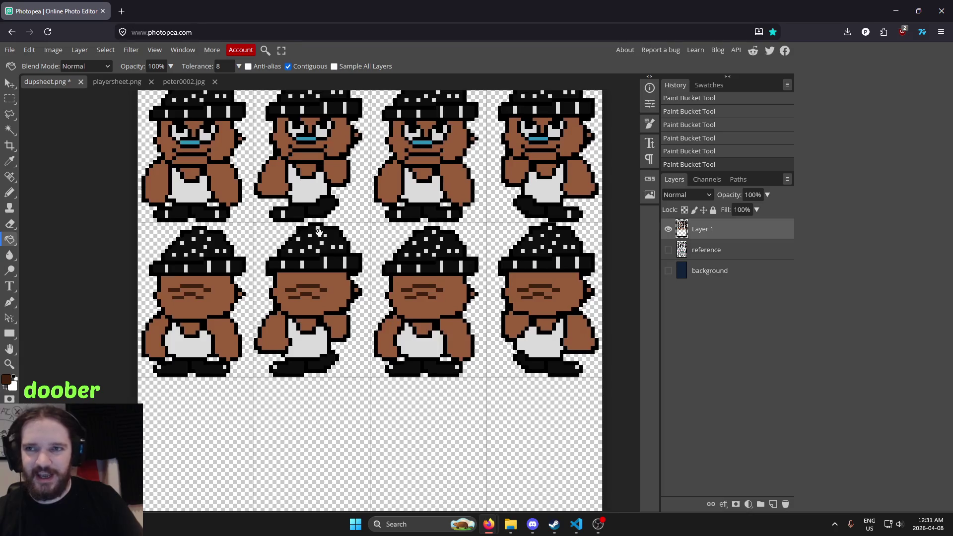
scroll(258, 213, up, 2)
scroll(258, 216, up, 3)
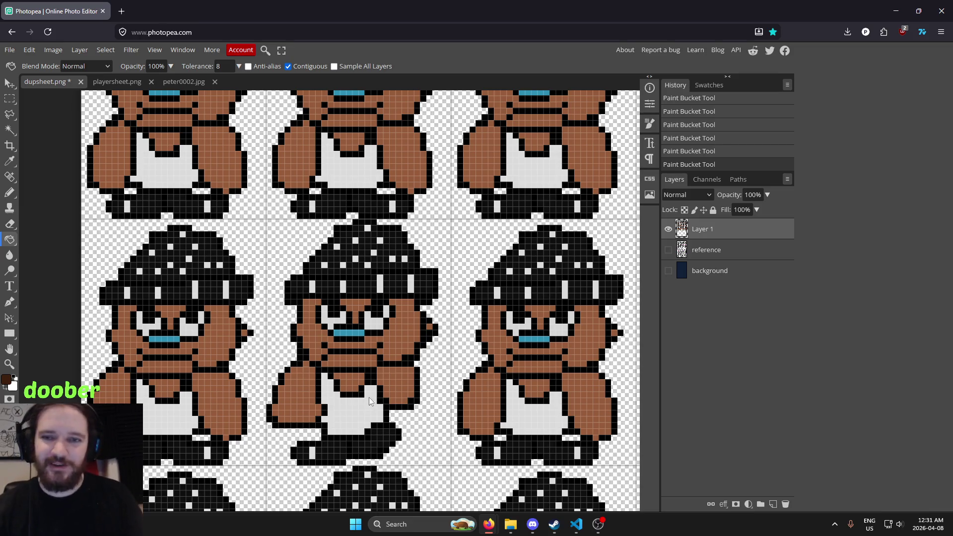
Zoom in close on the second squinting sprite's face.
drag(369, 397, 329, 267)
scroll(222, 264, up, 2)
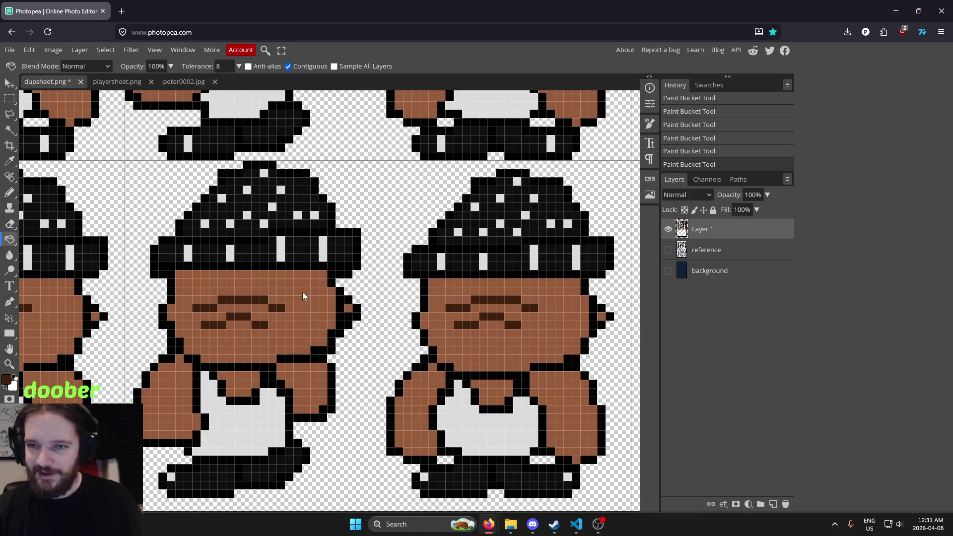
drag(302, 292, 380, 273)
scroll(381, 276, up, 1)
scroll(363, 276, down, 2)
scroll(183, 374, down, 2)
scroll(314, 311, down, 2)
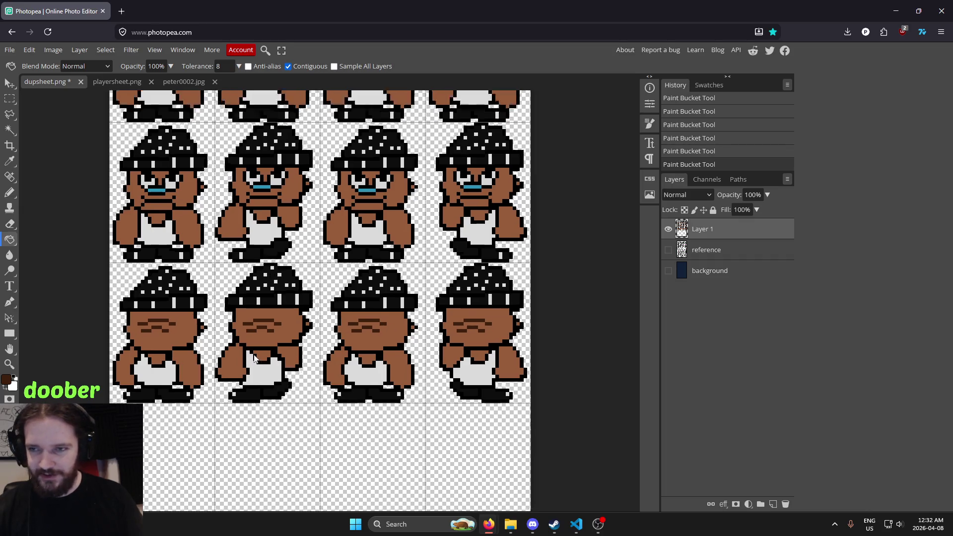
scroll(297, 328, up, 2)
scroll(276, 295, up, 2)
scroll(372, 287, up, 1)
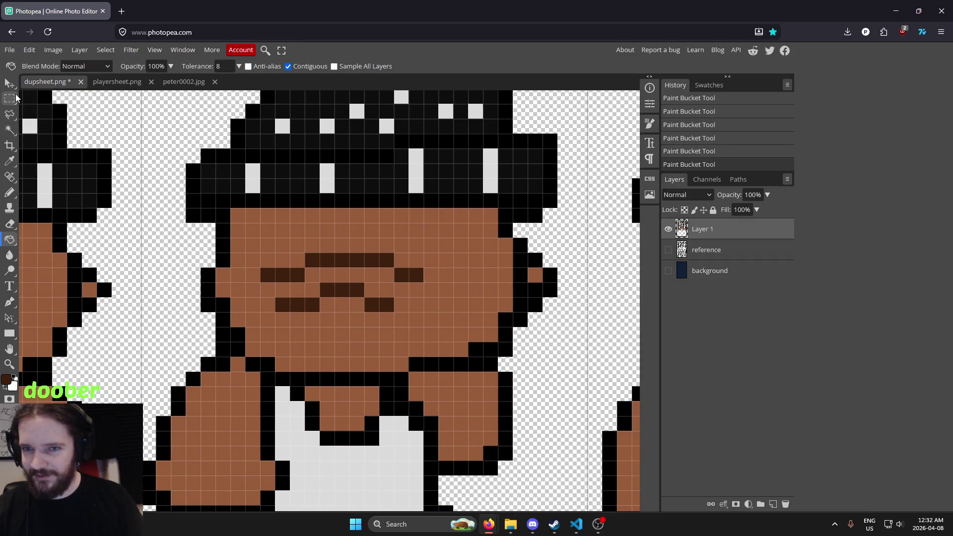
Raise the first face's squinting eyes one pixel and fill the gap below with skin brown.
click(15, 97)
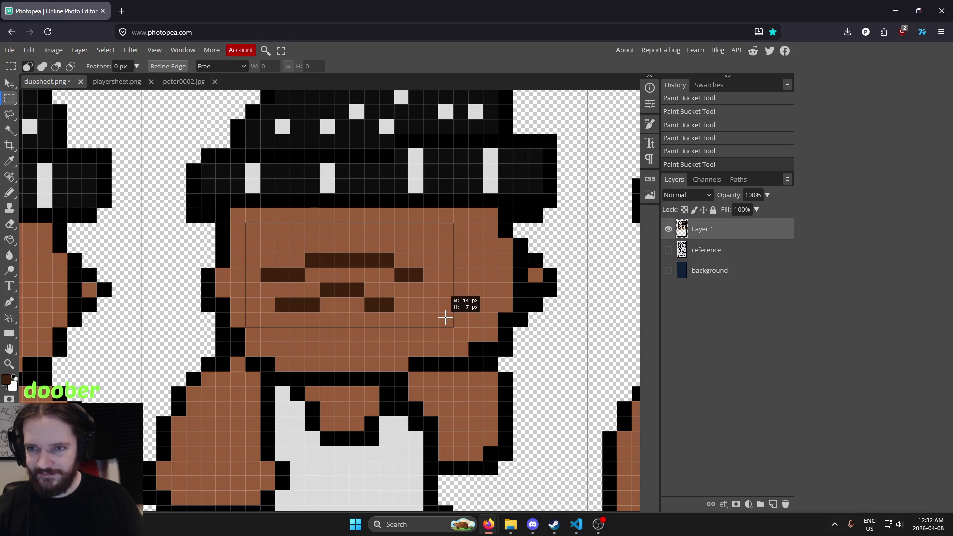
key(ctrl+x)
key(ctrl+v)
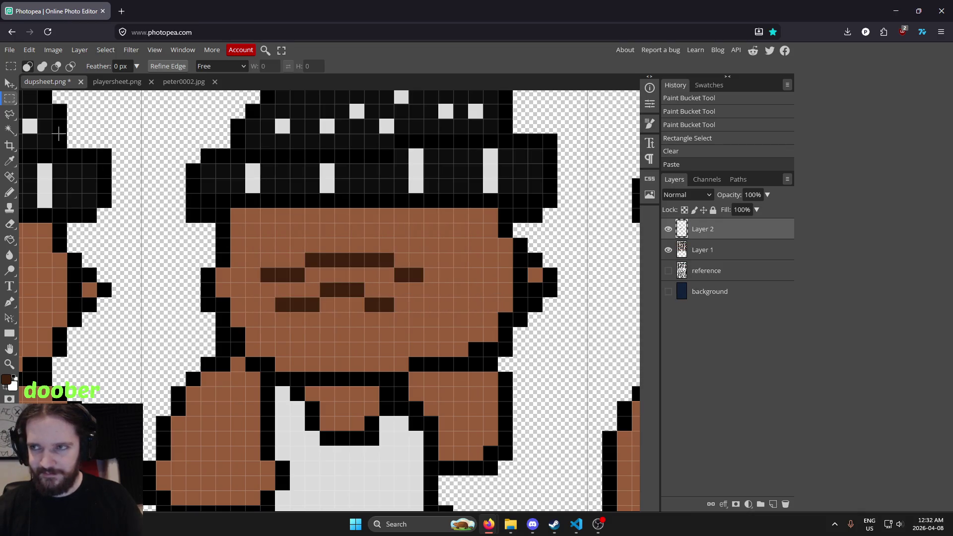
click(8, 86)
key(Up)
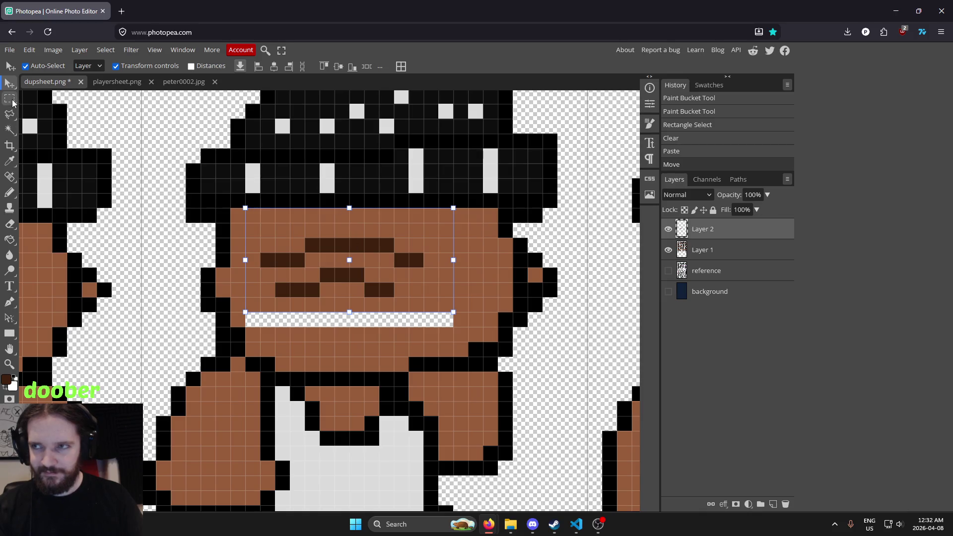
click(13, 103)
key(ctrl+e)
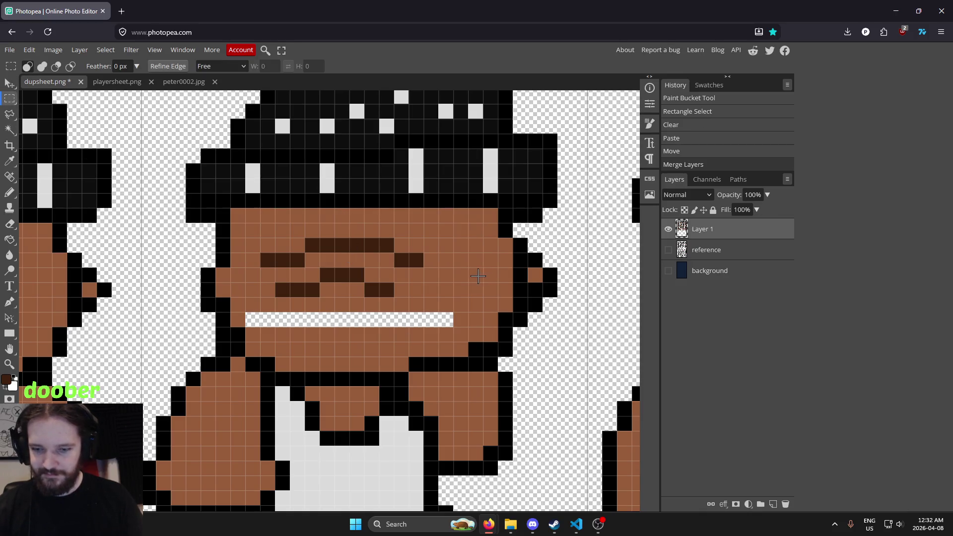
key(b)
alt+click(453, 268)
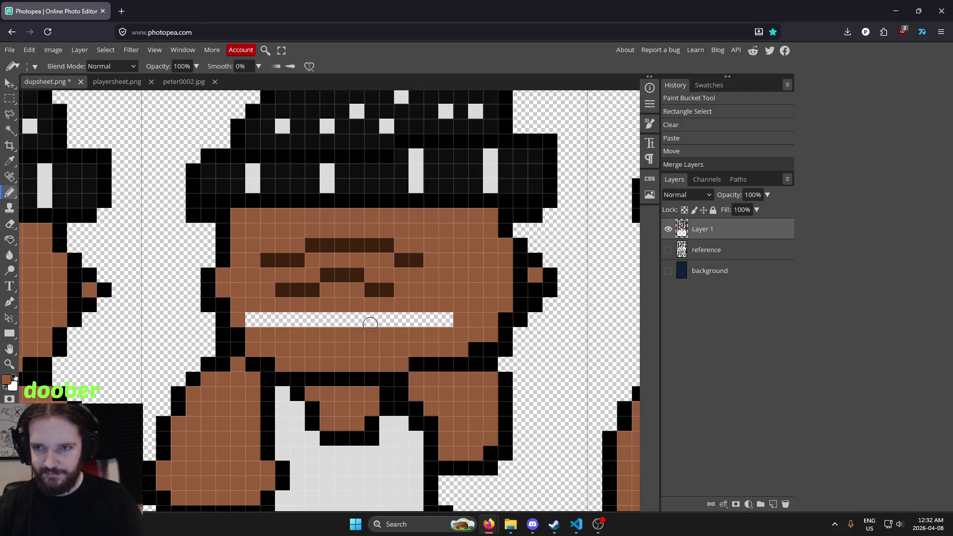
key(g)
click(367, 324)
scroll(445, 270, down, 3)
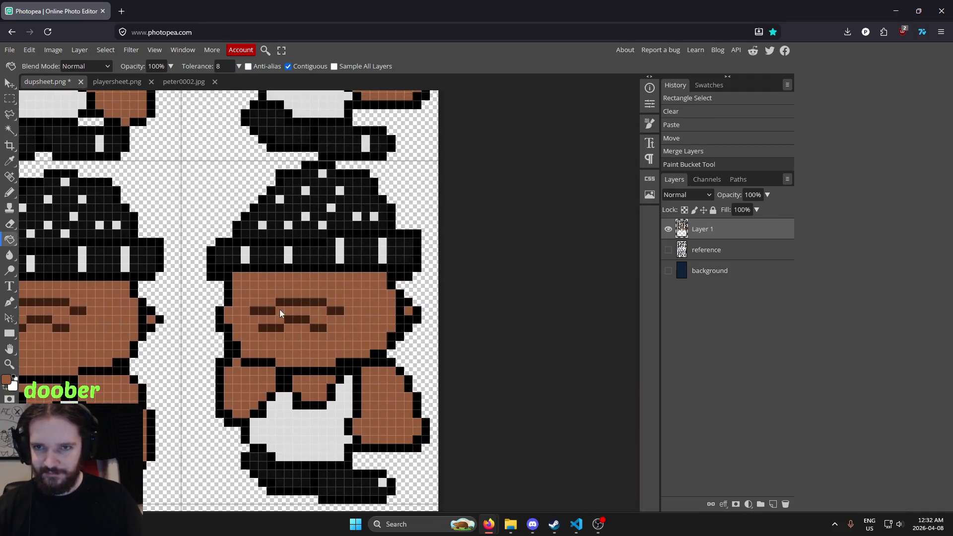
scroll(279, 310, up, 3)
Lift the second face's eyes and brows one pixel and flood-fill the gap with brown.
click(10, 98)
drag(190, 226, 367, 313)
key(ctrl+x)
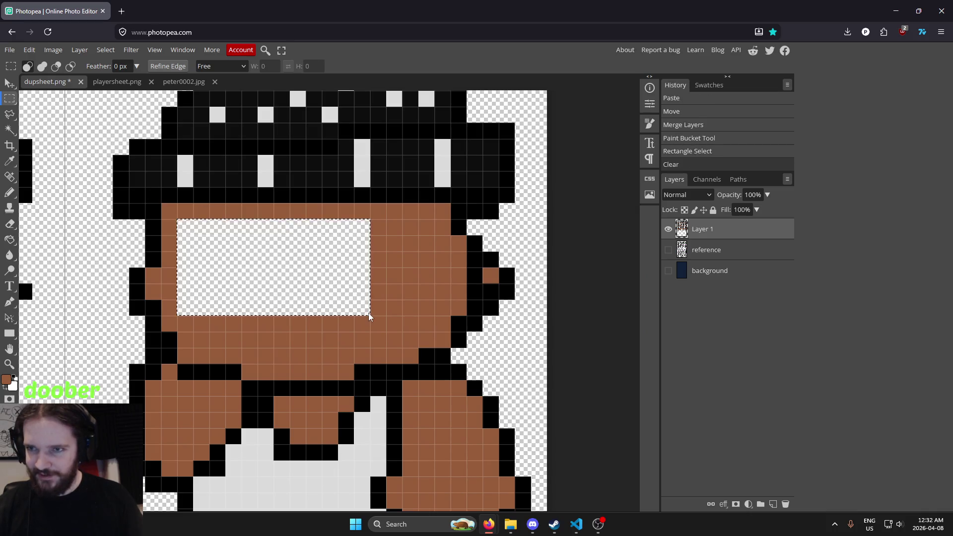
key(ctrl+v)
click(8, 85)
key(Up)
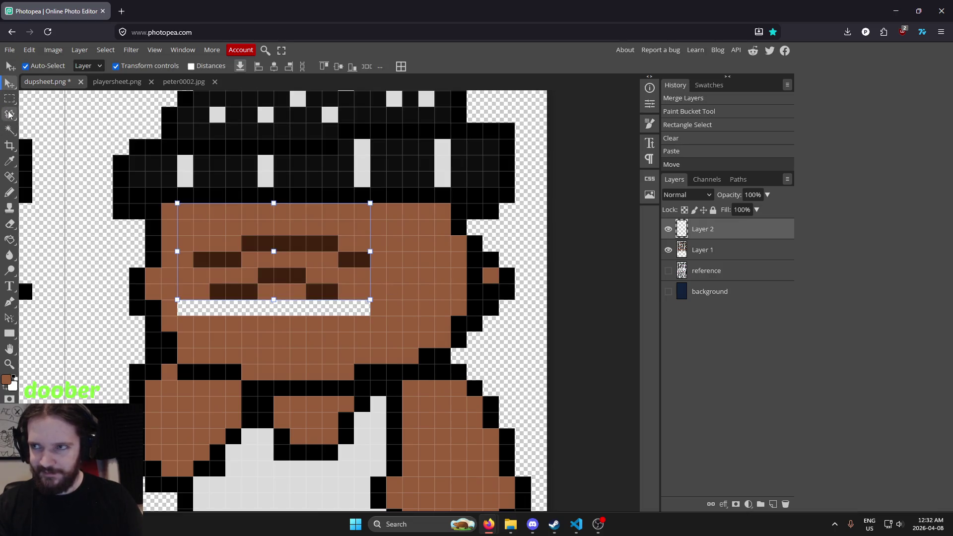
click(12, 97)
key(ctrl+e)
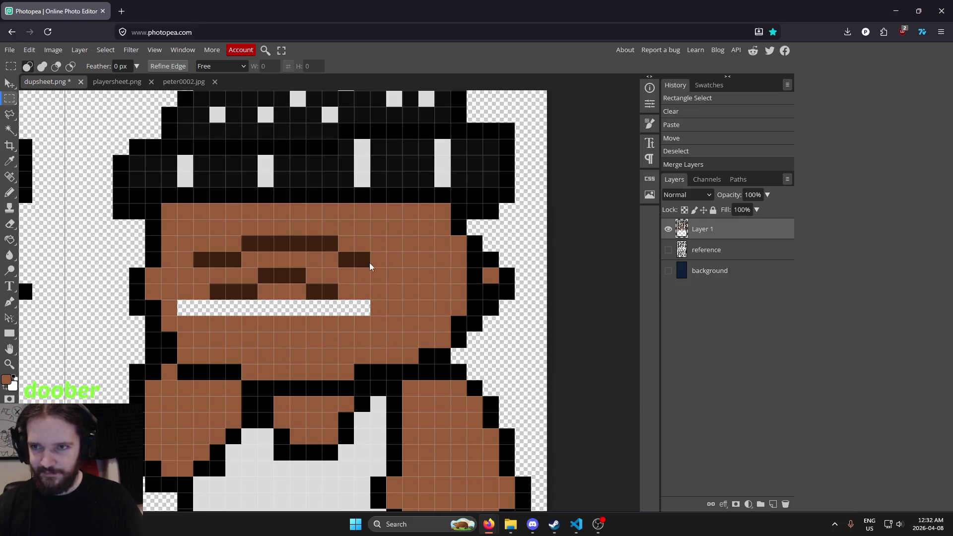
key(g)
click(319, 310)
Export the sheet as dupsheet.png and drag the download toward the file browser.
scroll(301, 302, down, 5)
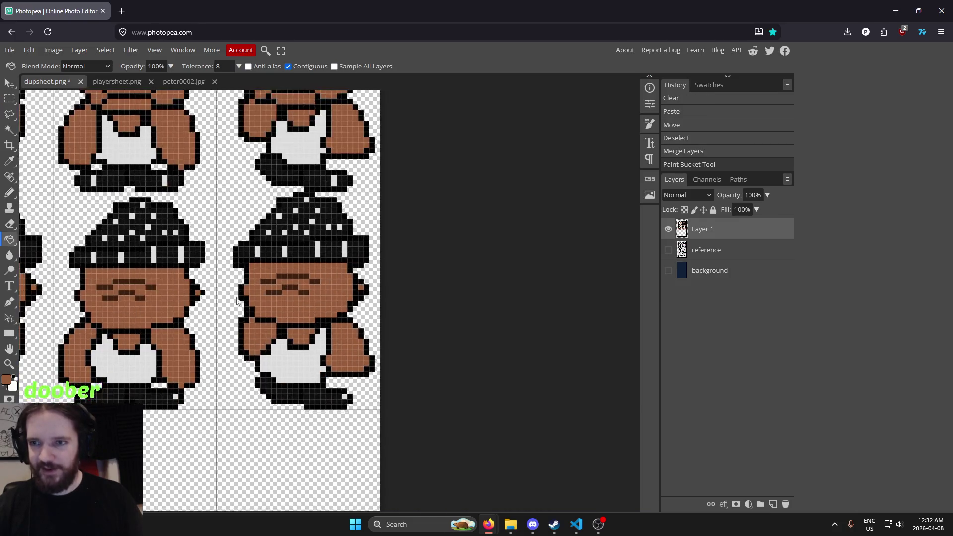
scroll(451, 276, down, 3)
scroll(248, 174, right, 1)
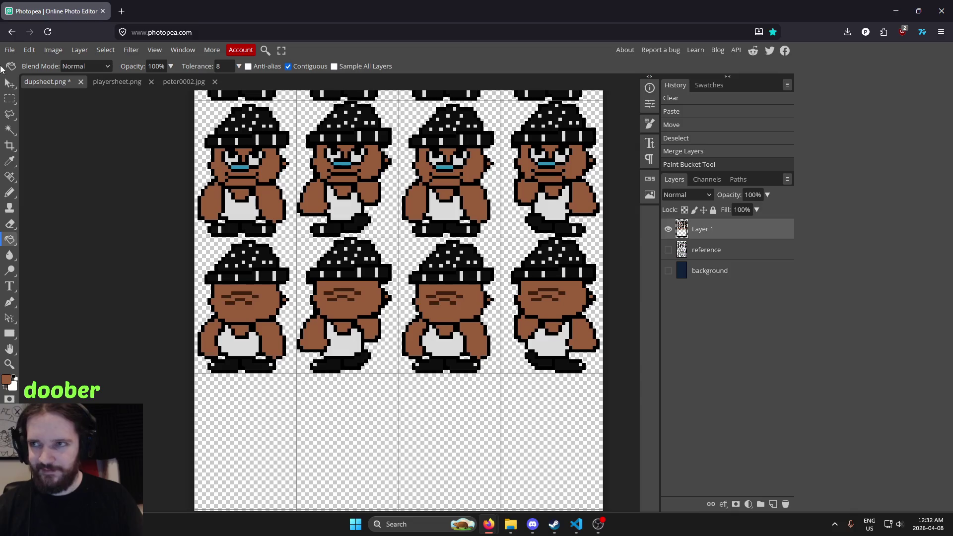
click(10, 50)
mouse_move(45, 197)
click(104, 199)
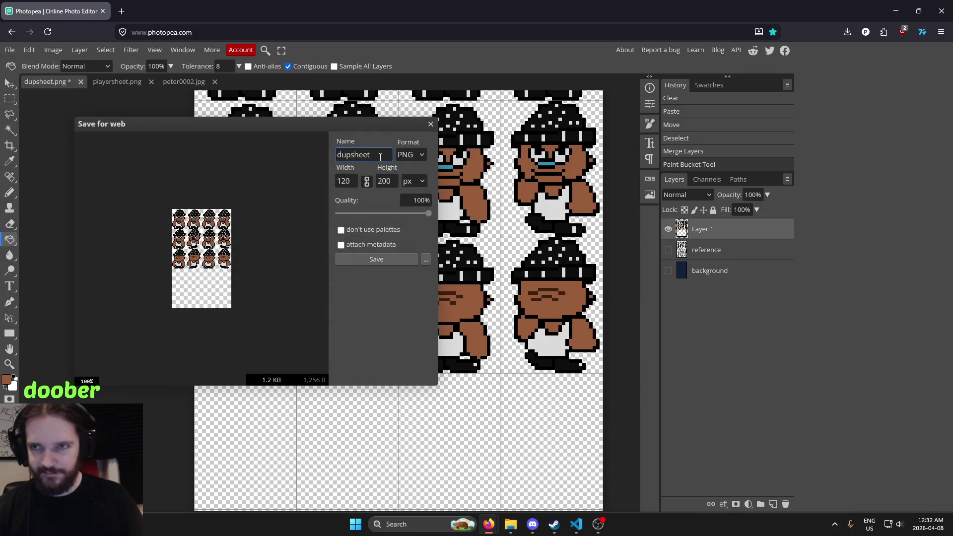
click(379, 259)
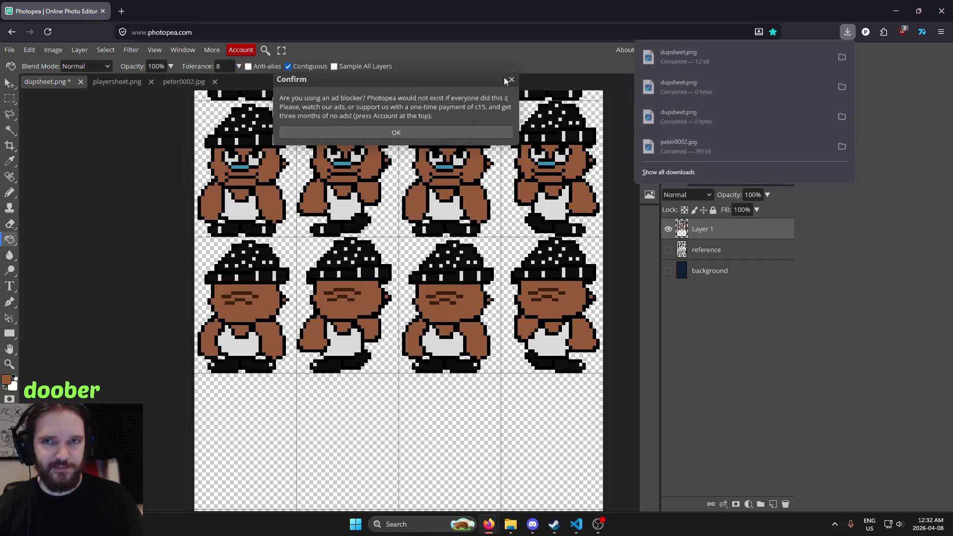
click(847, 32)
drag(748, 71, 525, 506)
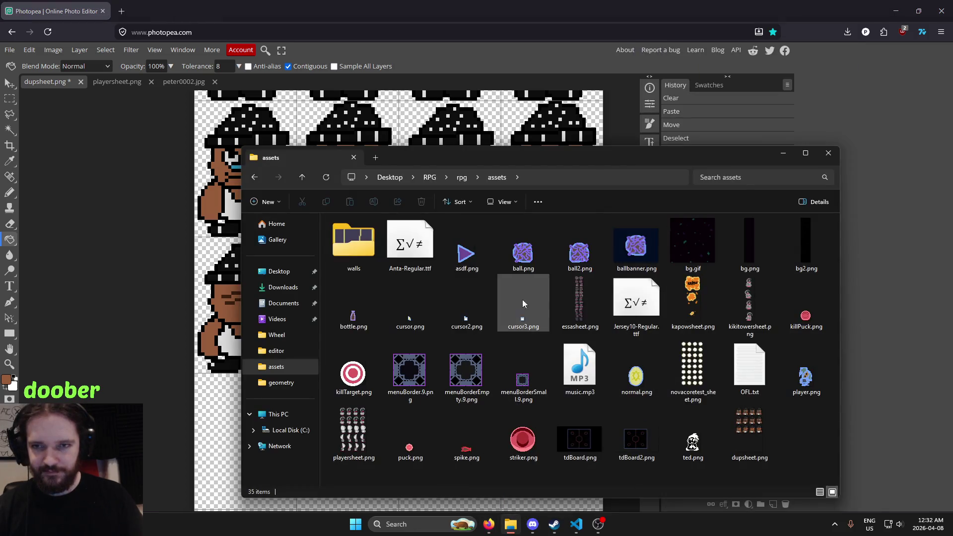
Replace the old dupsheet.png in the rpg assets folder, then return to stats.lua in VS Code.
drag(522, 303, 451, 212)
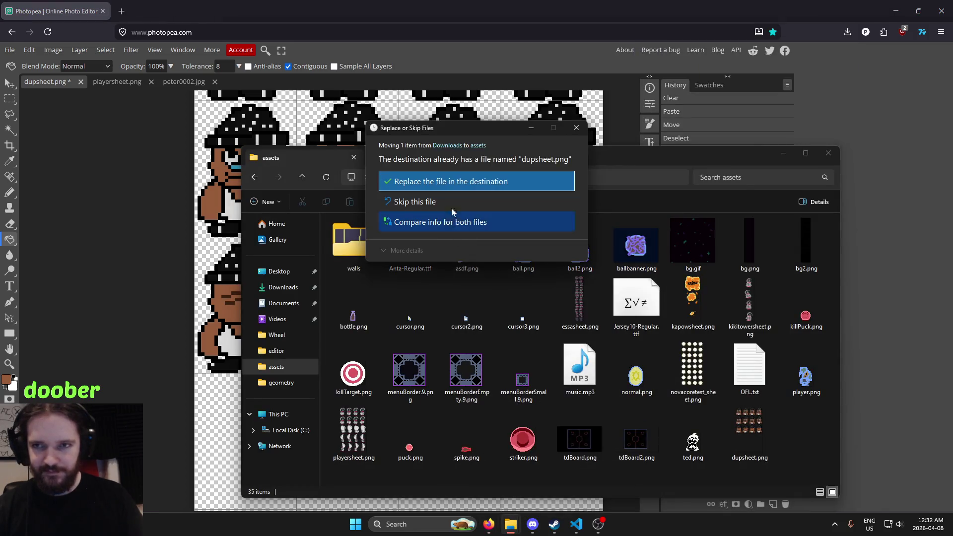
click(457, 183)
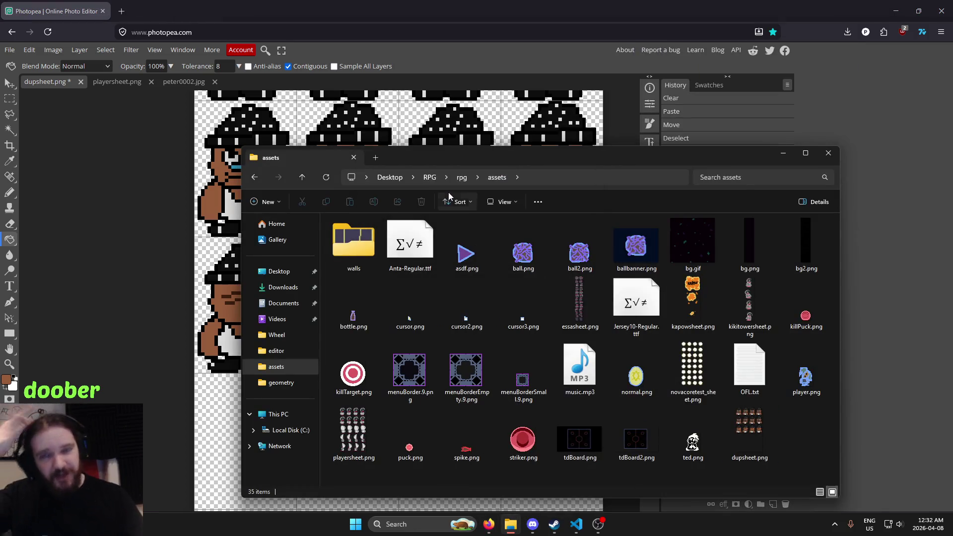
click(475, 70)
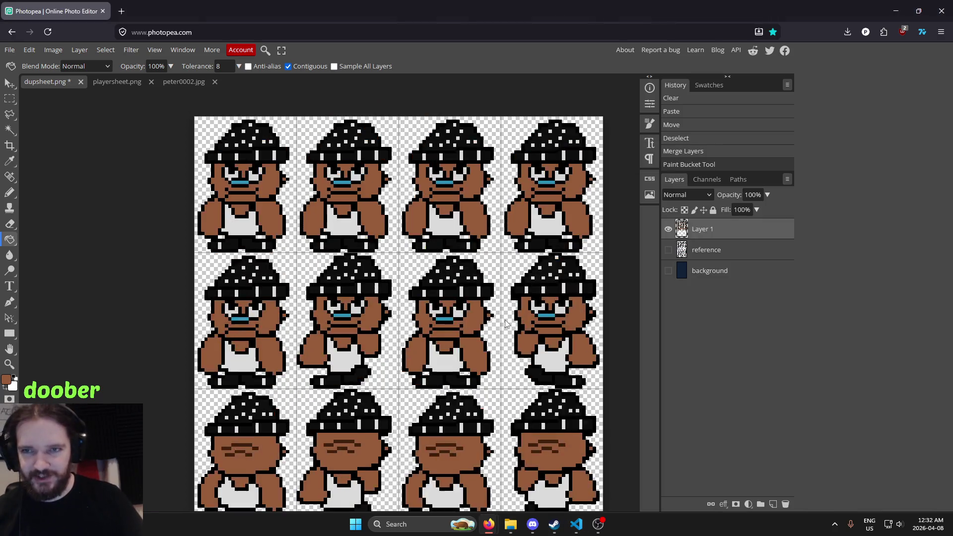
click(576, 524)
click(603, 319)
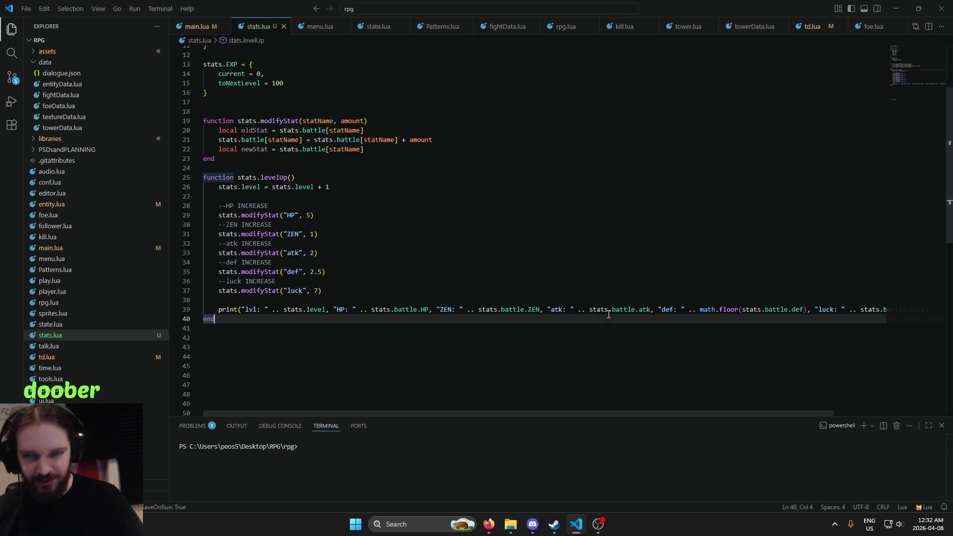
Launch the game fullscreen and noclip the player up and right into the open area.
key(alt+l)
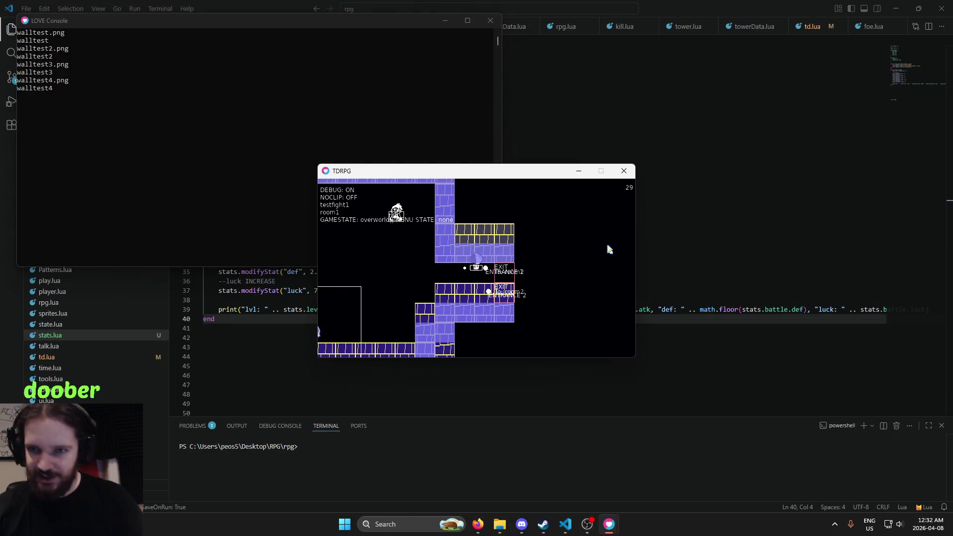
key(F11)
key(n)
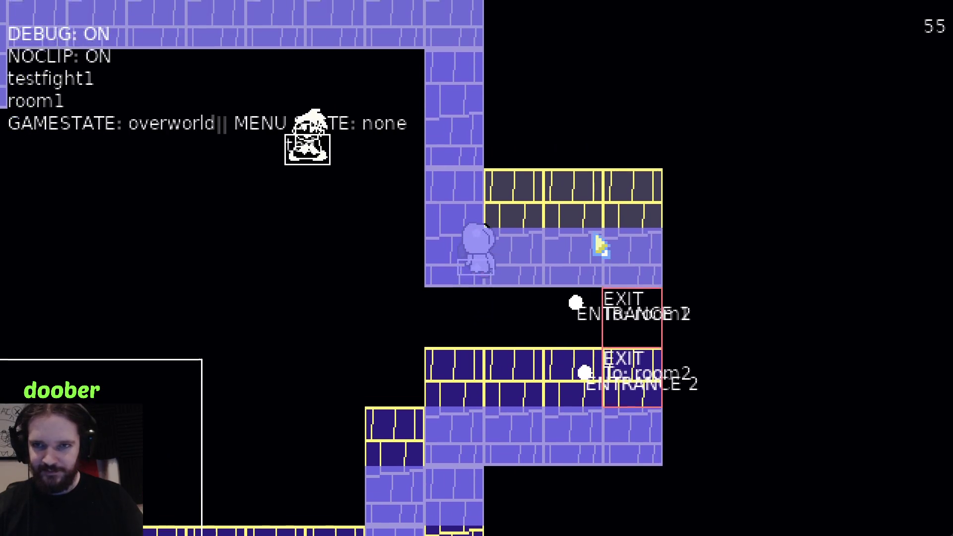
key(Up)
key(Right)
key(n)
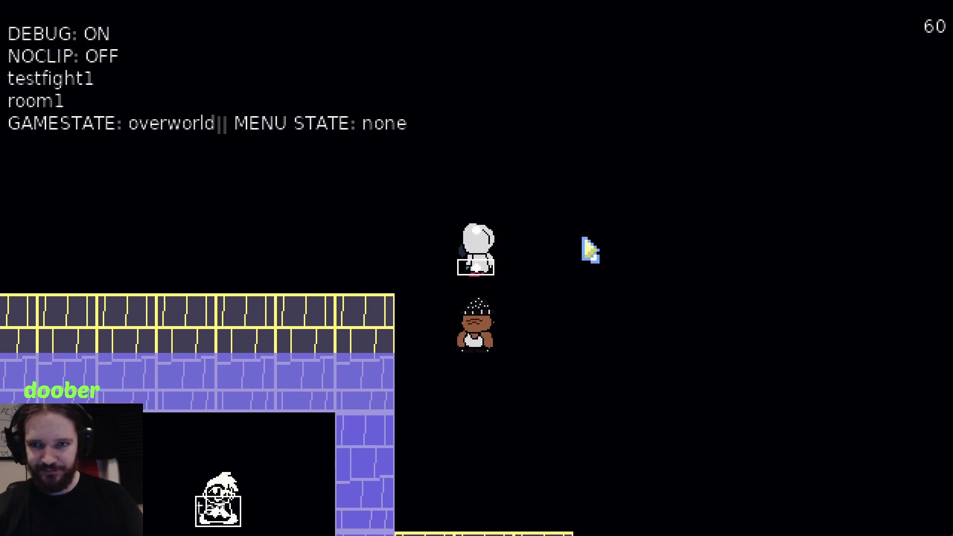
key(Down)
Walk the player up, down, left and right around the white NPC.
key(Up)
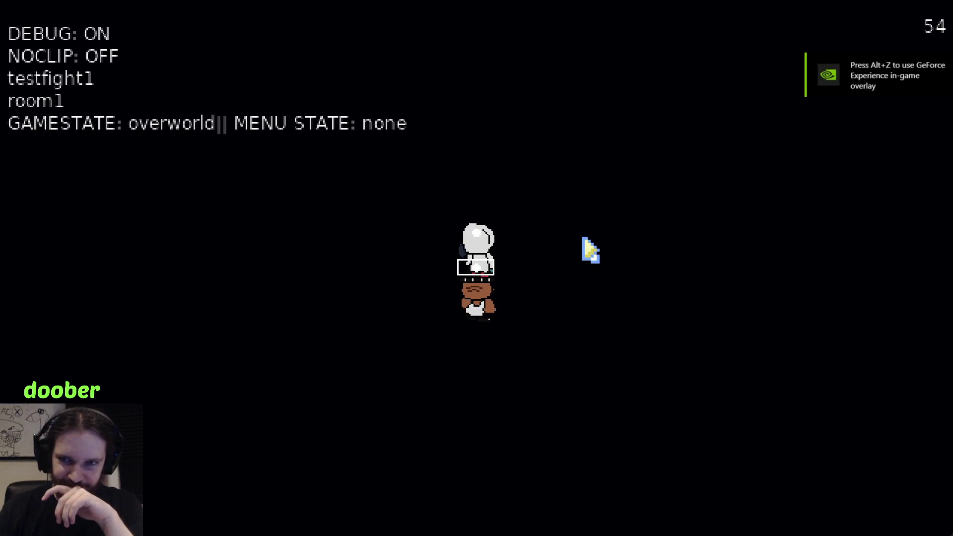
key(Right)
key(Left)
key(Left)
key(Right)
key(Down)
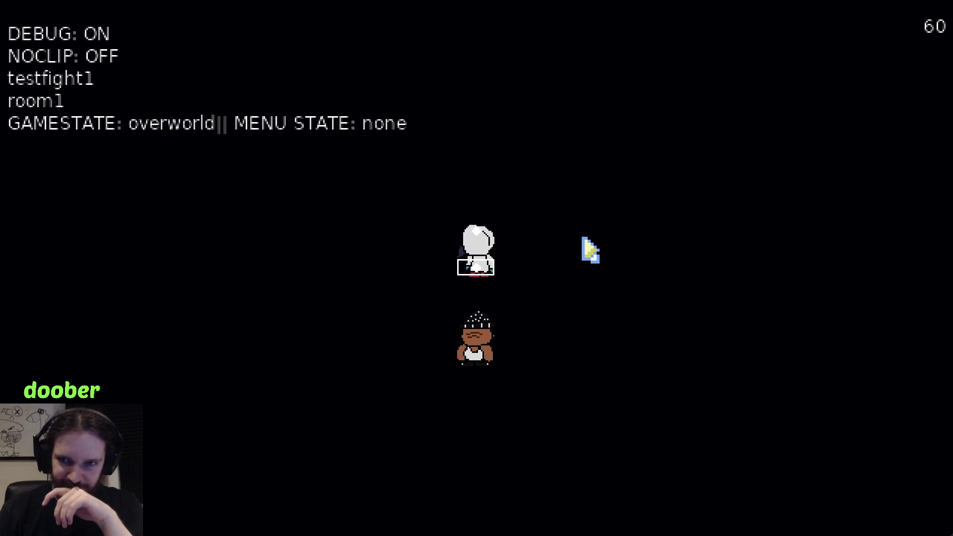
key(Right)
key(Up)
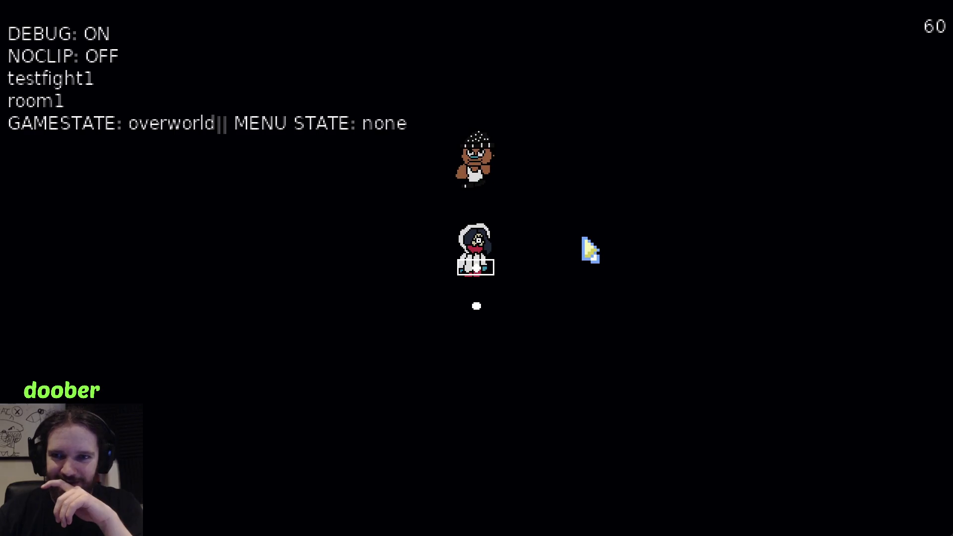
key(Left)
key(Down)
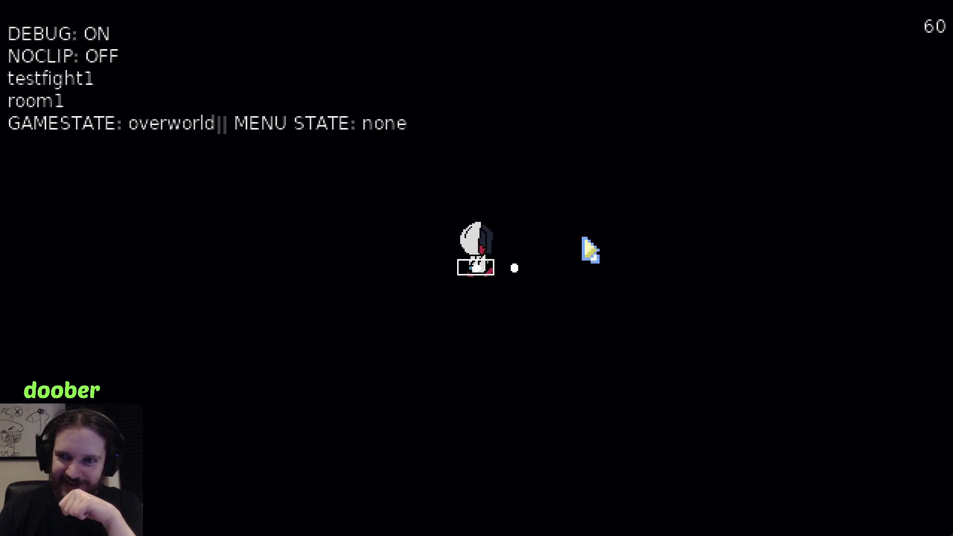
key(Right)
key(Up)
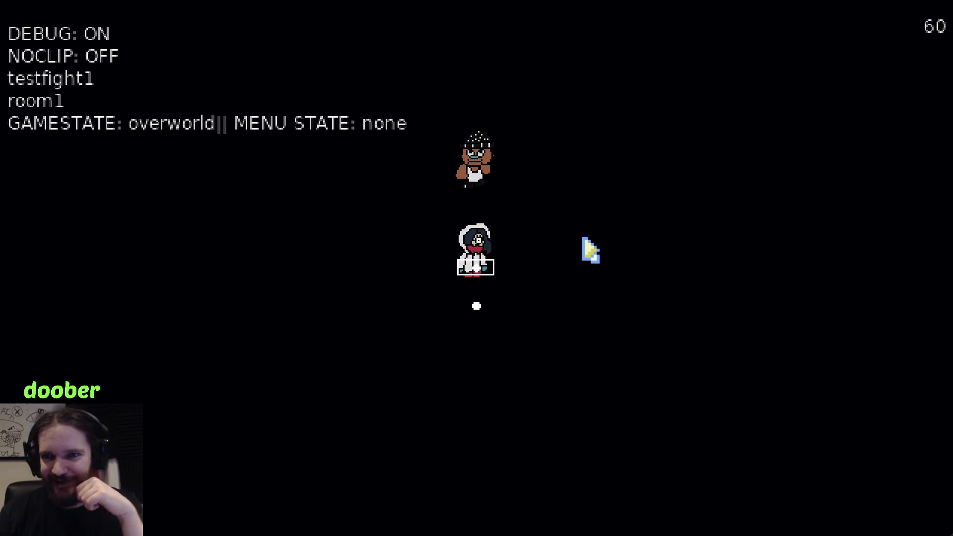
key(Left)
key(Right)
key(Left)
key(Down)
Walk the player across the room and down toward the bottom wall in every direction.
key(Left)
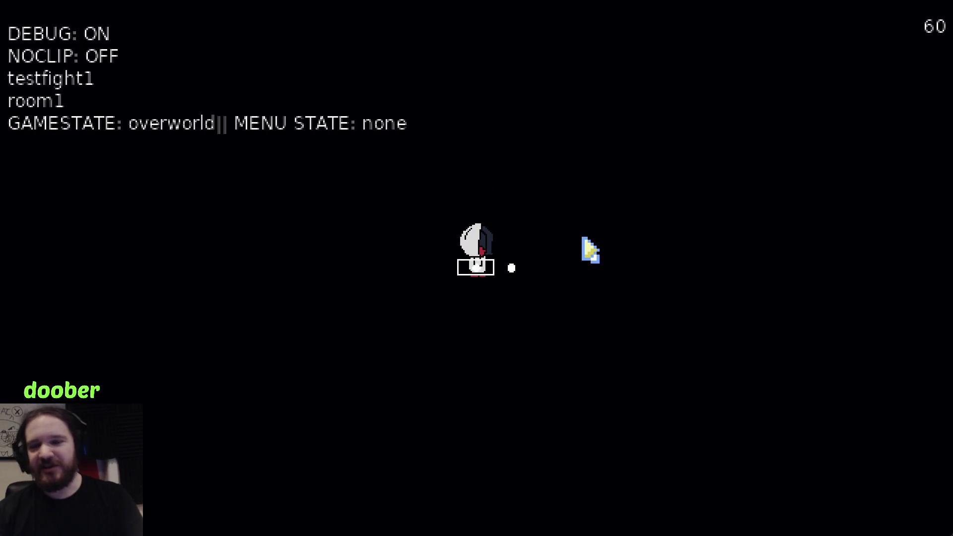
key(Right)
key(Down)
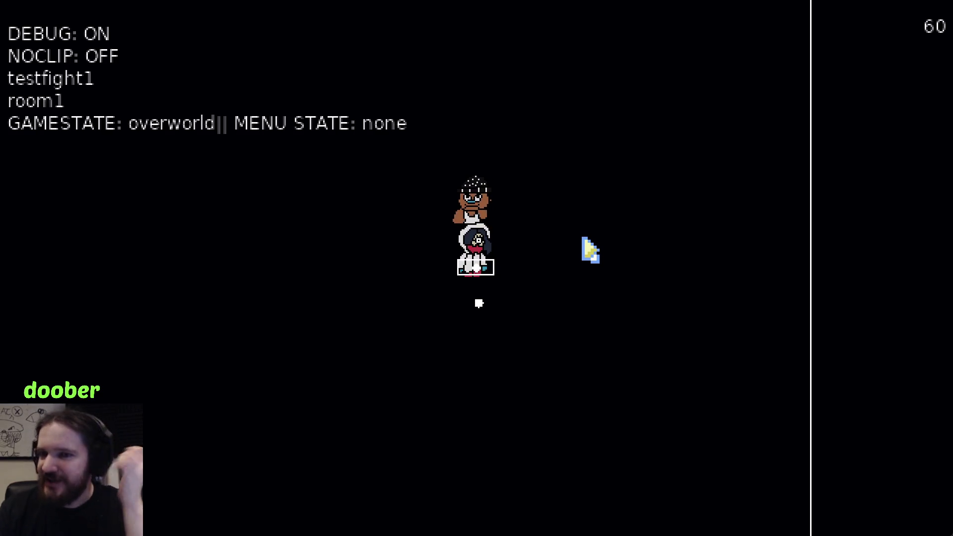
key(Right)
key(Down)
key(Down)
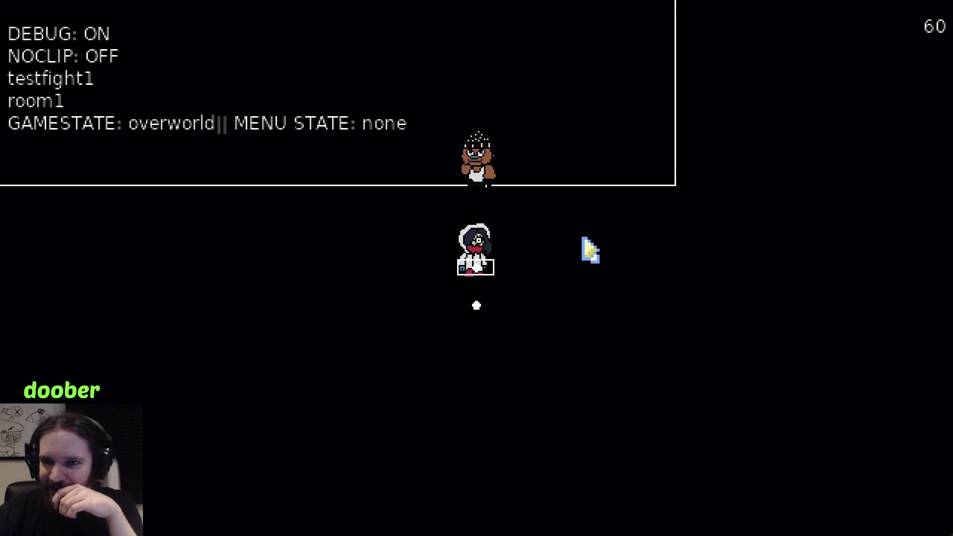
key(Left)
key(Up)
key(Up)
key(Left)
key(Right)
key(Down)
key(Right)
key(Down)
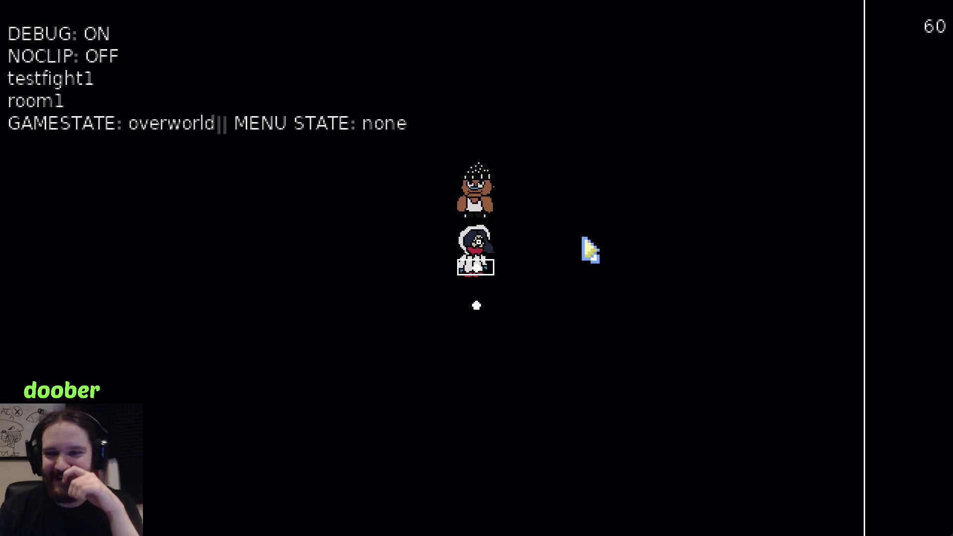
key(Down)
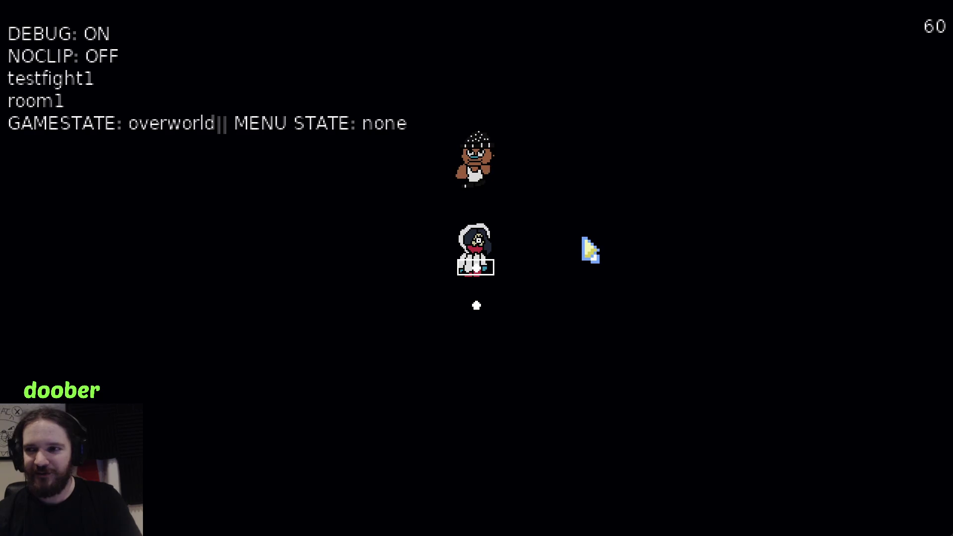
Turn the player in place to face right, left, down, then right again.
key(Right)
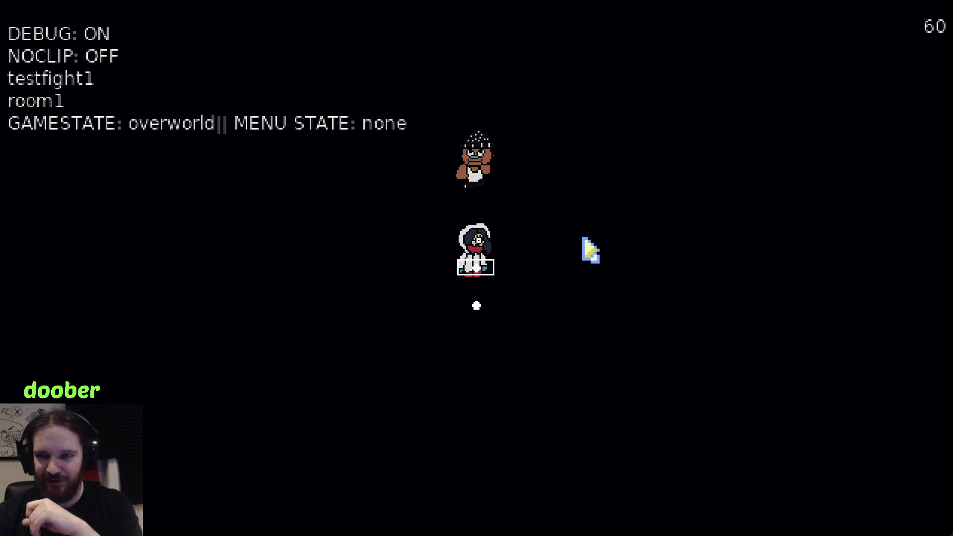
key(Left)
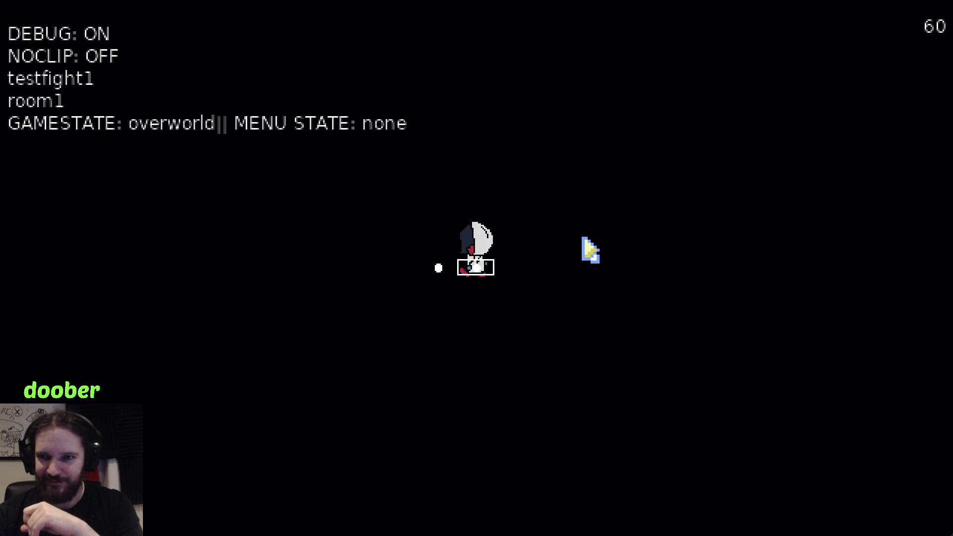
key(Down)
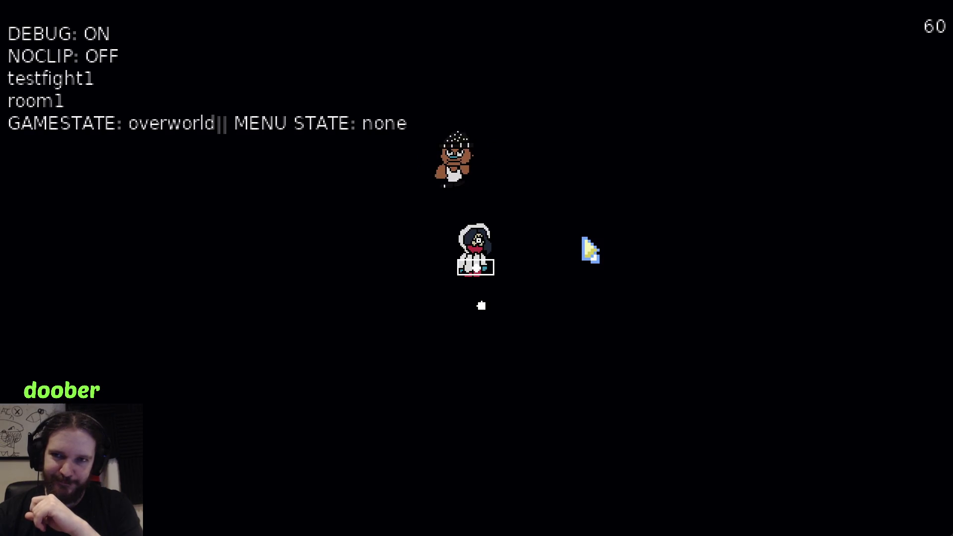
key(Right)
Turn the player up, down, right and down again, then quit the game with Escape.
key(Up)
key(Down)
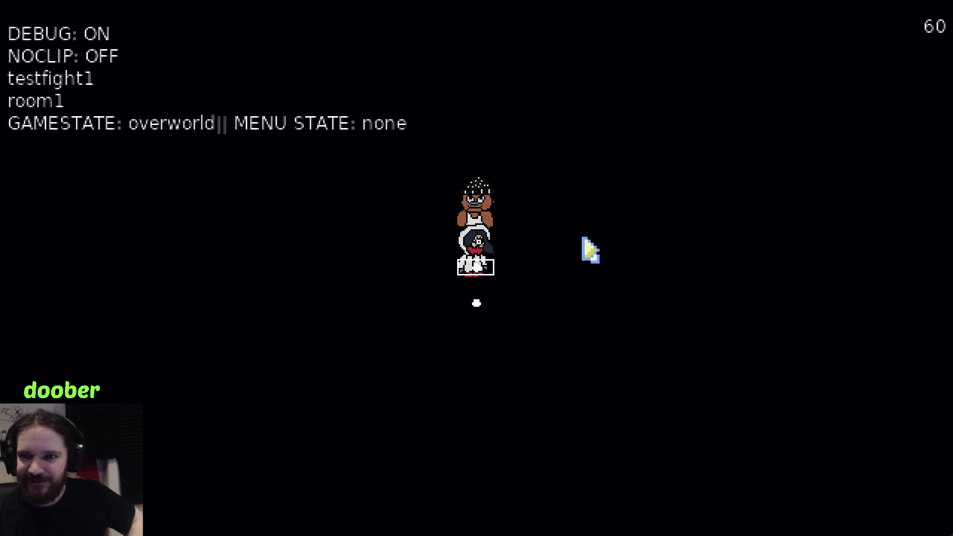
key(Right)
key(Down)
key(Escape)
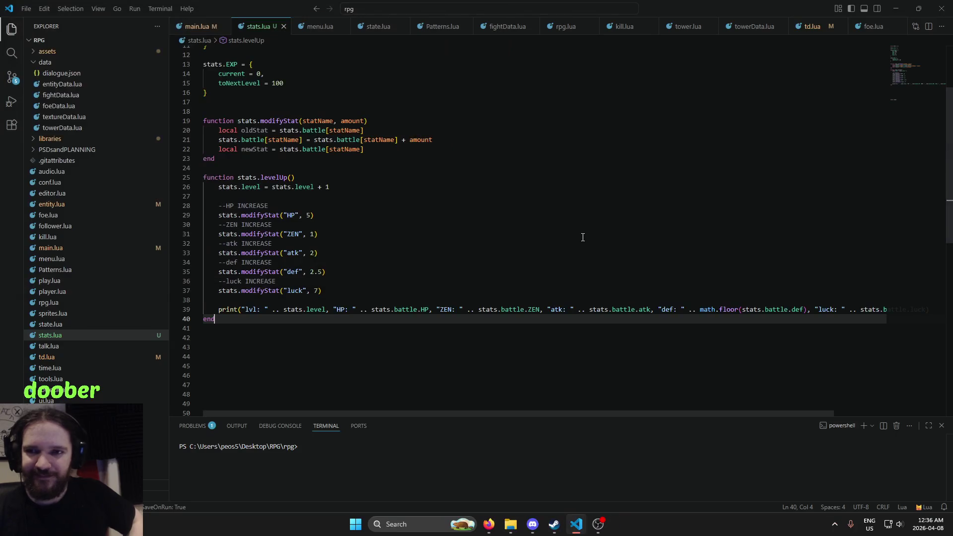
scroll(670, 249, up, 3)
scroll(687, 188, down, 3)
scroll(690, 139, down, 10)
scroll(670, 144, up, 12)
scroll(657, 163, down, 5)
scroll(692, 160, down, 7)
scroll(675, 126, up, 6)
scroll(609, 189, up, 4)
scroll(615, 185, up, 3)
scroll(618, 186, down, 6)
scroll(645, 218, down, 8)
scroll(641, 199, up, 9)
scroll(640, 184, up, 7)
scroll(650, 168, down, 8)
scroll(665, 161, down, 10)
scroll(674, 163, up, 2)
scroll(586, 227, up, 10)
scroll(651, 166, up, 3)
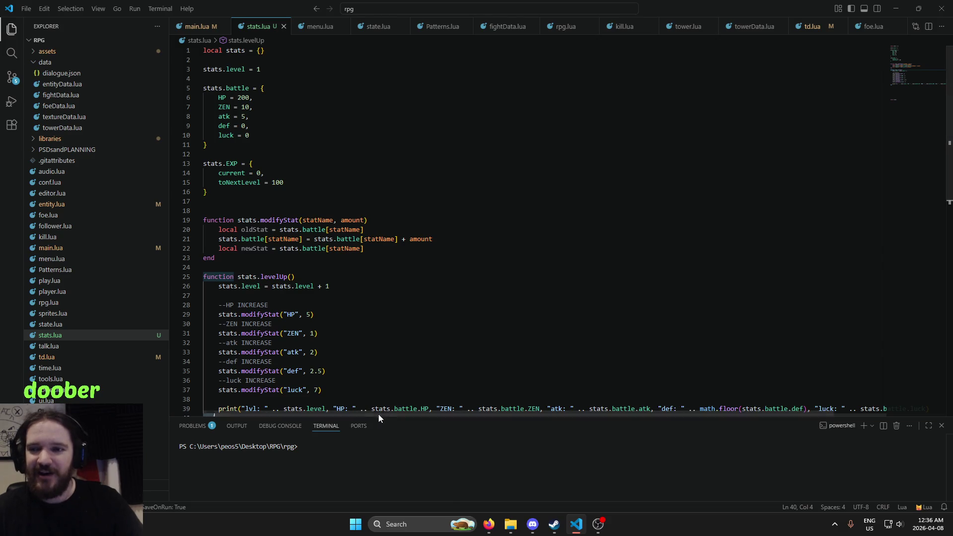
scroll(372, 242, down, 6)
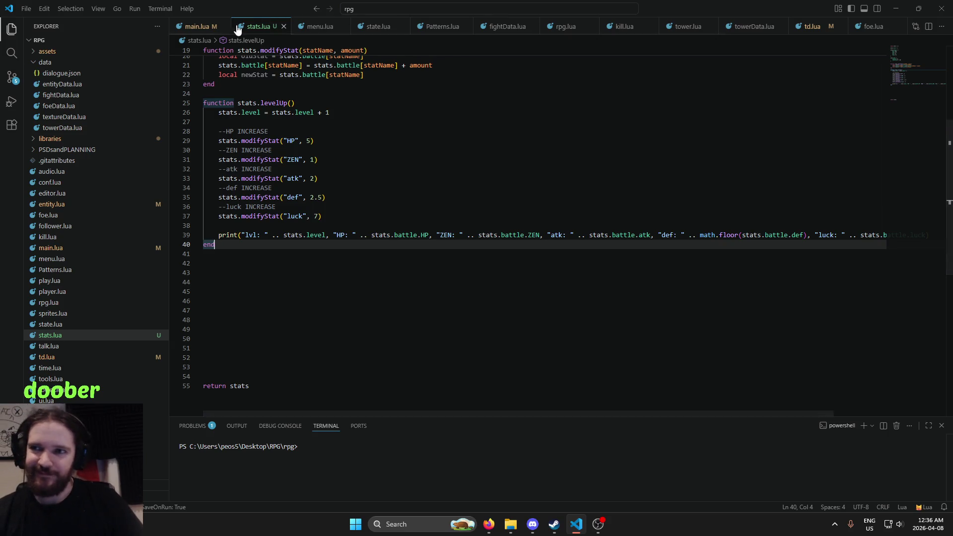
click(212, 26)
Scroll through love.keypressed in main.lua, then return to dupsheet.png in Photopea.
click(243, 27)
click(196, 27)
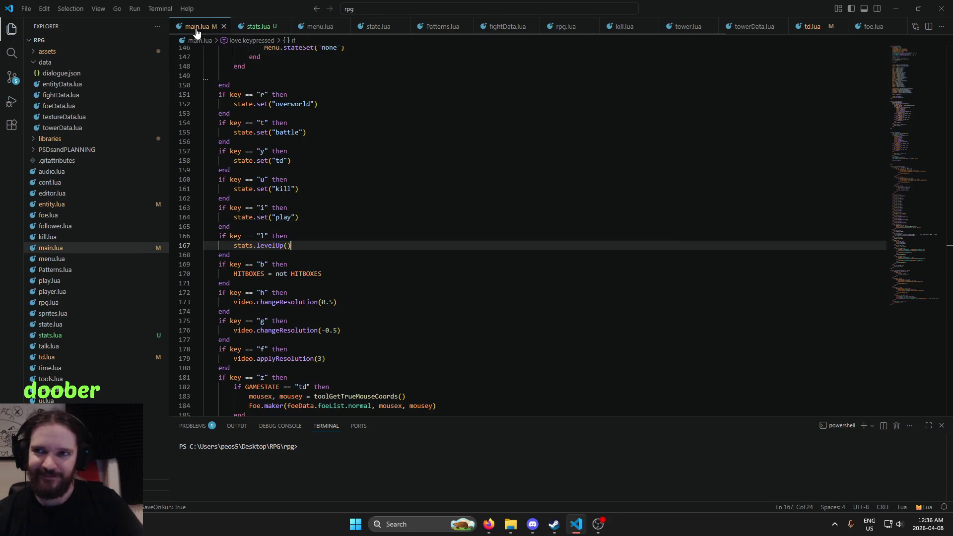
mouse_move(912, 216)
mouse_down()
mouse_move(919, 296)
mouse_move(919, 73)
mouse_move(926, 204)
mouse_move(914, 276)
mouse_up()
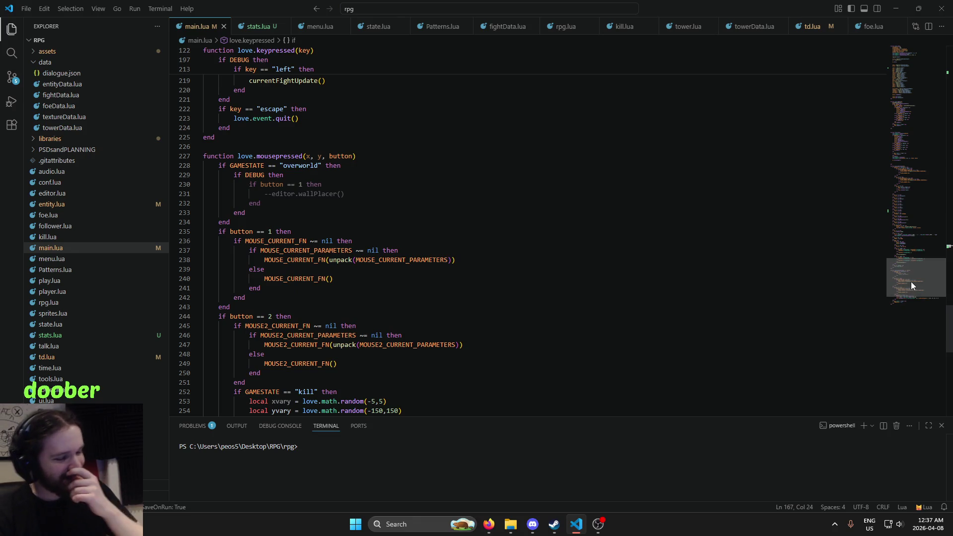
scroll(817, 234, up, 5)
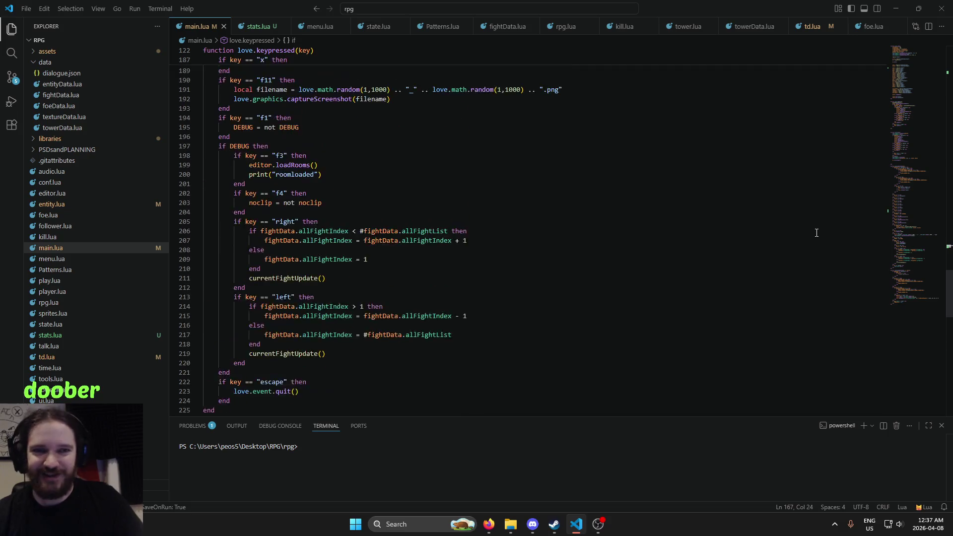
scroll(842, 234, up, 5)
mouse_move(901, 242)
mouse_down()
mouse_move(917, 105)
mouse_move(922, 162)
mouse_up()
scroll(581, 315, up, 10)
scroll(372, 311, down, 1)
scroll(419, 313, down, 10)
scroll(419, 313, down, 4)
mouse_move(489, 524)
click(545, 462)
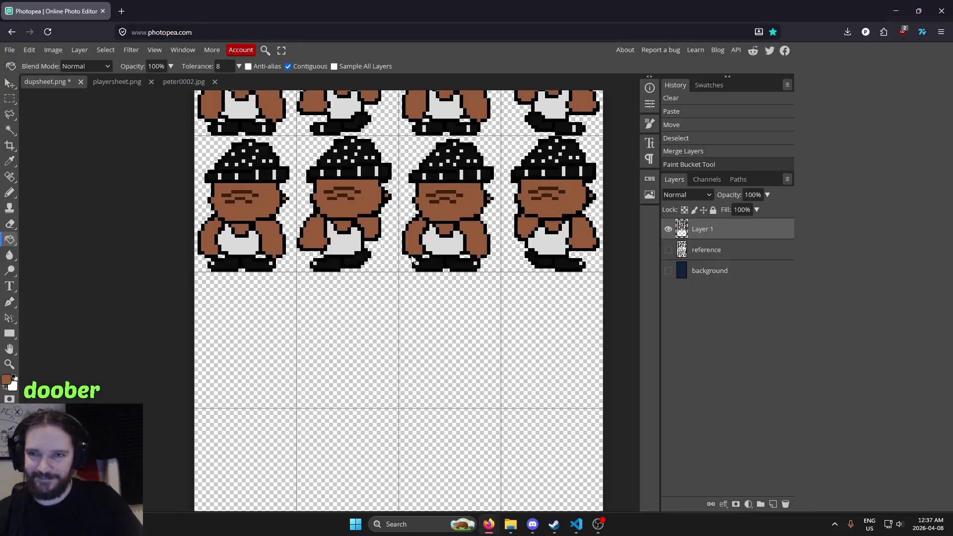
scroll(488, 376, up, 3)
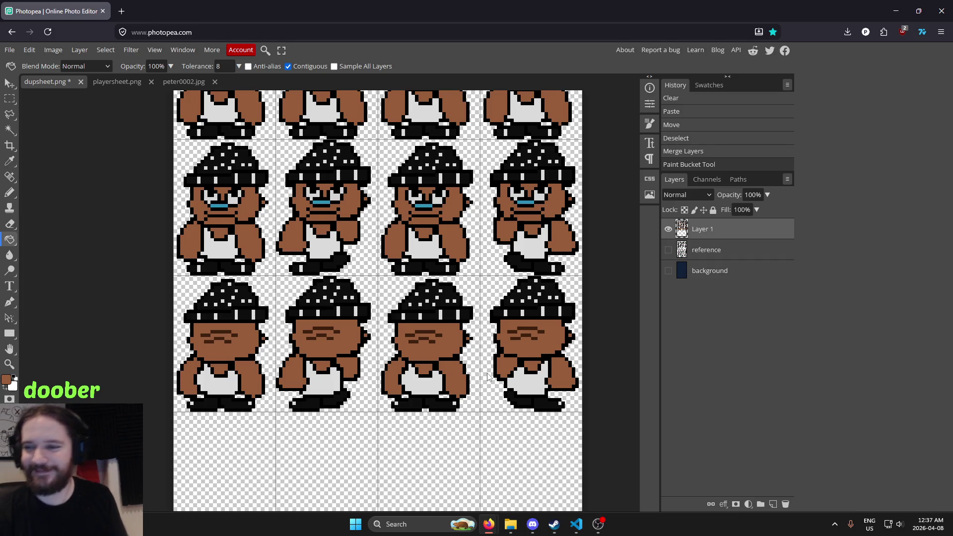
scroll(343, 408, up, 3)
scroll(343, 408, down, 3)
scroll(281, 322, up, 2)
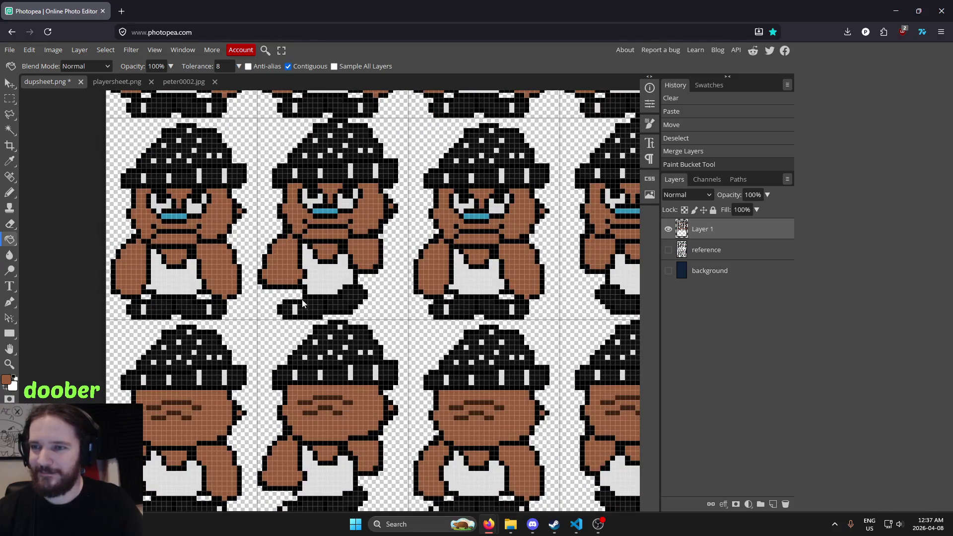
scroll(303, 303, down, 3)
scroll(293, 329, up, 1)
scroll(295, 308, down, 1)
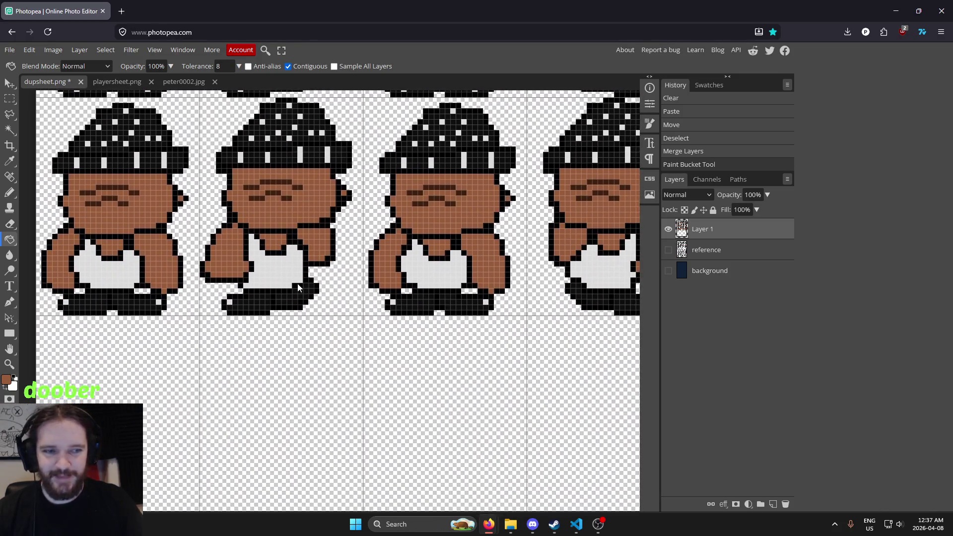
scroll(324, 316, down, 3)
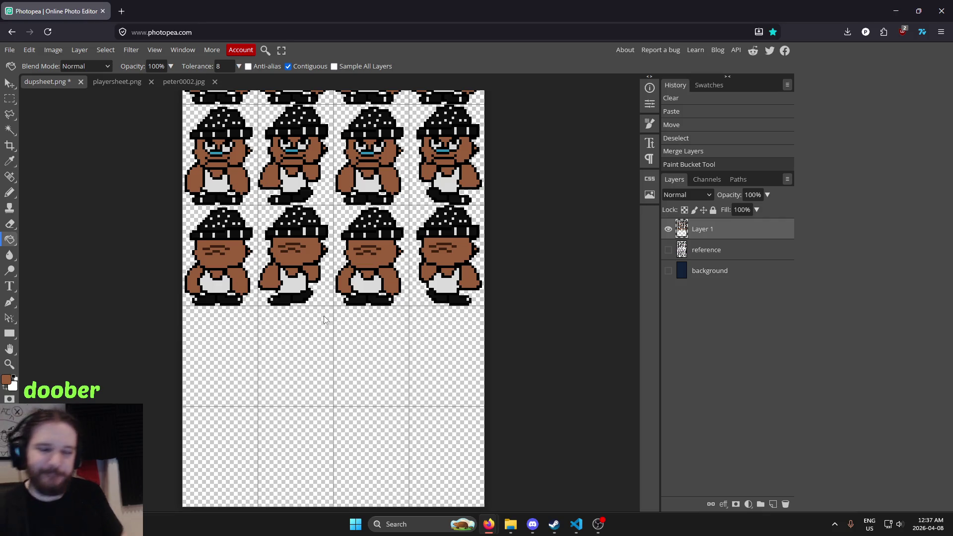
scroll(287, 209, down, 5)
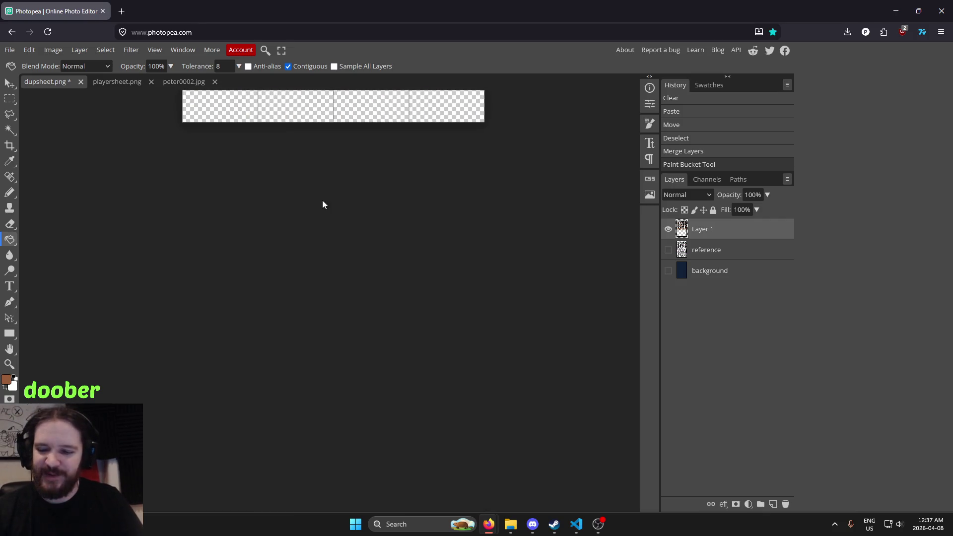
scroll(318, 185, up, 8)
scroll(311, 275, up, 2)
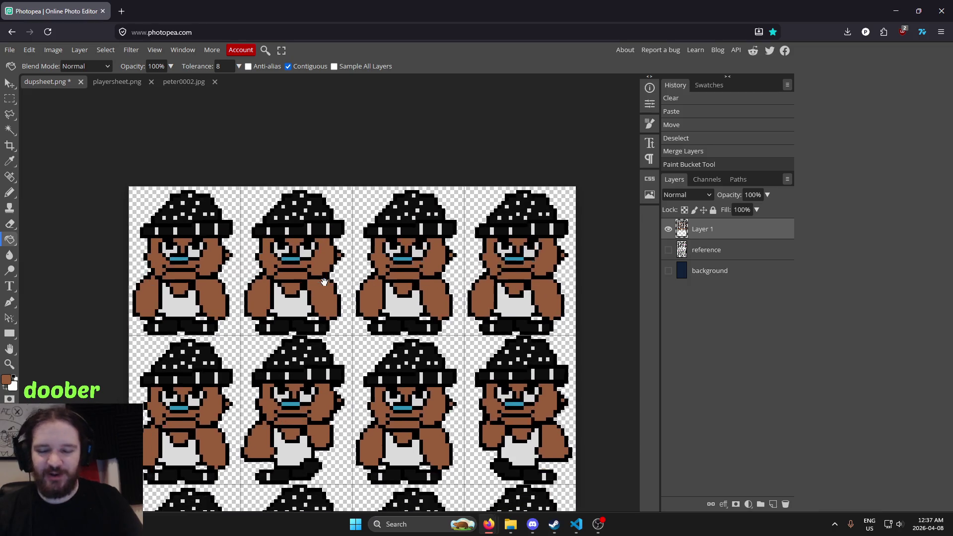
scroll(349, 184, down, 3)
scroll(429, 218, down, 5)
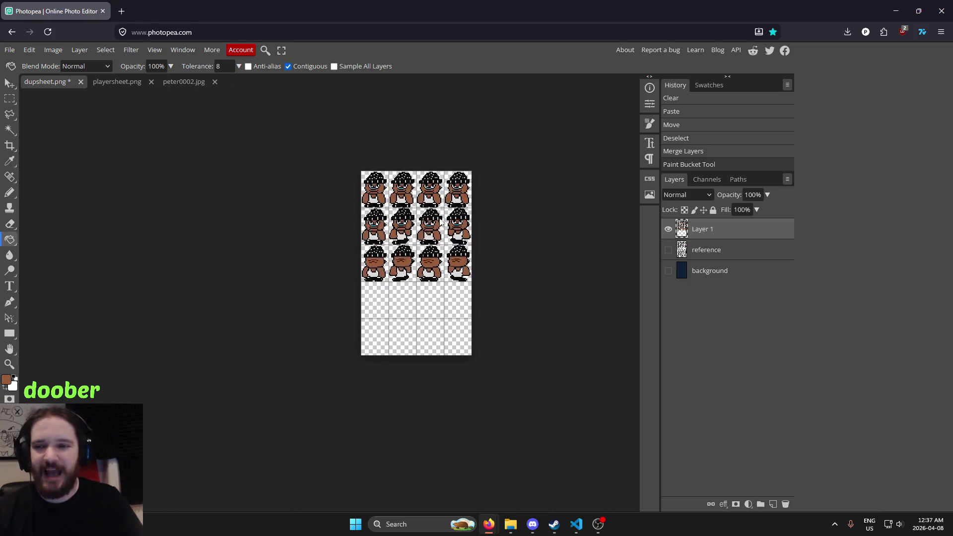
scroll(357, 258, up, 4)
scroll(358, 258, up, 2)
scroll(362, 248, down, 1)
scroll(368, 233, up, 3)
scroll(368, 232, down, 2)
scroll(375, 234, down, 2)
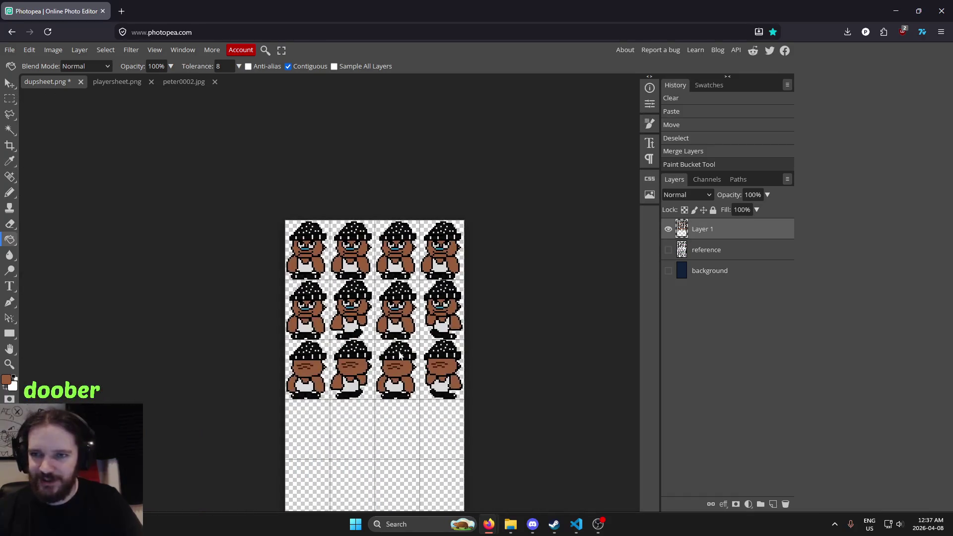
scroll(369, 243, up, 1)
scroll(362, 231, up, 1)
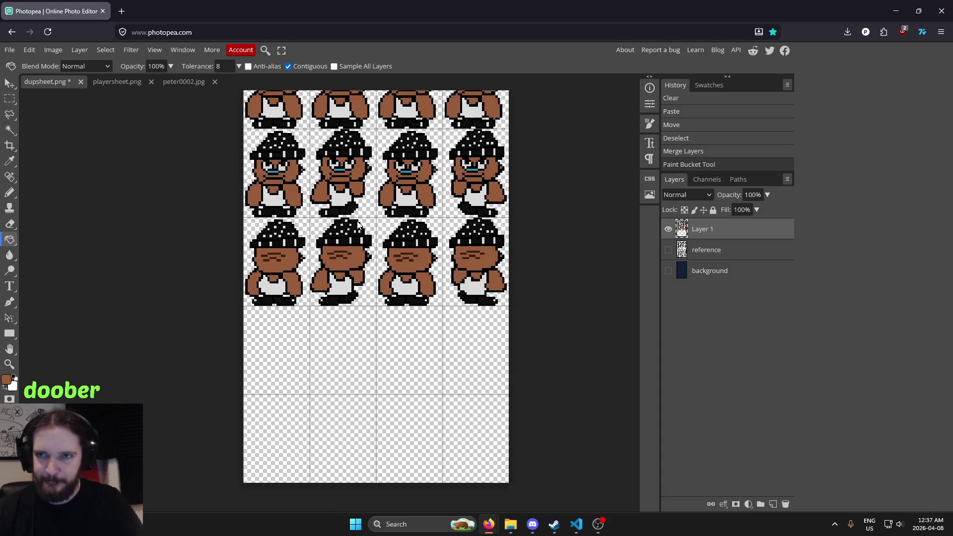
Sample black from a sprite outline with the Eyedropper and switch to the Pencil.
scroll(355, 222, up, 1)
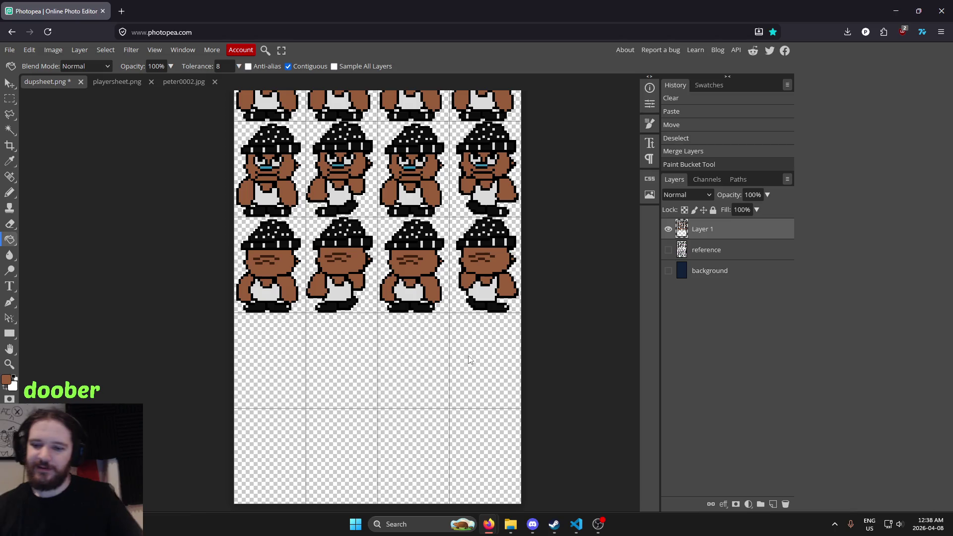
scroll(436, 210, up, 3)
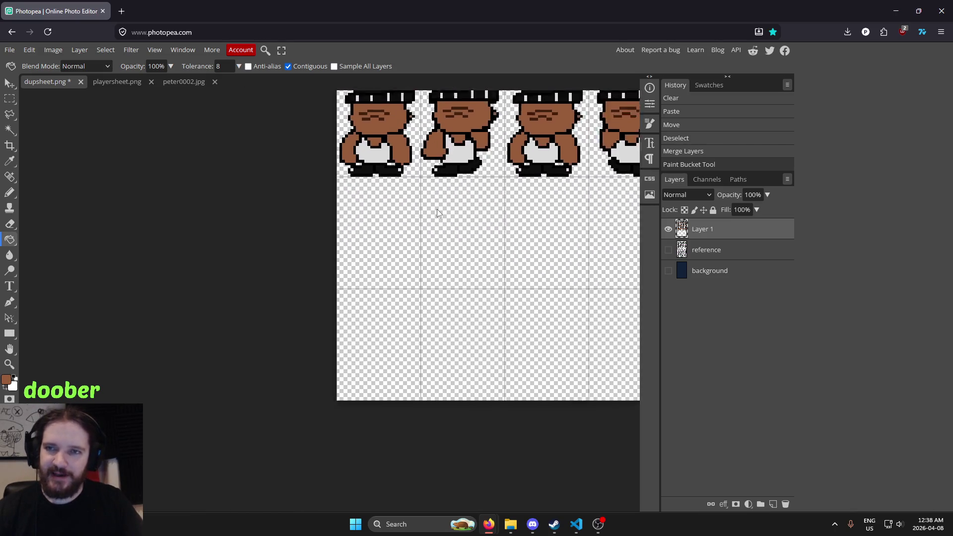
key(i)
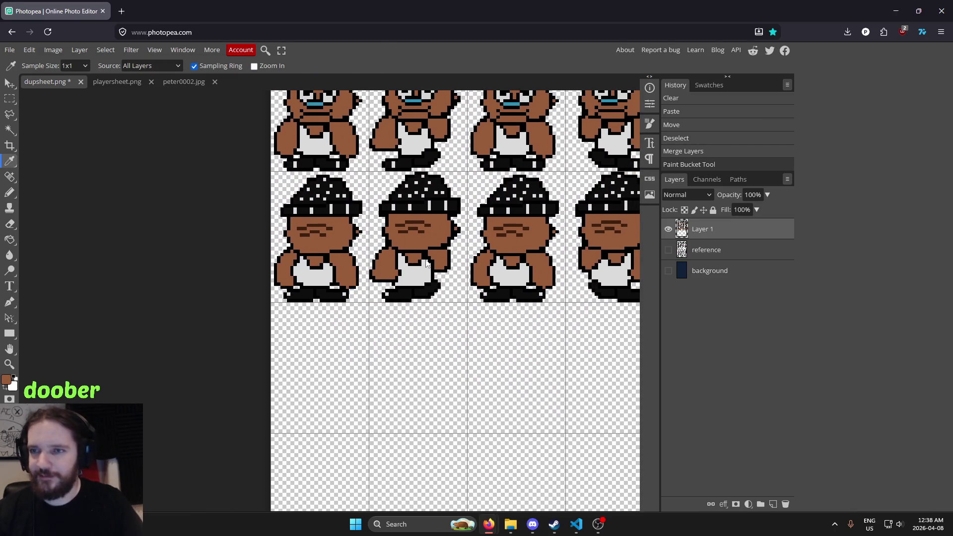
scroll(385, 226, up, 3)
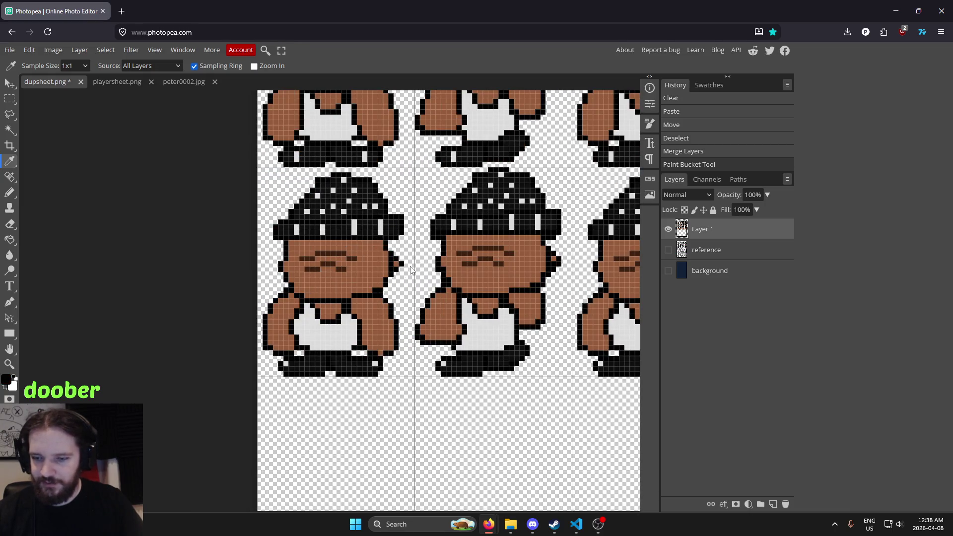
key(b)
scroll(413, 238, down, 2)
scroll(416, 210, down, 1)
scroll(416, 210, down, 1)
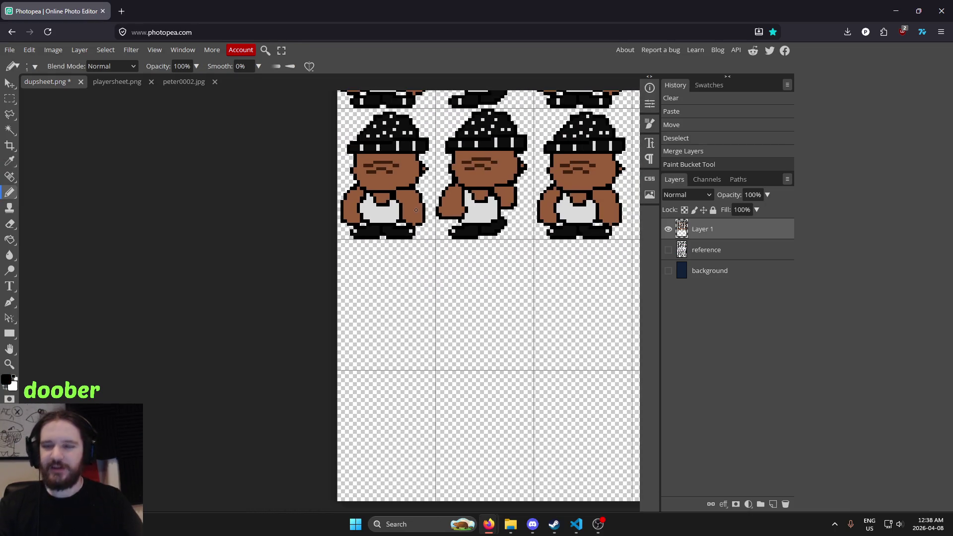
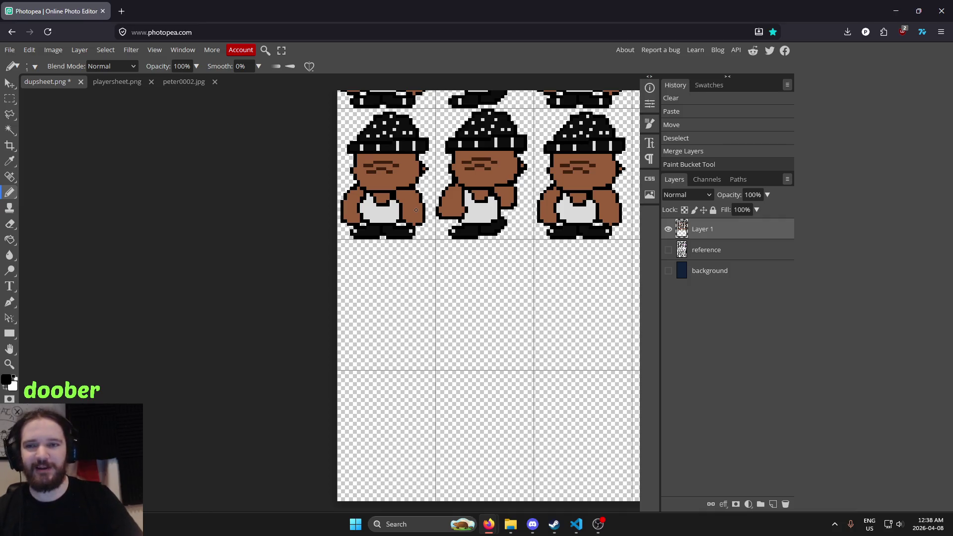
Make the reference layer's sprites visible beneath the first empty cell.
scroll(438, 319, up, 3)
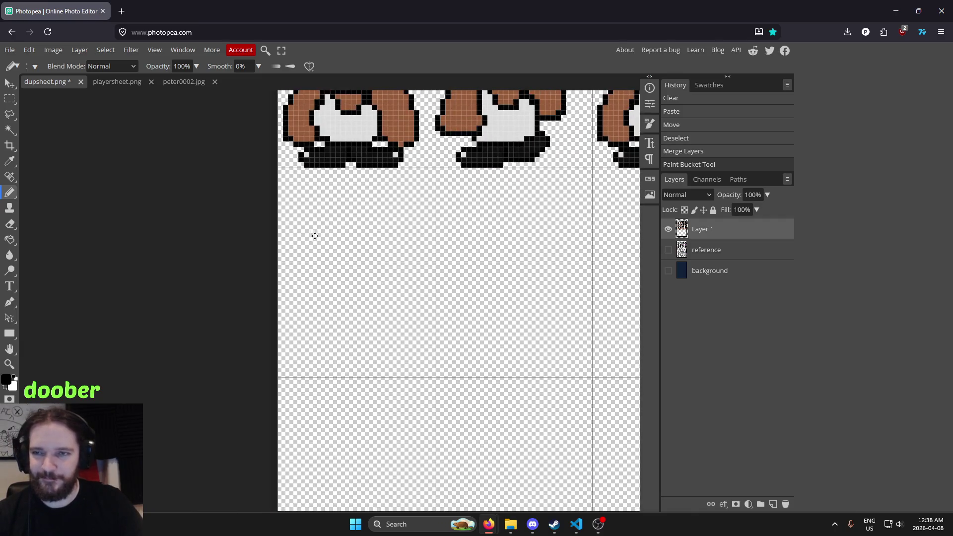
mouse_move(355, 266)
mouse_down()
mouse_move(333, 397)
mouse_move(306, 272)
mouse_up()
scroll(334, 398, down, 1)
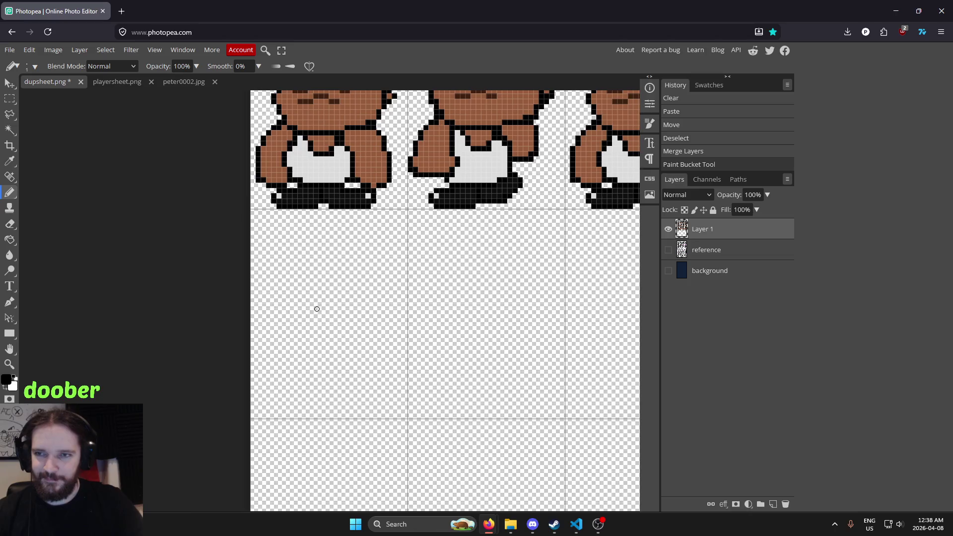
scroll(305, 272, down, 1)
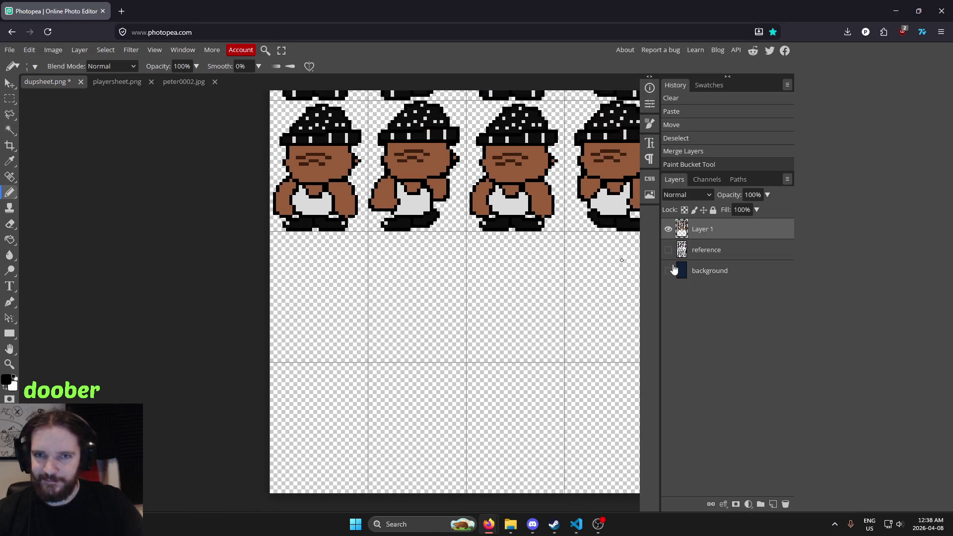
click(668, 250)
scroll(298, 308, up, 1)
scroll(278, 323, up, 1)
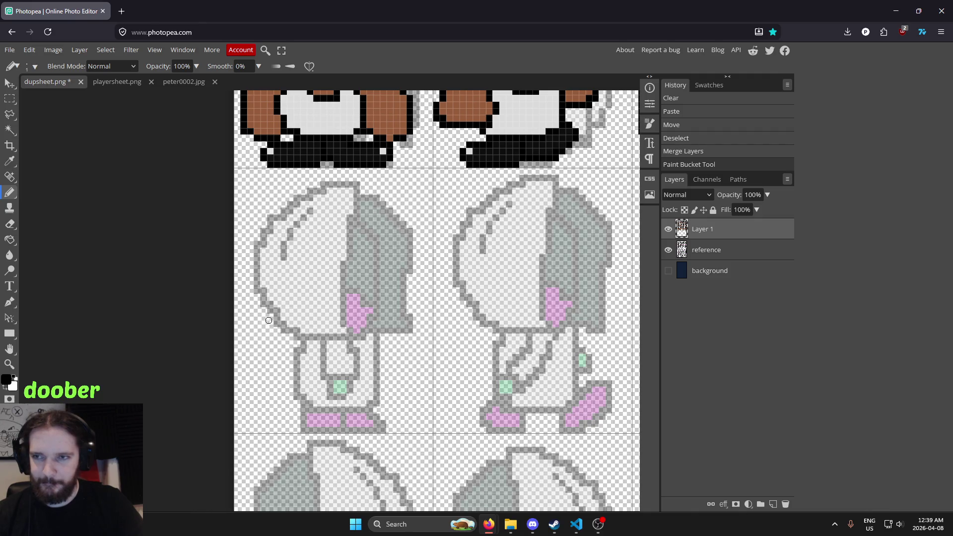
Pencil a black outline around the ghost's head, redoing the left edge after two misplaced strokes.
drag(270, 267, 271, 241)
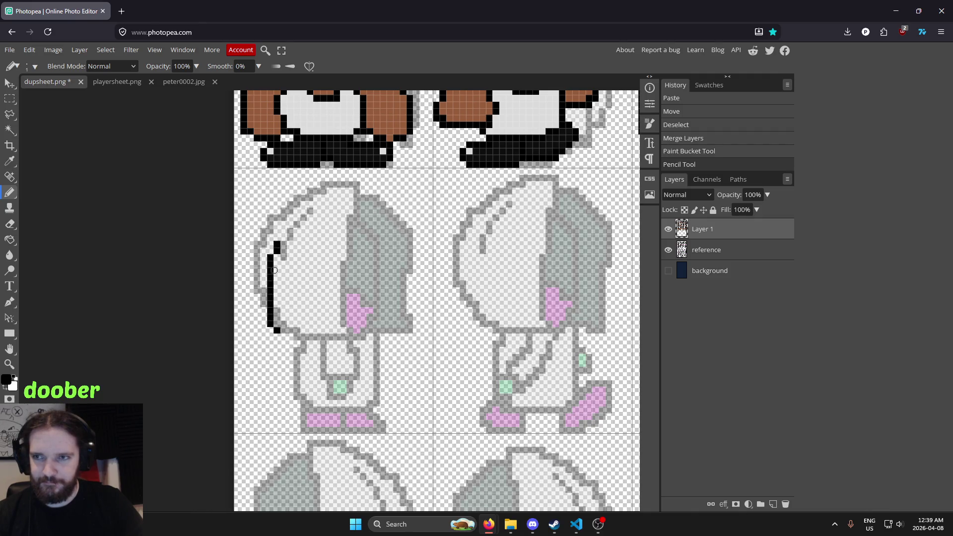
key(ctrl+z)
drag(271, 330, 313, 208)
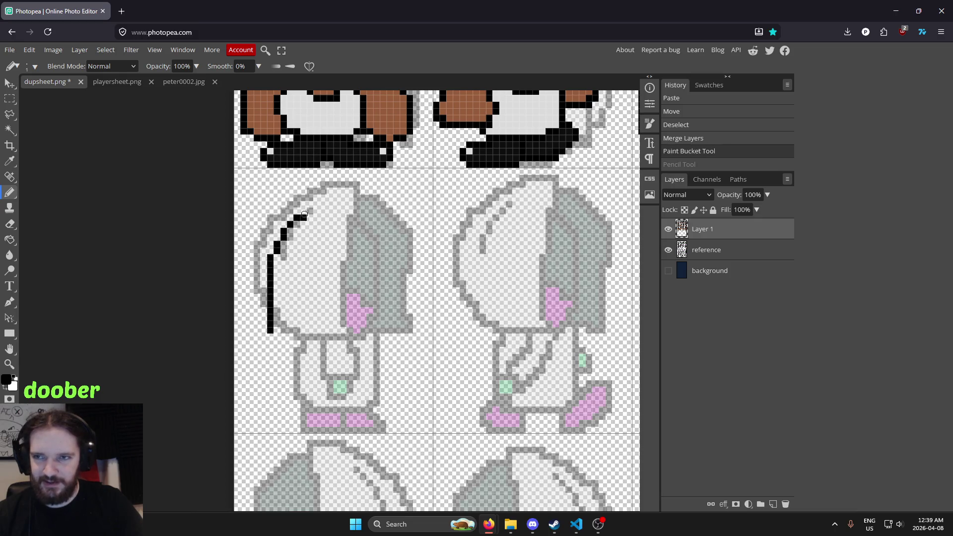
key(ctrl+z)
drag(266, 271, 295, 215)
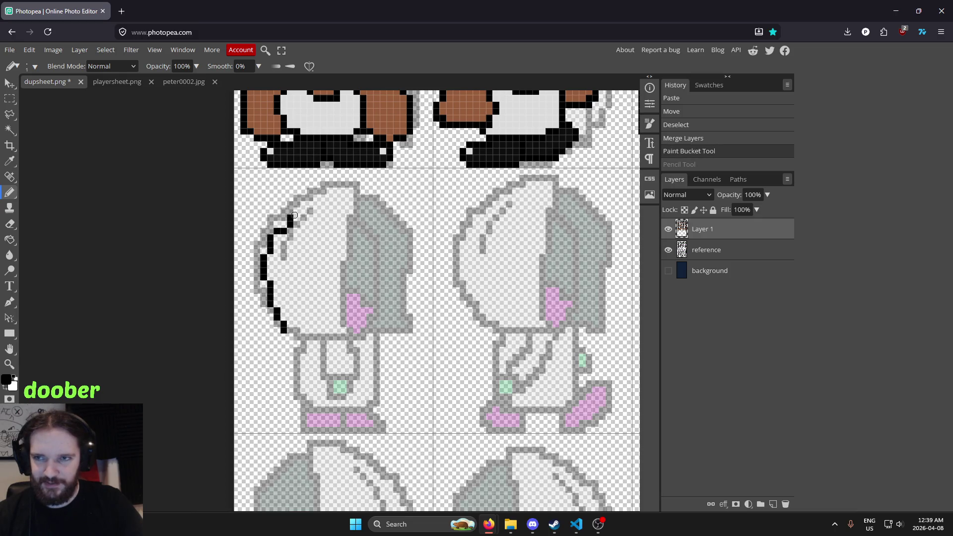
drag(396, 292, 386, 328)
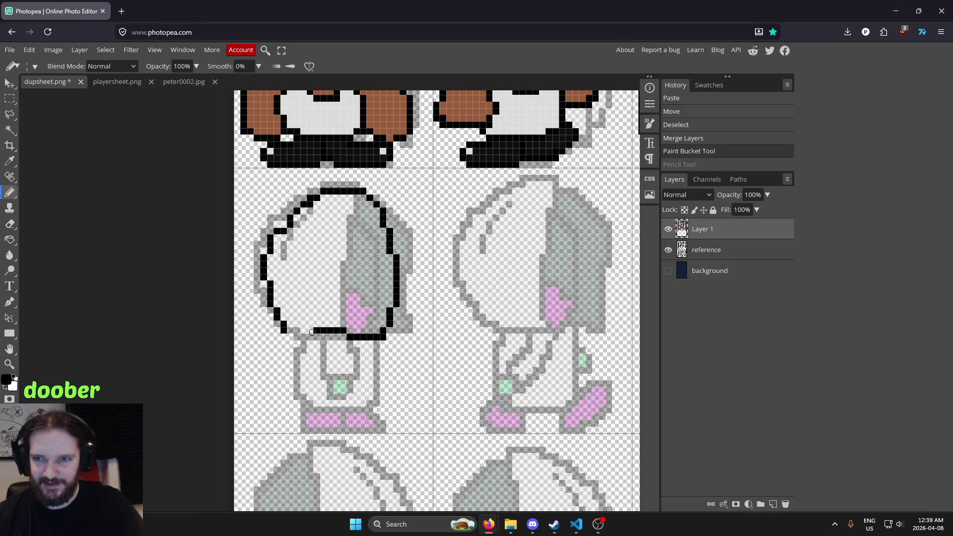
drag(289, 329, 282, 328)
Extend the black outline along the body's left and bottom sides.
scroll(434, 251, down, 4)
scroll(482, 245, up, 1)
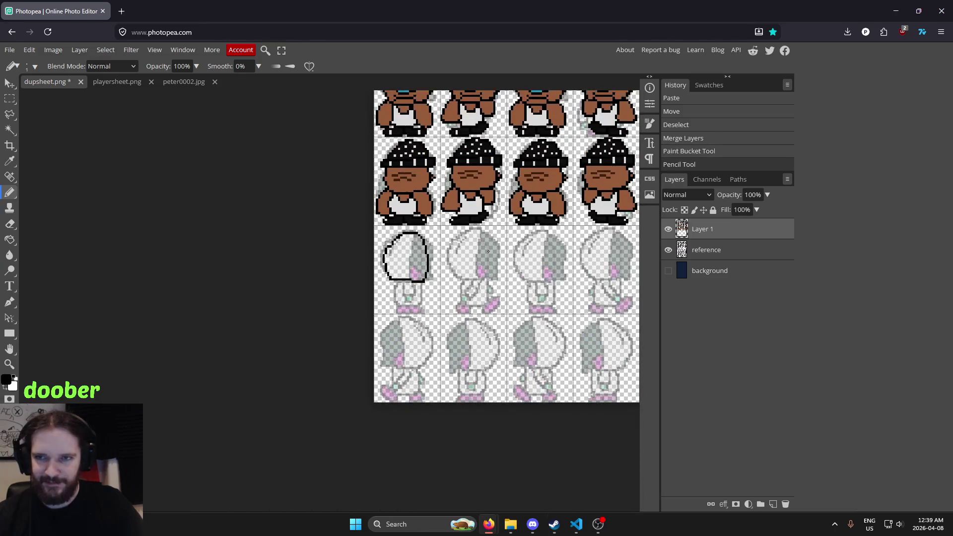
scroll(481, 246, up, 2)
drag(390, 295, 422, 292)
scroll(356, 314, up, 3)
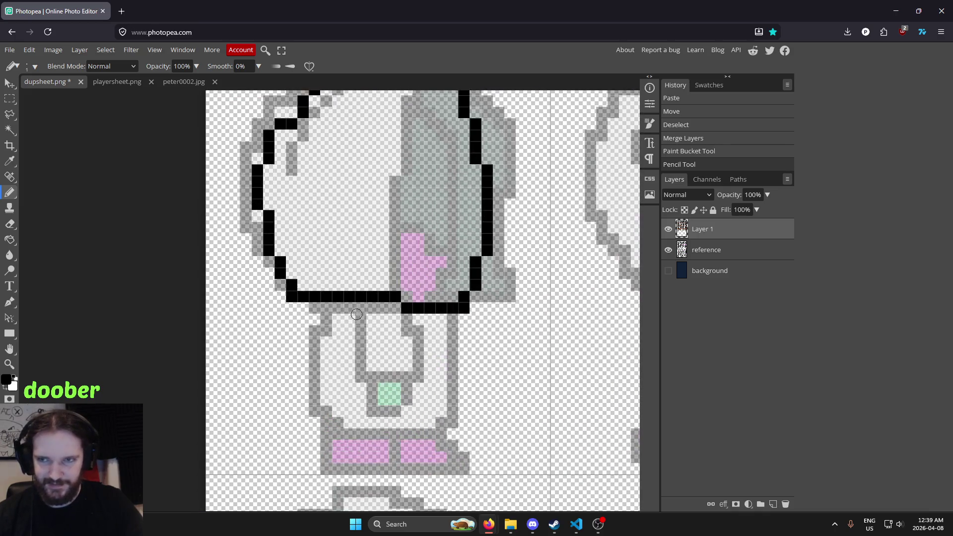
mouse_move(312, 307)
mouse_down()
mouse_move(458, 422)
mouse_move(470, 321)
mouse_up()
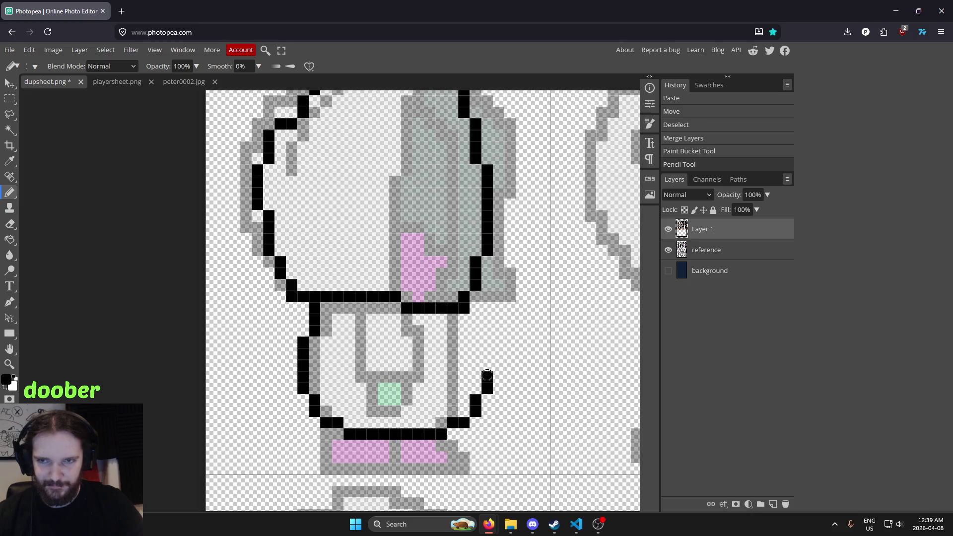
Pan and zoom around the sheet to compare the outlined ghost with the brown sprite rows above.
scroll(463, 313, down, 3)
scroll(487, 333, down, 2)
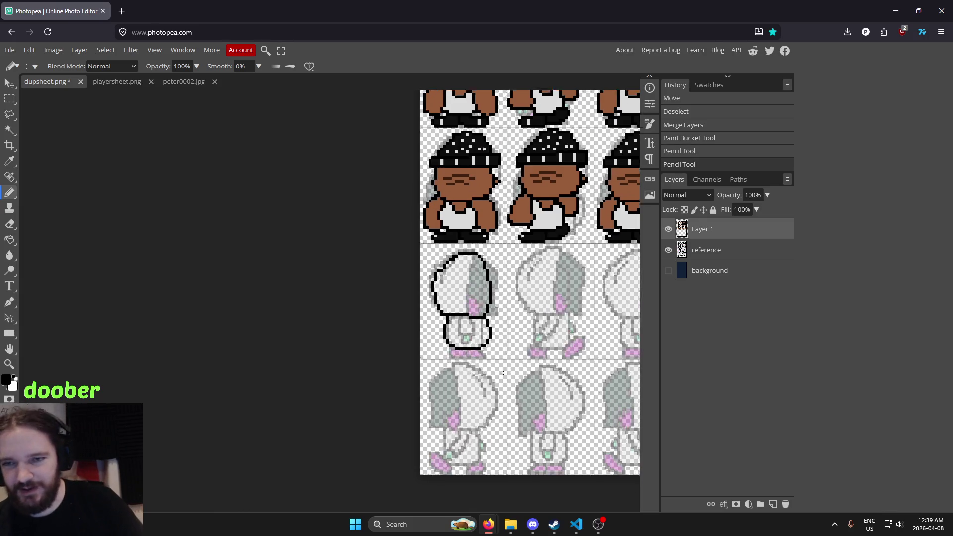
scroll(503, 351, up, 3)
mouse_move(495, 302)
mouse_down()
mouse_move(508, 322)
mouse_move(460, 373)
mouse_up()
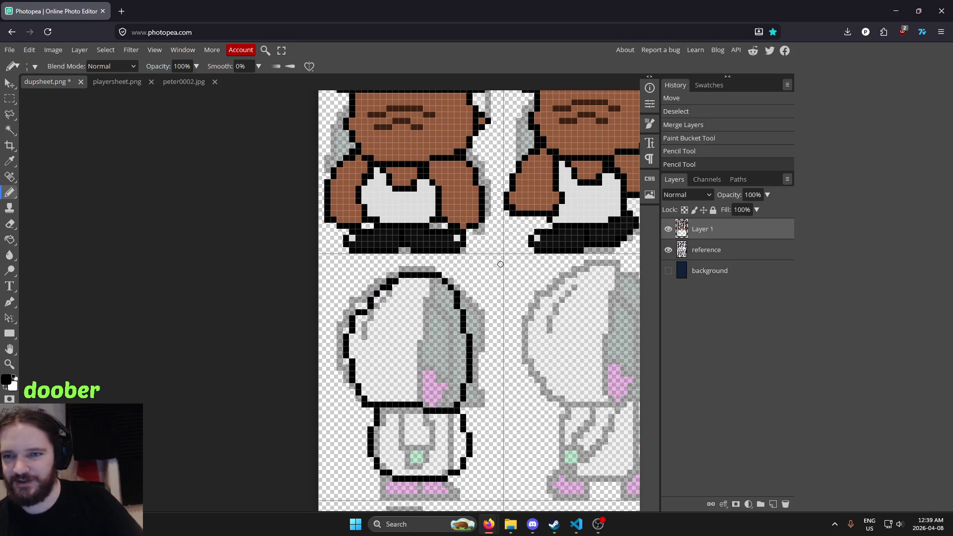
scroll(501, 264, down, 2)
scroll(492, 274, up, 1)
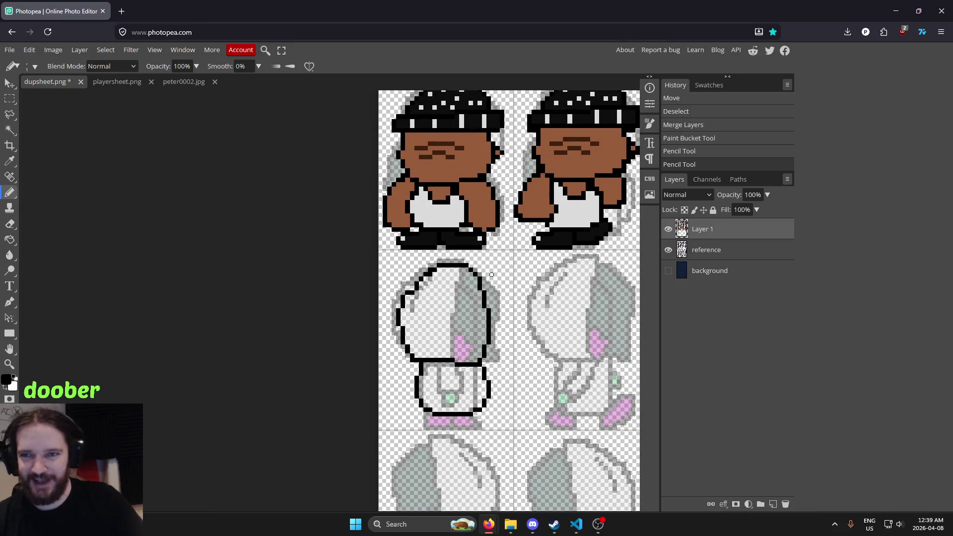
scroll(457, 387, up, 1)
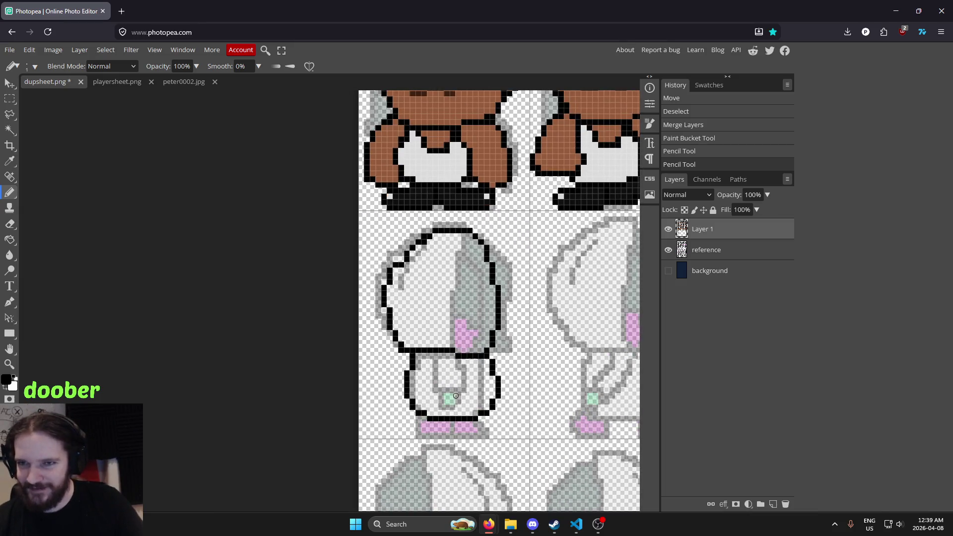
mouse_move(479, 366)
mouse_down()
mouse_move(450, 301)
mouse_move(452, 315)
mouse_up()
scroll(419, 311, up, 1)
scroll(419, 311, up, 2)
scroll(419, 312, down, 5)
scroll(420, 312, down, 2)
drag(450, 200, 430, 438)
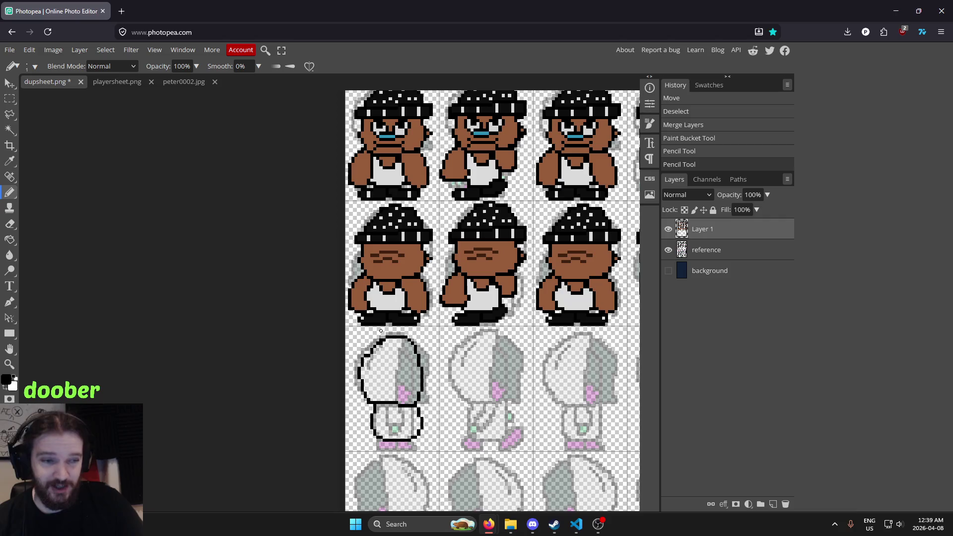
scroll(412, 417, up, 1)
scroll(413, 416, up, 2)
drag(413, 417, 415, 341)
scroll(413, 354, up, 2)
scroll(415, 342, down, 1)
scroll(417, 335, down, 1)
scroll(419, 329, down, 2)
scroll(422, 323, down, 2)
scroll(412, 310, up, 1)
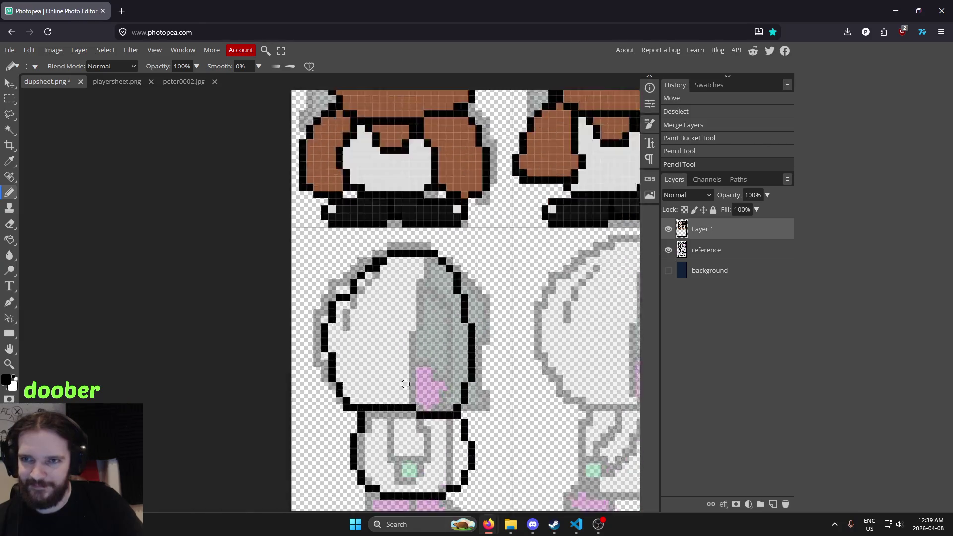
scroll(400, 293, up, 1)
scroll(390, 280, up, 1)
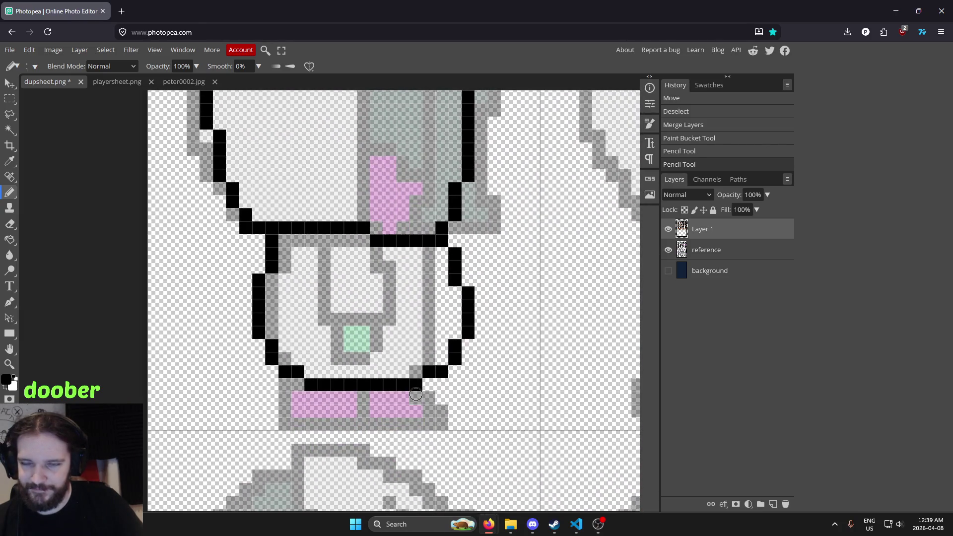
scroll(416, 394, down, 2)
scroll(427, 367, down, 1)
drag(462, 218, 463, 315)
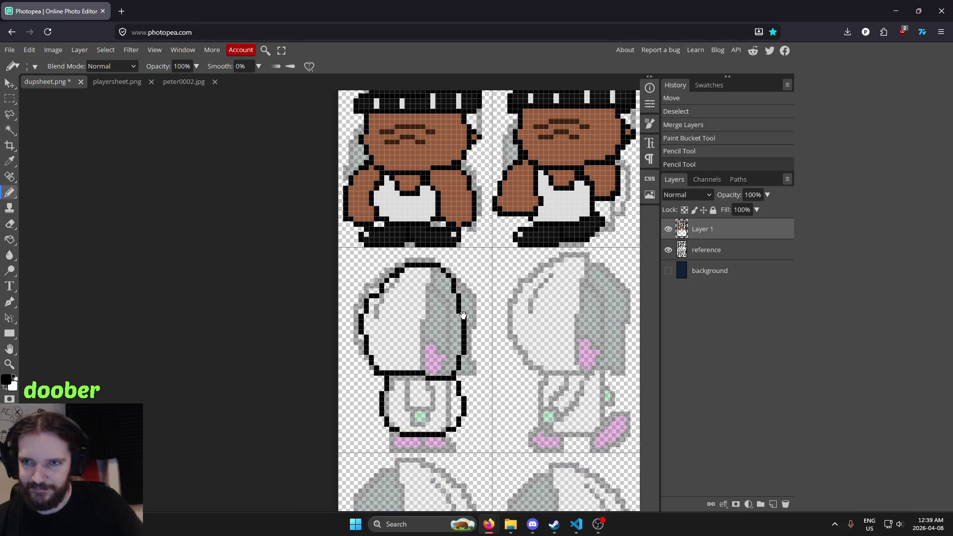
scroll(459, 315, up, 1)
scroll(437, 313, up, 1)
scroll(407, 311, up, 1)
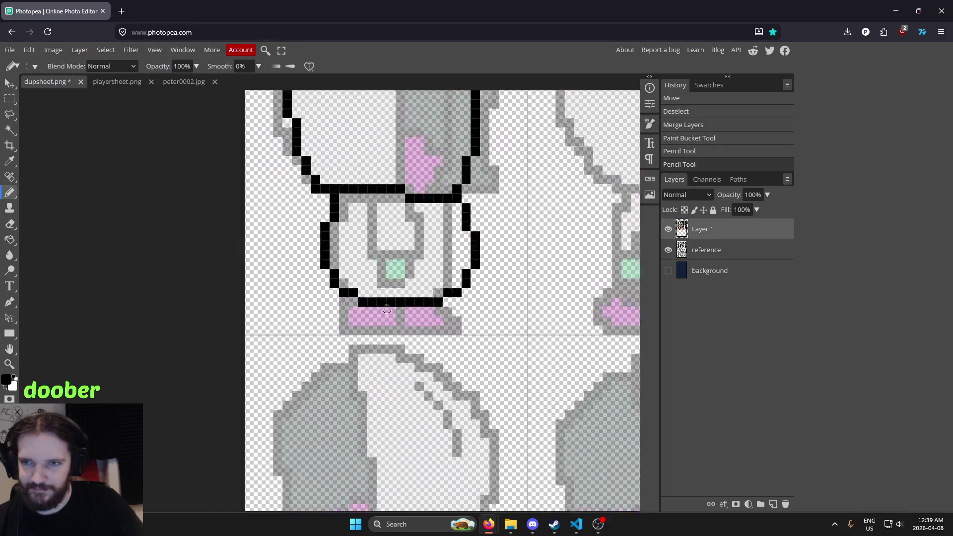
scroll(390, 309, up, 2)
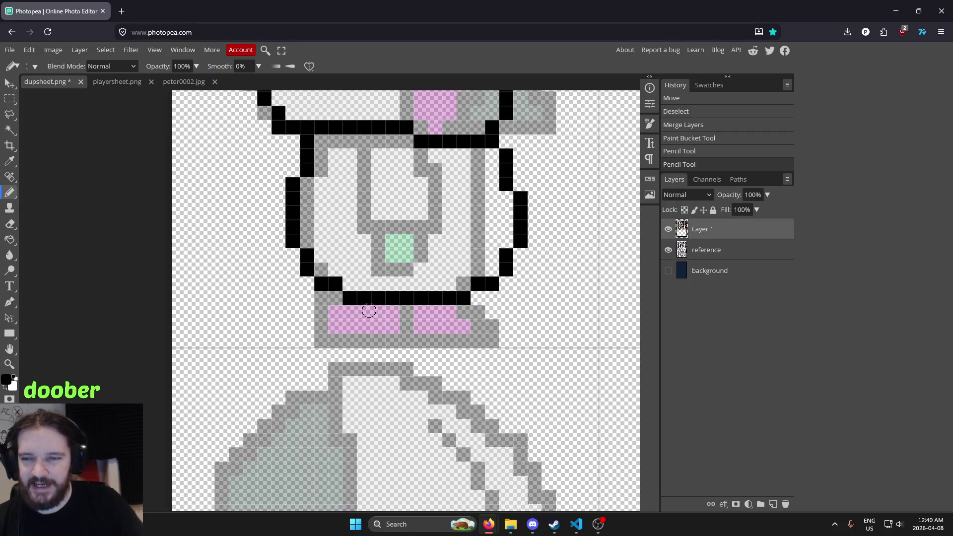
click(378, 312)
click(364, 326)
click(378, 340)
click(392, 341)
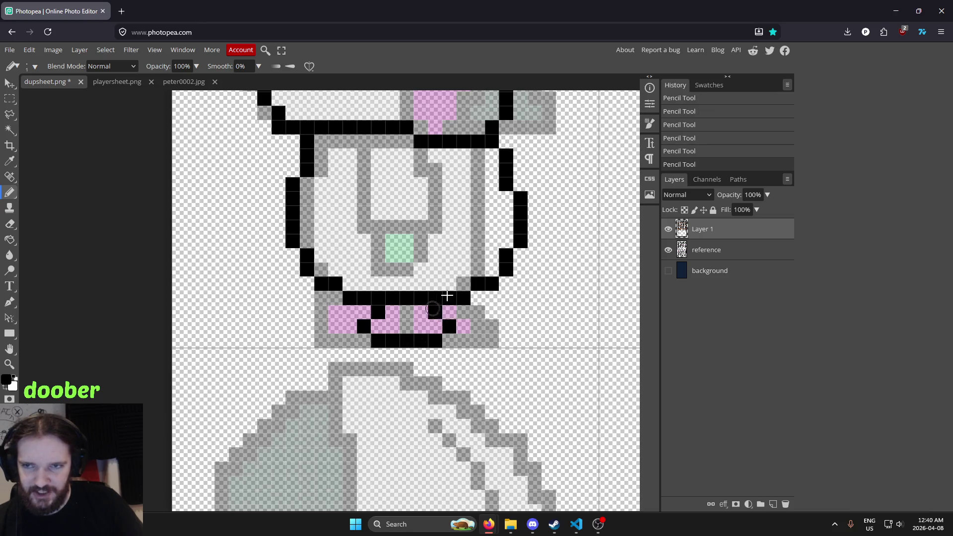
scroll(526, 268, down, 5)
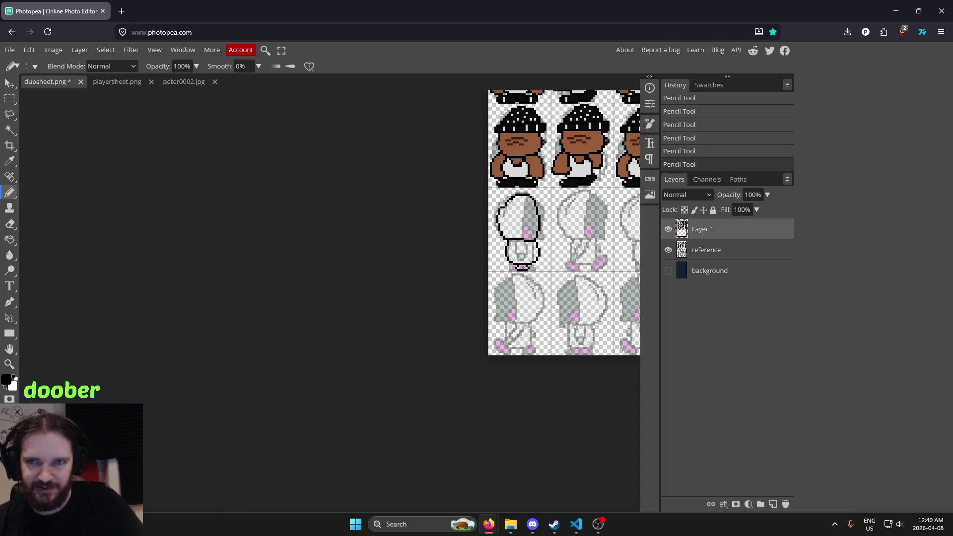
scroll(522, 268, up, 2)
scroll(476, 273, up, 2)
scroll(440, 280, up, 2)
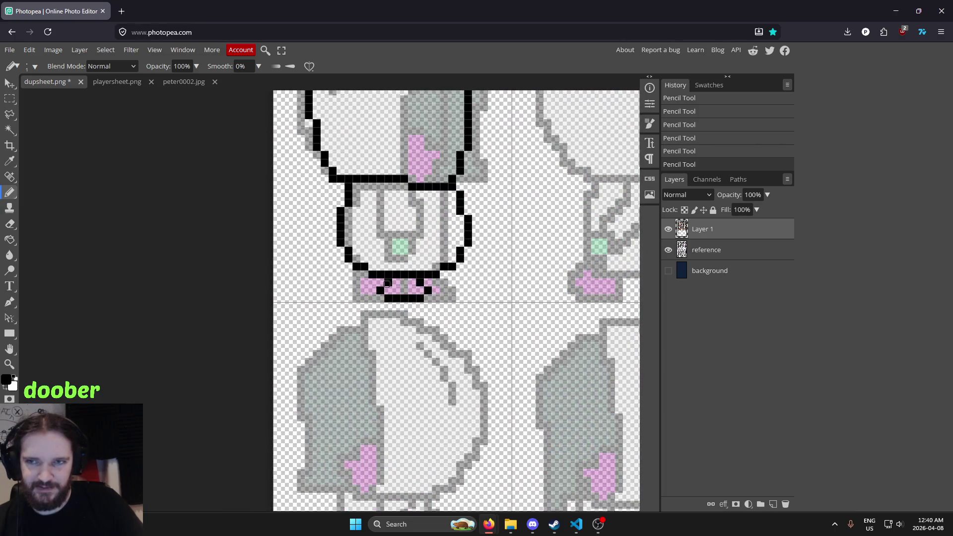
scroll(387, 284, up, 1)
scroll(385, 282, up, 1)
click(358, 297)
click(376, 315)
click(476, 314)
click(496, 298)
click(479, 280)
key(e)
click(462, 283)
click(460, 281)
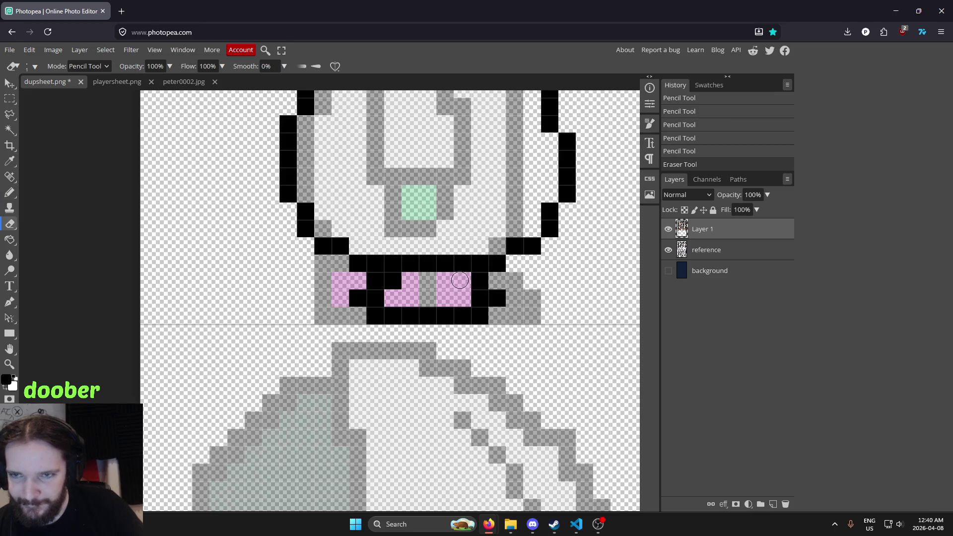
click(479, 297)
click(376, 298)
click(393, 281)
scroll(498, 269, down, 5)
scroll(539, 258, down, 3)
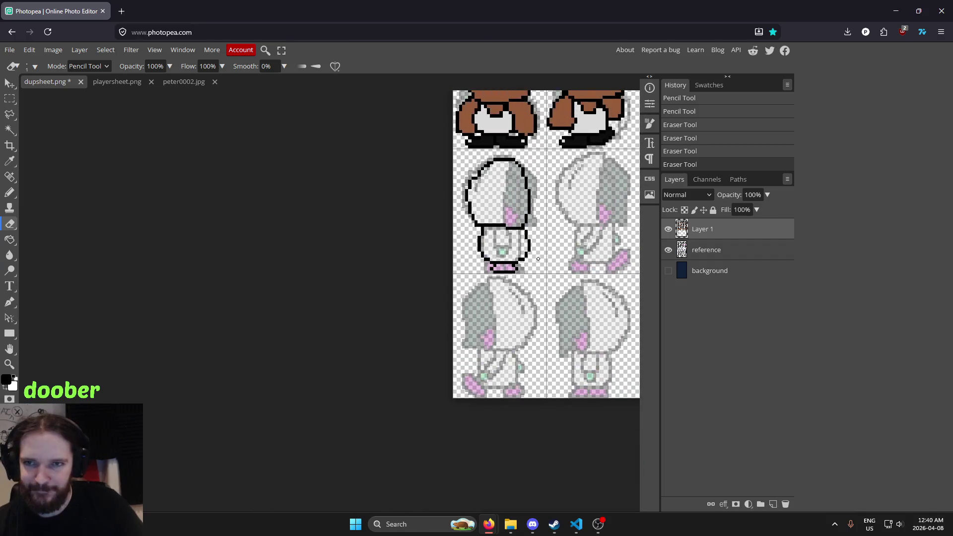
drag(539, 273, 494, 290)
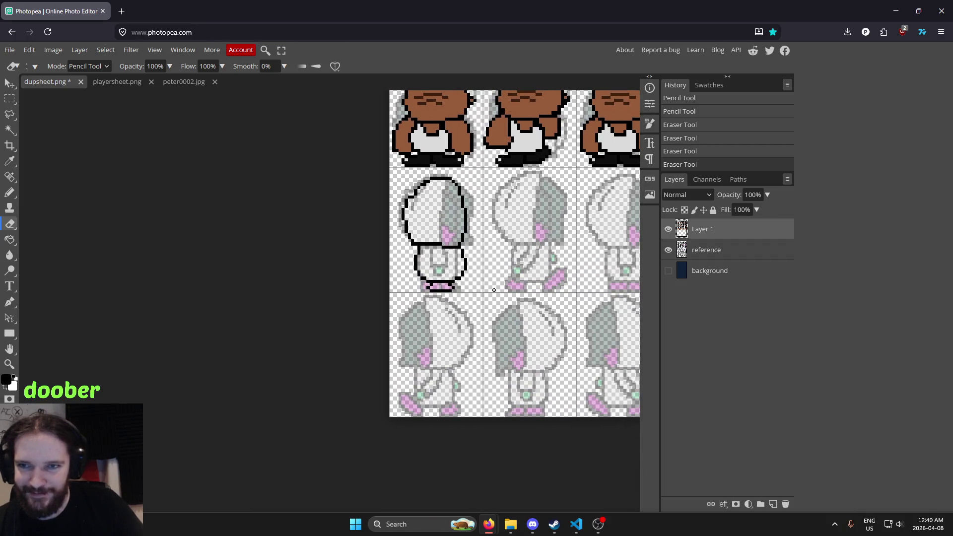
scroll(461, 294, up, 2)
scroll(478, 248, up, 2)
scroll(497, 245, down, 3)
scroll(522, 244, down, 1)
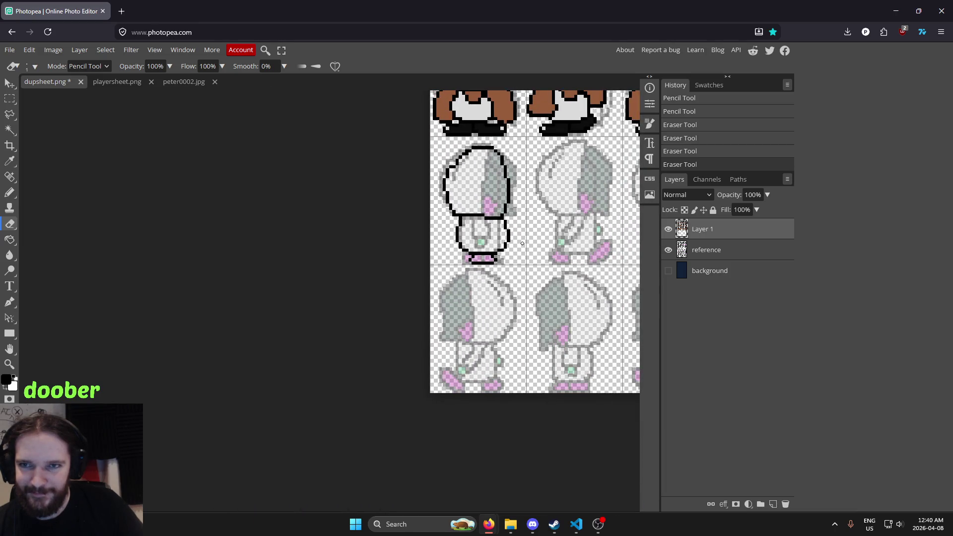
scroll(515, 248, up, 2)
scroll(502, 248, up, 1)
key(ctrl+z)
key(ctrl+z)
key(ctrl+z)
key(ctrl+z)
key(ctrl+z)
key(ctrl+z)
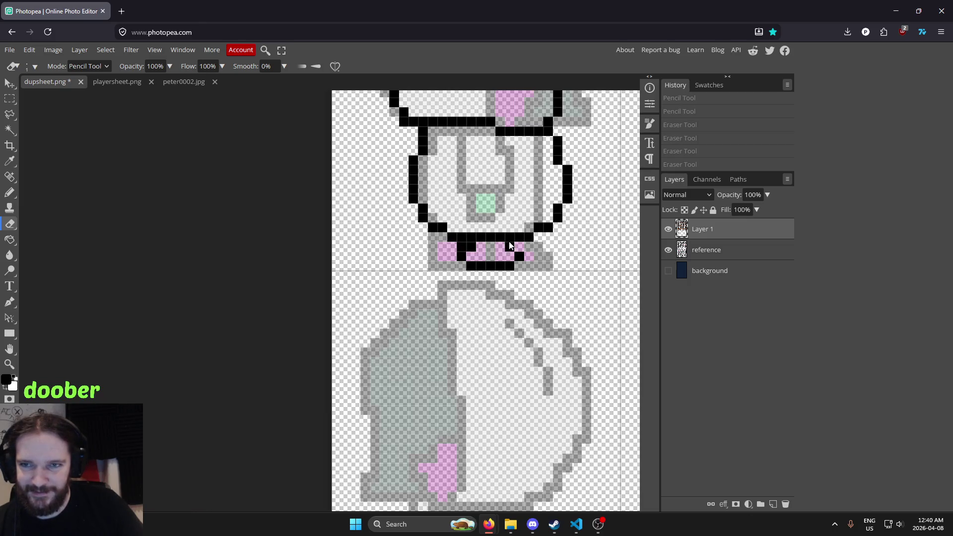
scroll(509, 245, down, 2)
scroll(484, 293, down, 2)
scroll(462, 341, up, 1)
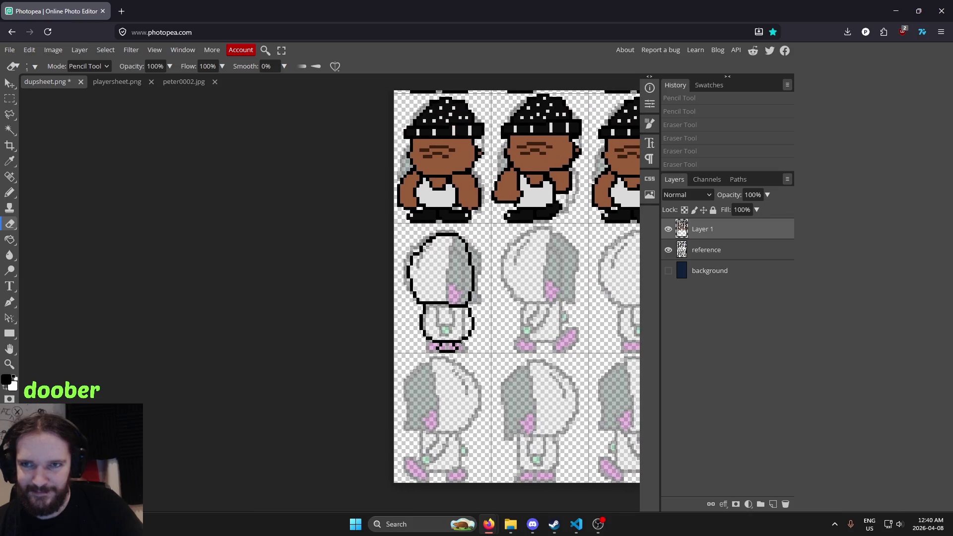
scroll(443, 226, up, 3)
scroll(421, 211, up, 2)
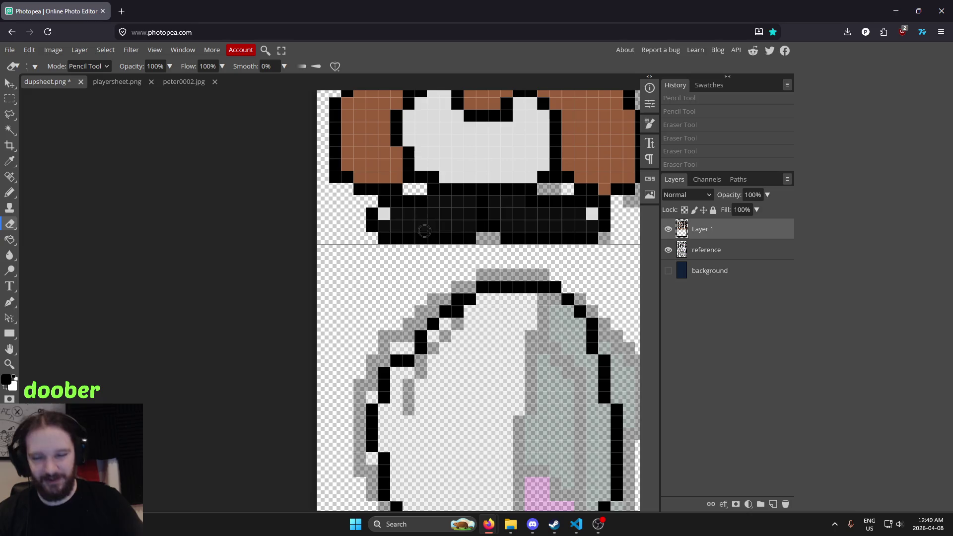
scroll(427, 269, down, 2)
scroll(417, 273, down, 1)
scroll(448, 297, down, 1)
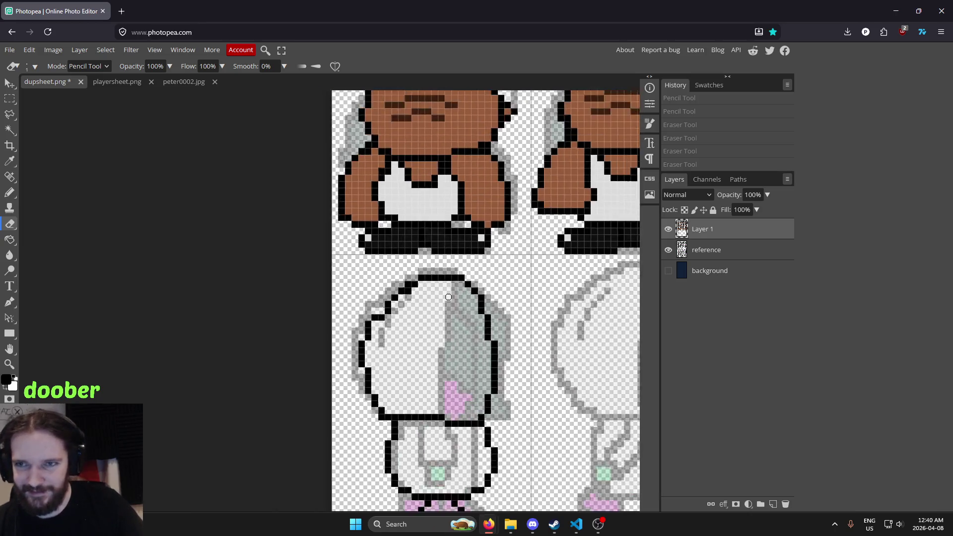
scroll(449, 297, down, 1)
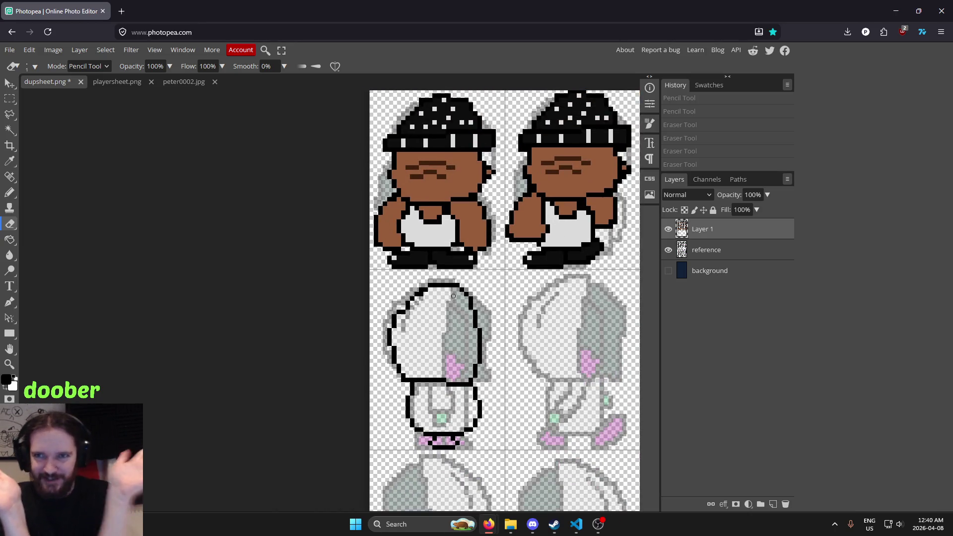
scroll(496, 293, down, 3)
scroll(532, 288, up, 1)
scroll(532, 288, up, 1)
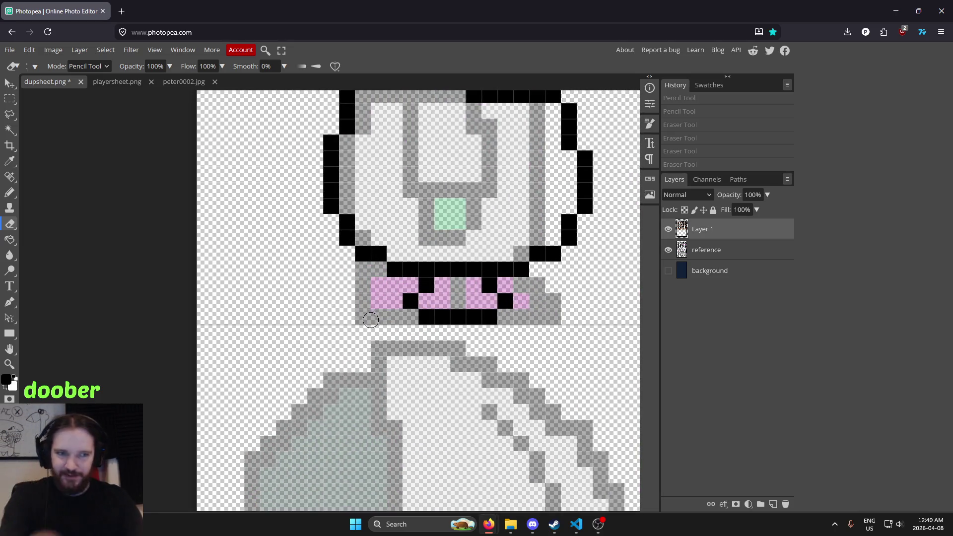
scroll(475, 324, down, 2)
scroll(427, 248, down, 1)
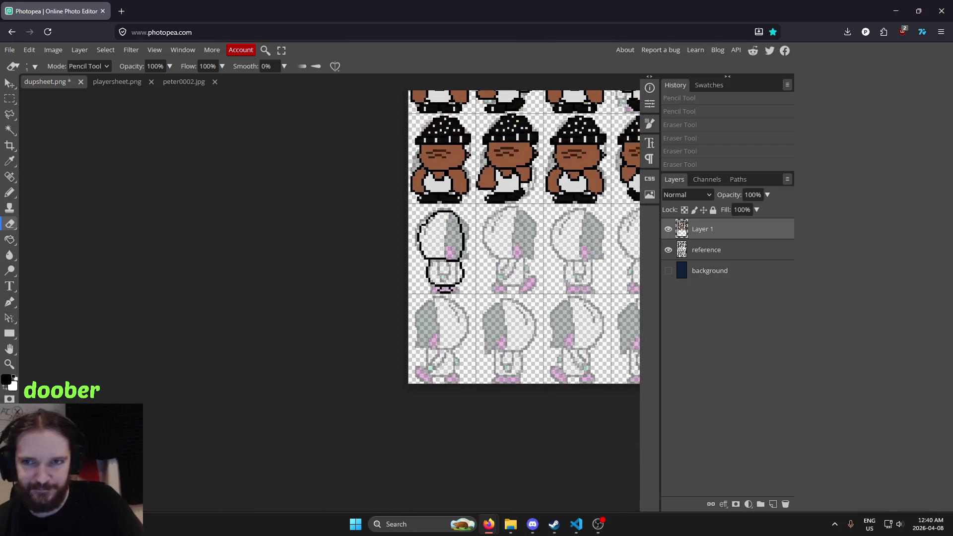
scroll(387, 278, down, 1)
scroll(365, 289, up, 1)
scroll(366, 289, up, 1)
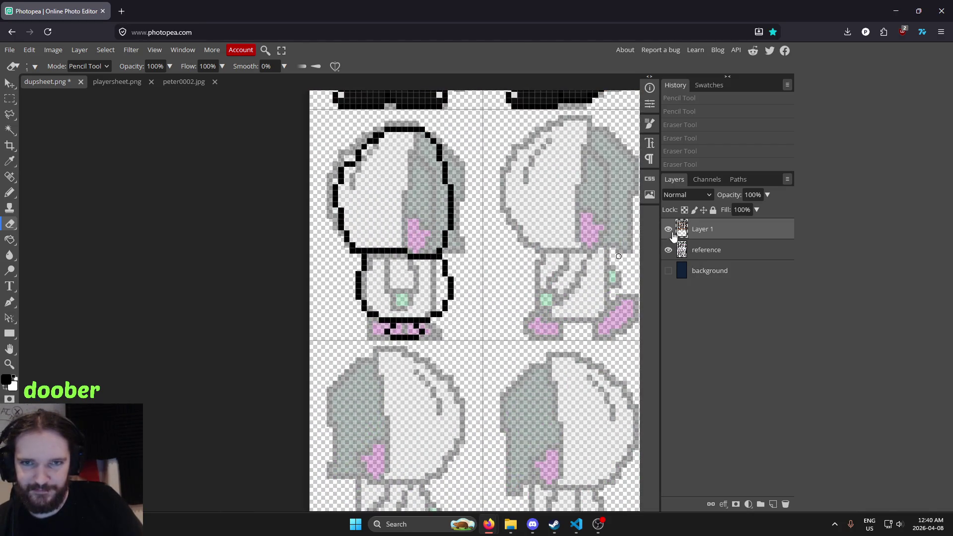
Toggle the outline and reference layers' visibility to compare them, undoing a test pixel erase.
click(668, 229)
click(668, 229)
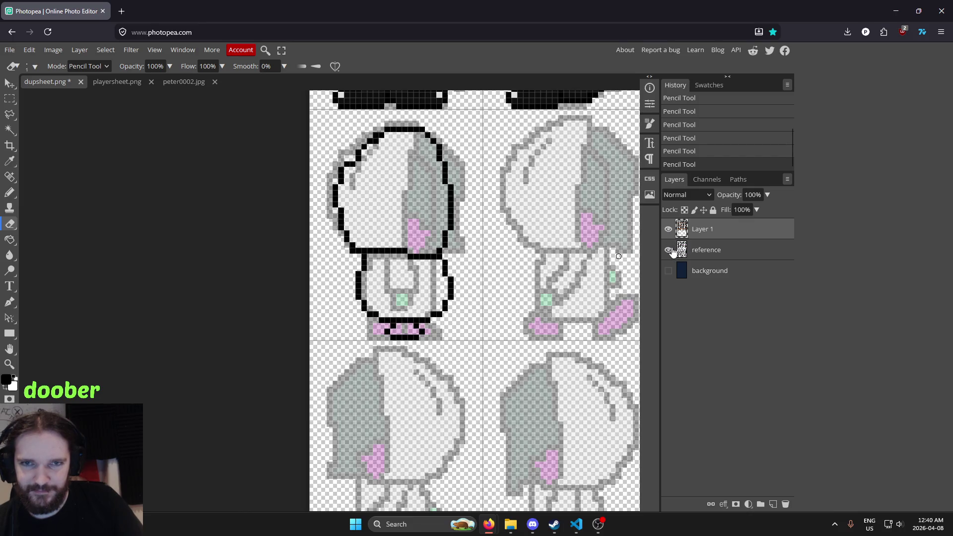
click(668, 251)
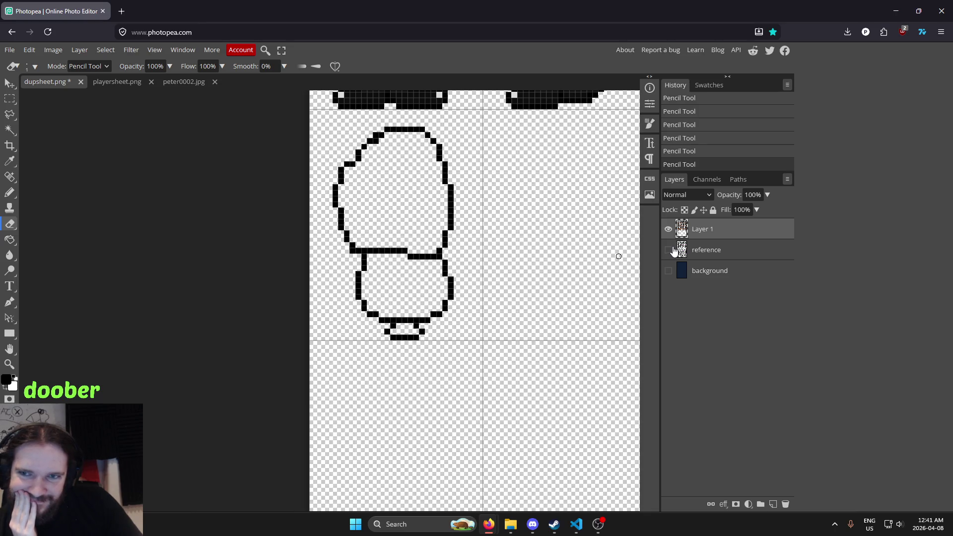
click(669, 250)
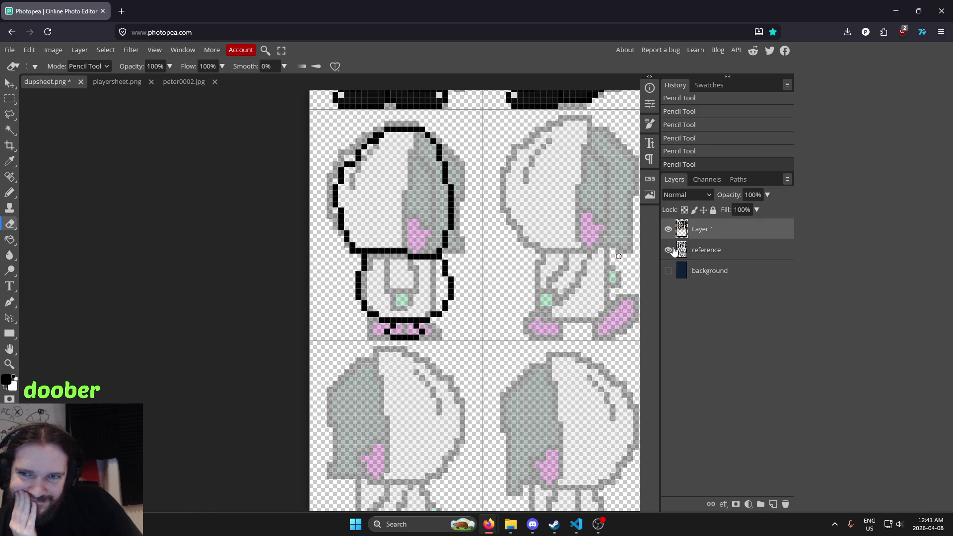
click(669, 250)
click(669, 250)
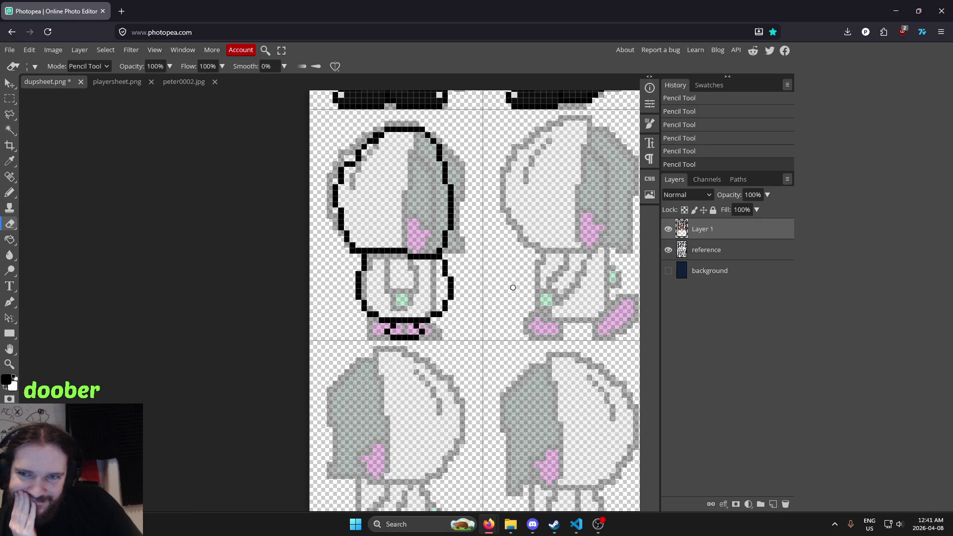
scroll(437, 316, up, 3)
scroll(398, 322, up, 1)
scroll(393, 323, down, 2)
scroll(393, 326, down, 2)
scroll(390, 328, up, 3)
scroll(391, 328, up, 3)
click(366, 363)
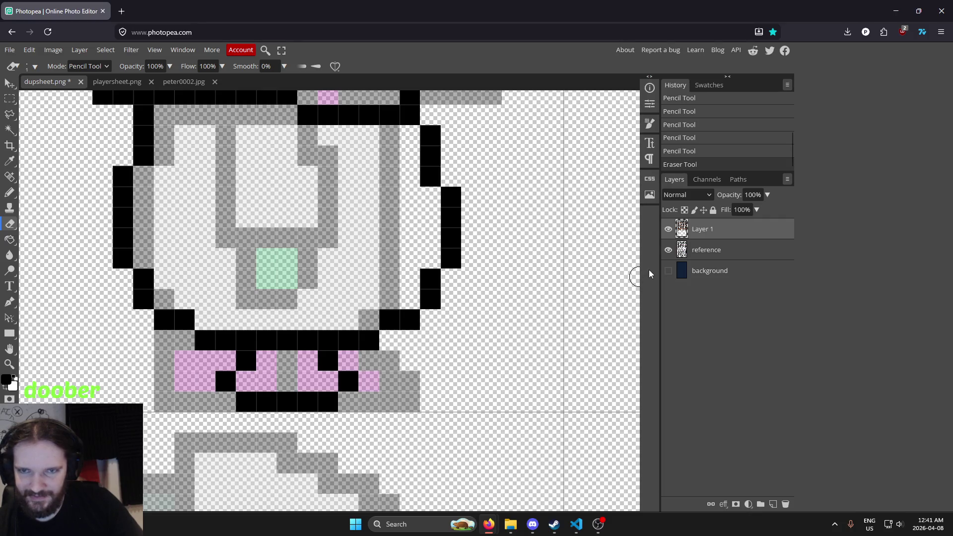
key(ctrl+z)
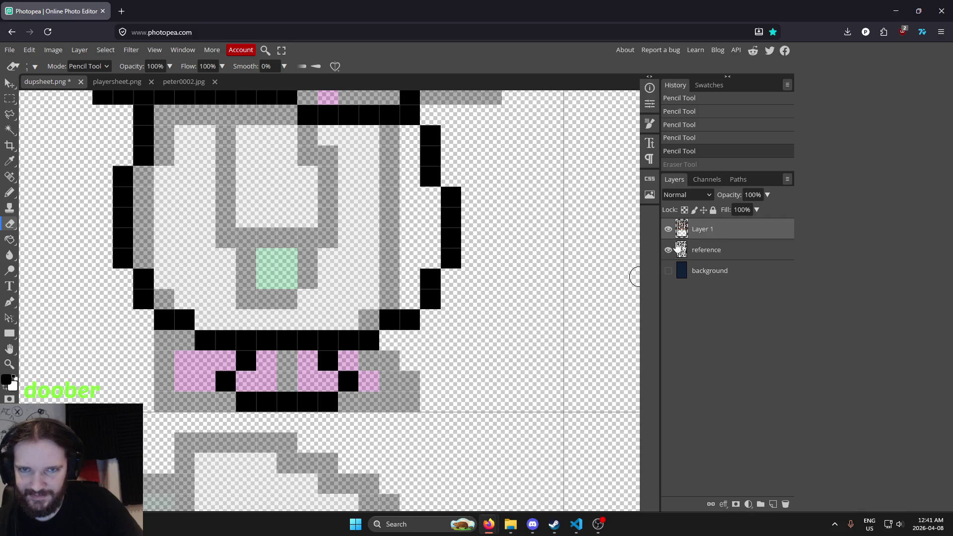
Hide the reference layer and pencil four black pixels beside the feet on Layer 1.
click(668, 251)
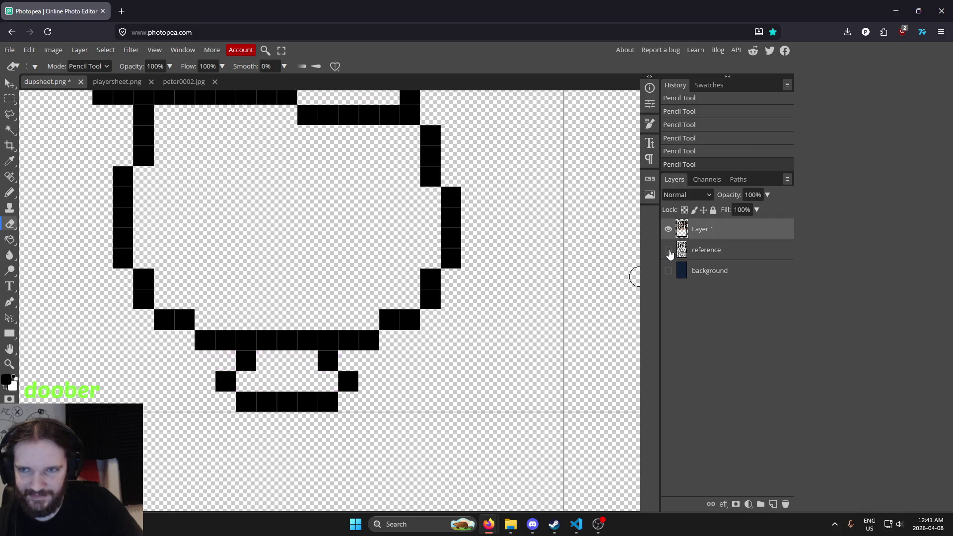
click(697, 257)
key(n)
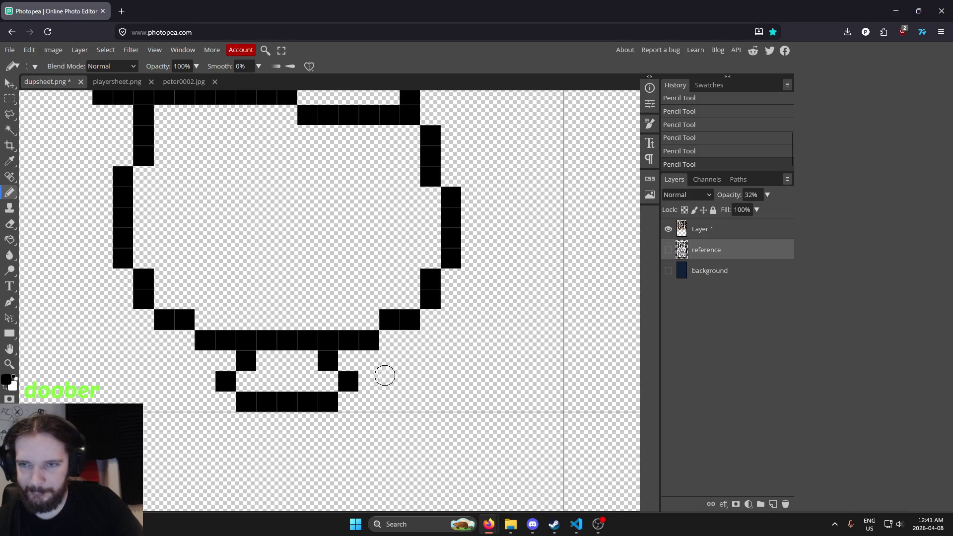
click(692, 238)
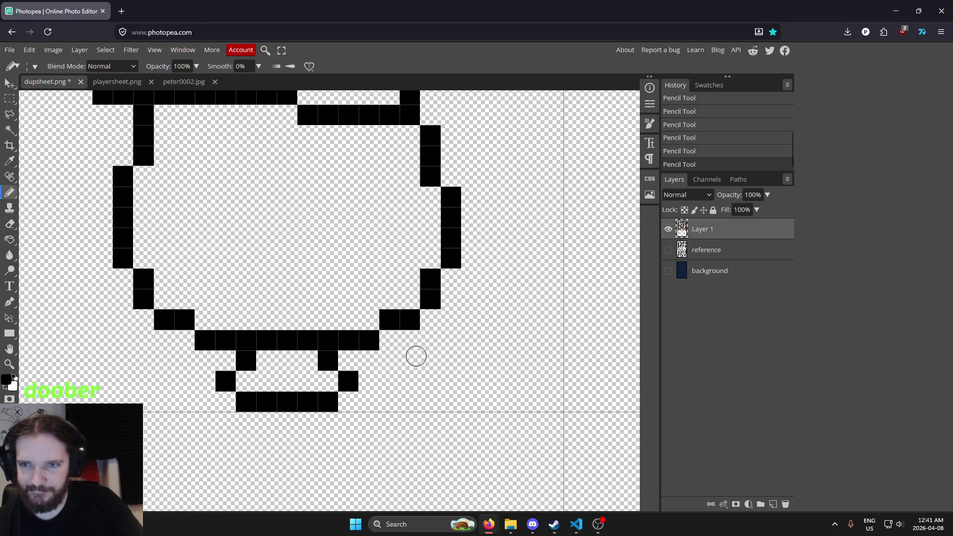
click(369, 359)
click(389, 381)
click(369, 402)
click(348, 401)
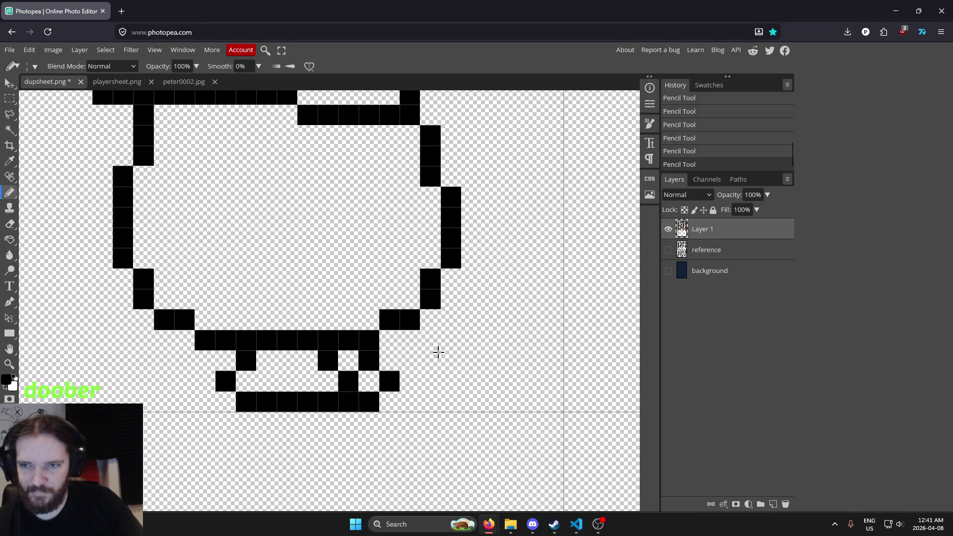
scroll(438, 351, down, 5)
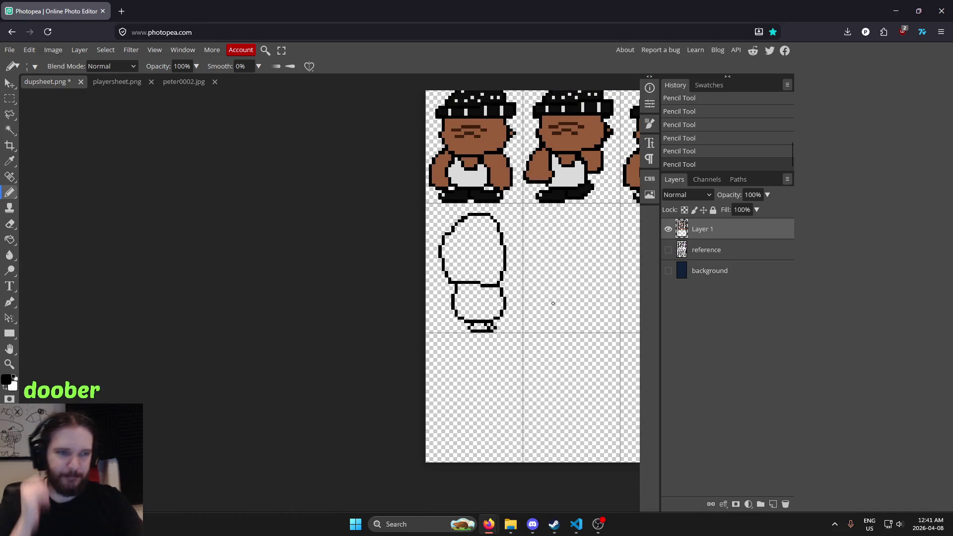
scroll(536, 278, up, 2)
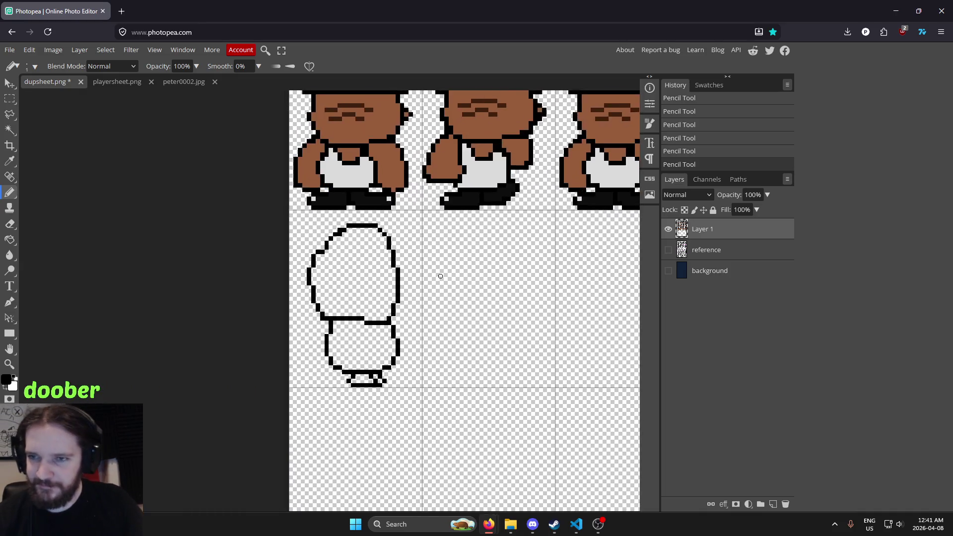
Show the reference sprites again and bring the hat-wearing sprite row into view.
scroll(440, 276, up, 2)
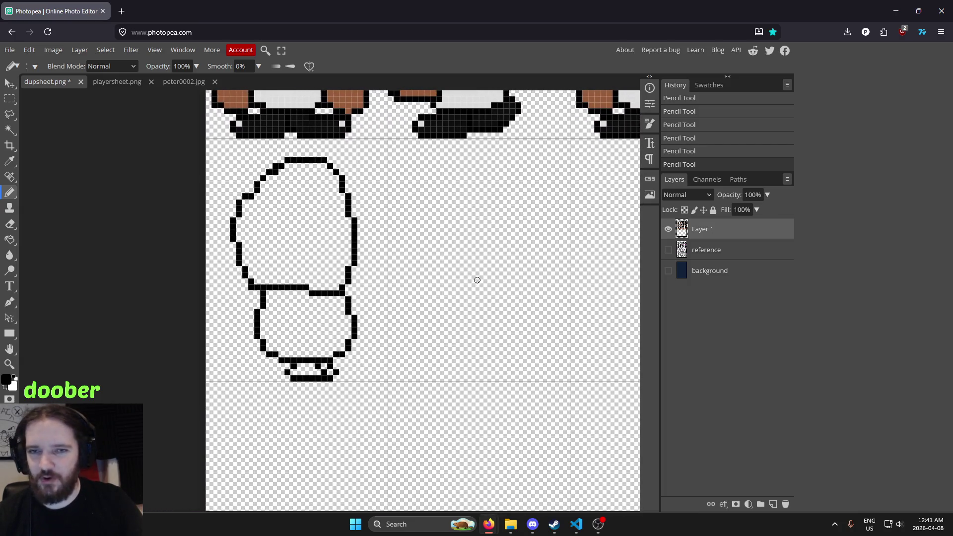
click(668, 249)
drag(517, 257, 525, 340)
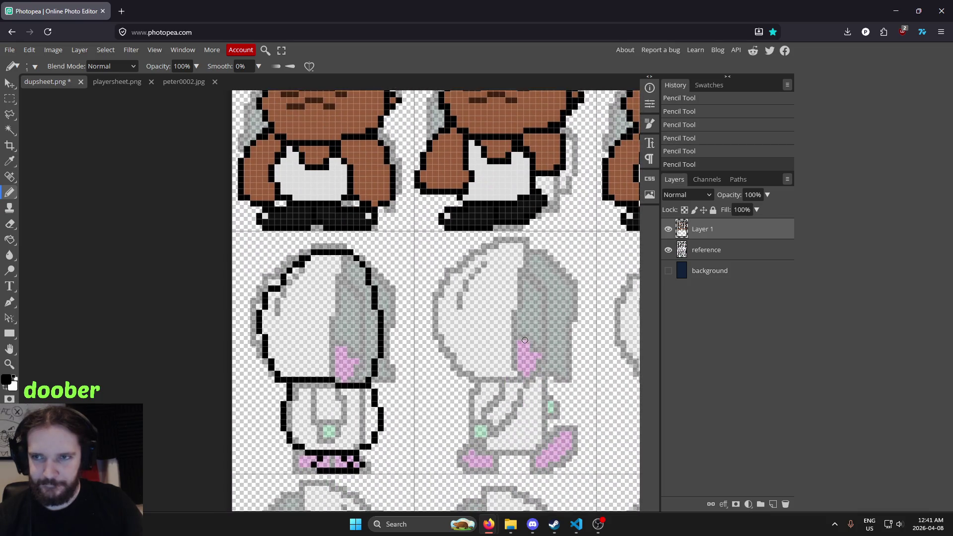
scroll(288, 323, up, 2)
scroll(278, 313, down, 3)
scroll(281, 305, up, 1)
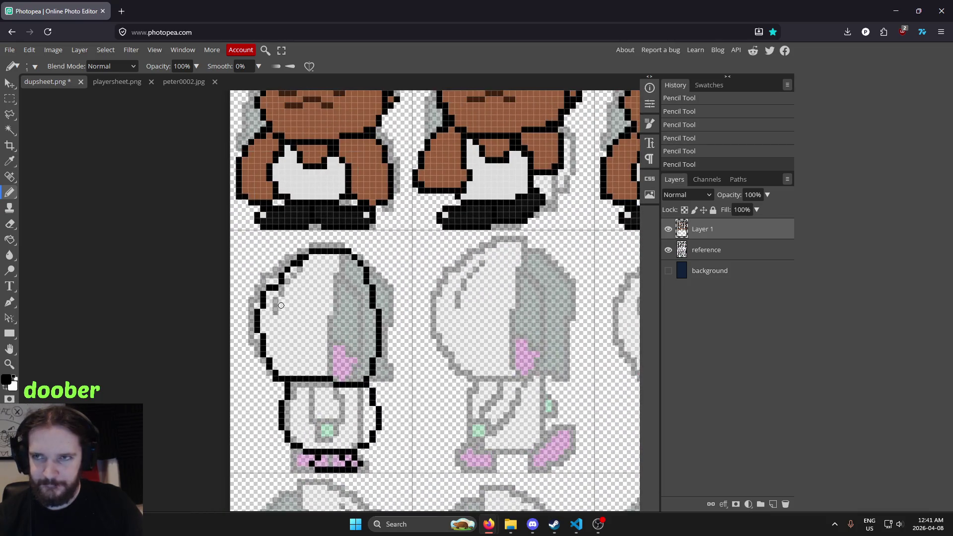
mouse_move(300, 270)
mouse_down()
mouse_move(353, 416)
mouse_move(361, 389)
mouse_up()
Move the reference layer above Layer 1 and back below it, undoing a stray pencil stroke.
drag(705, 250, 708, 228)
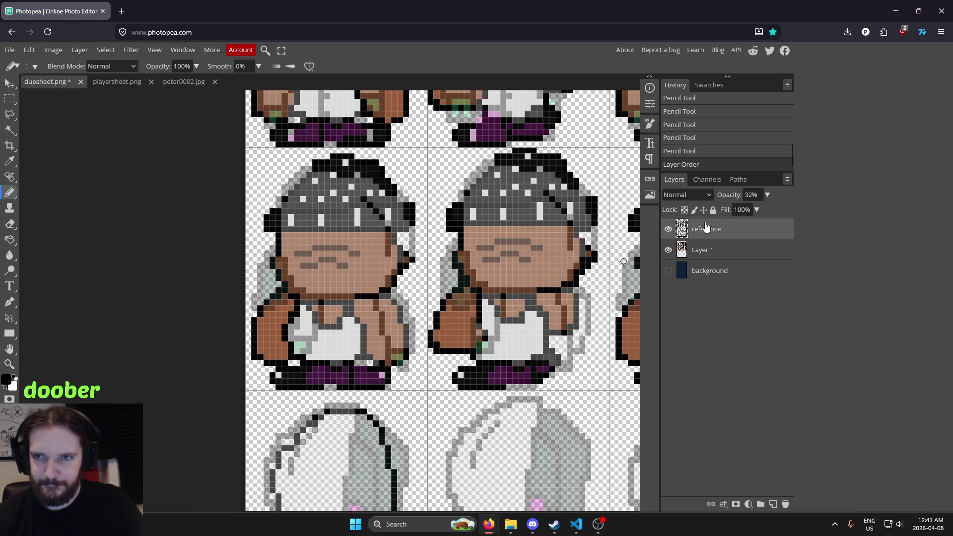
drag(707, 227, 705, 265)
drag(505, 340, 530, 163)
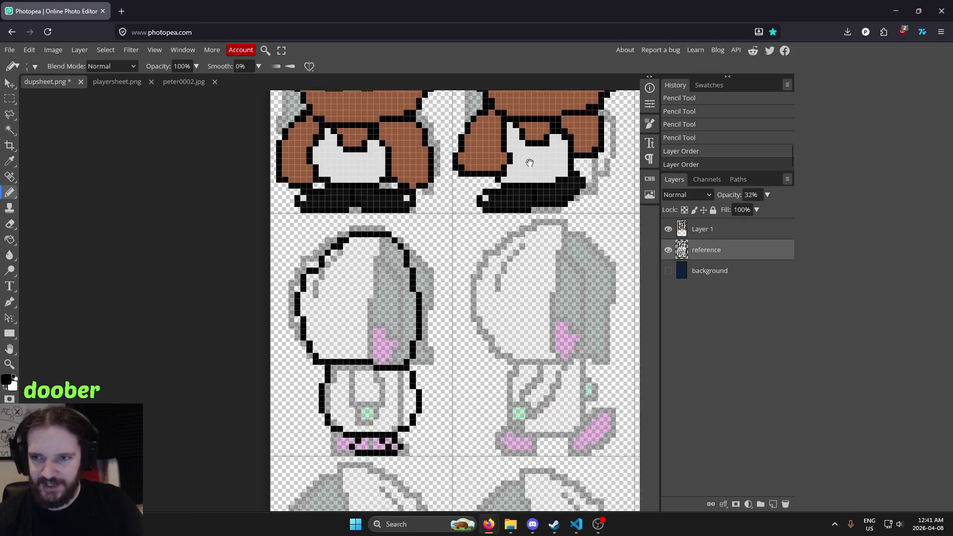
scroll(367, 274, up, 2)
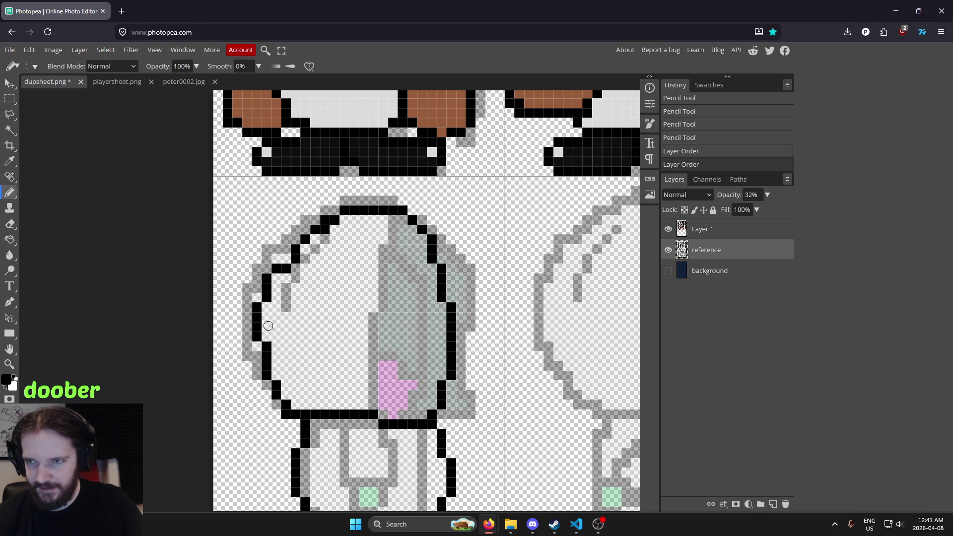
drag(268, 324, 325, 324)
key(ctrl+z)
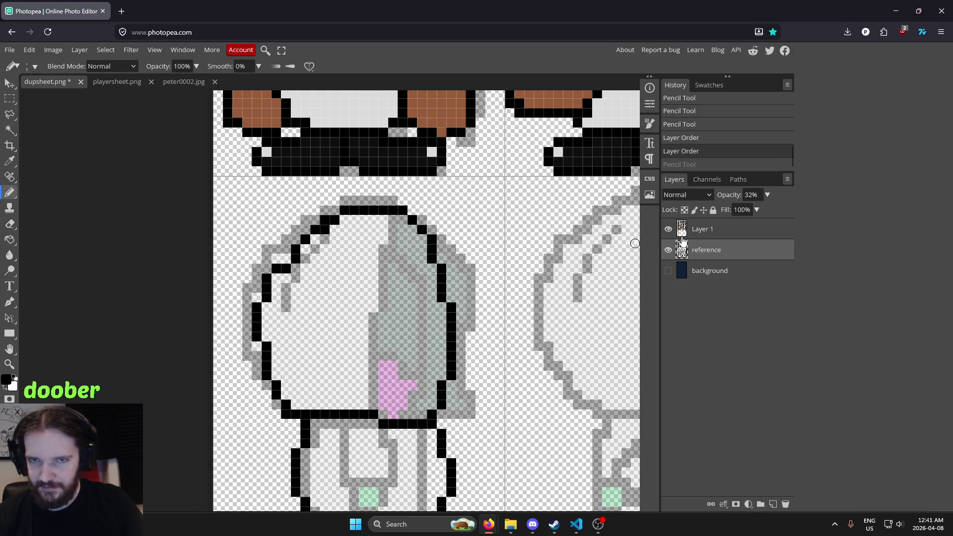
On Layer 1, draw a horizontal line across the head, add end pixels, and erase stray outline pixels.
click(703, 231)
drag(261, 317, 470, 315)
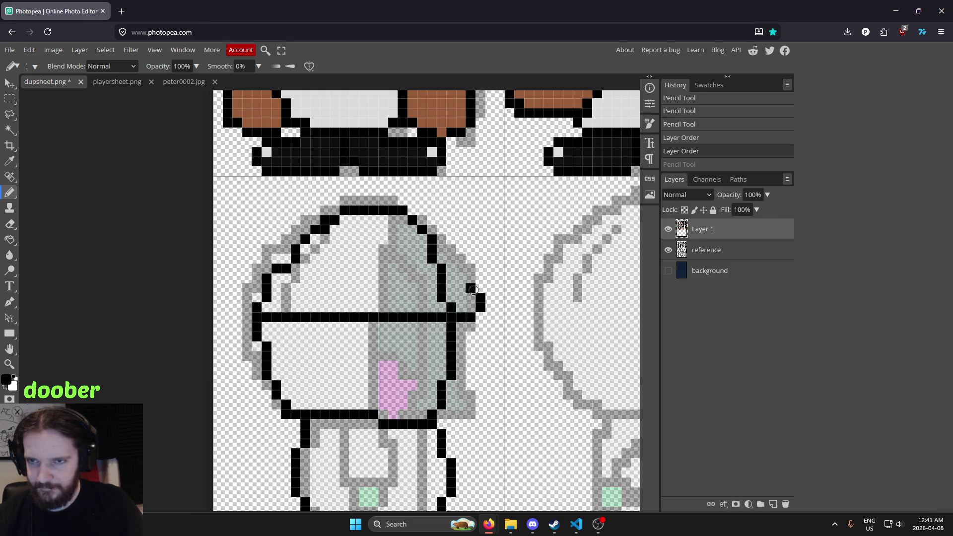
click(451, 286)
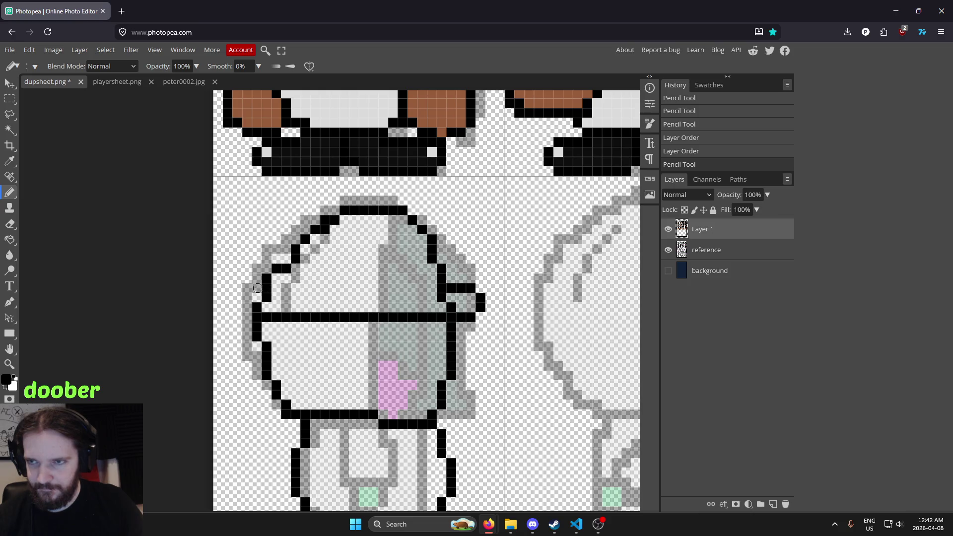
click(247, 317)
key(e)
click(256, 308)
click(266, 298)
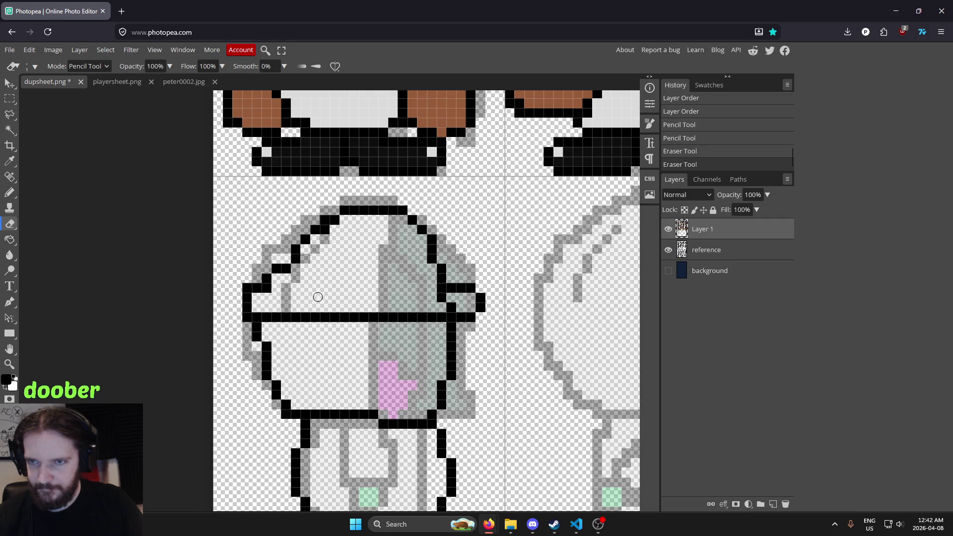
click(441, 298)
click(451, 307)
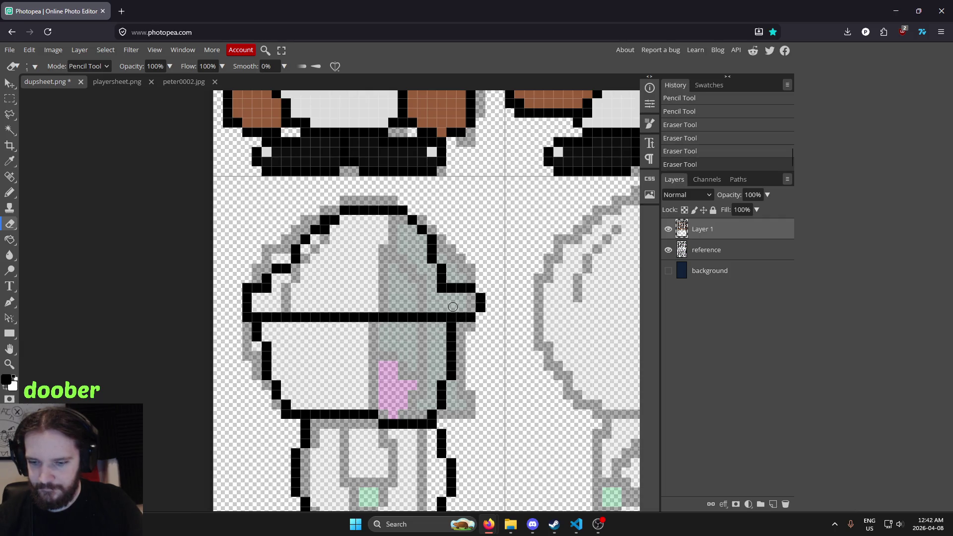
key(b)
Redraw the black hat-brim line across the top of the sketch after undoing the first attempt.
drag(438, 289, 283, 279)
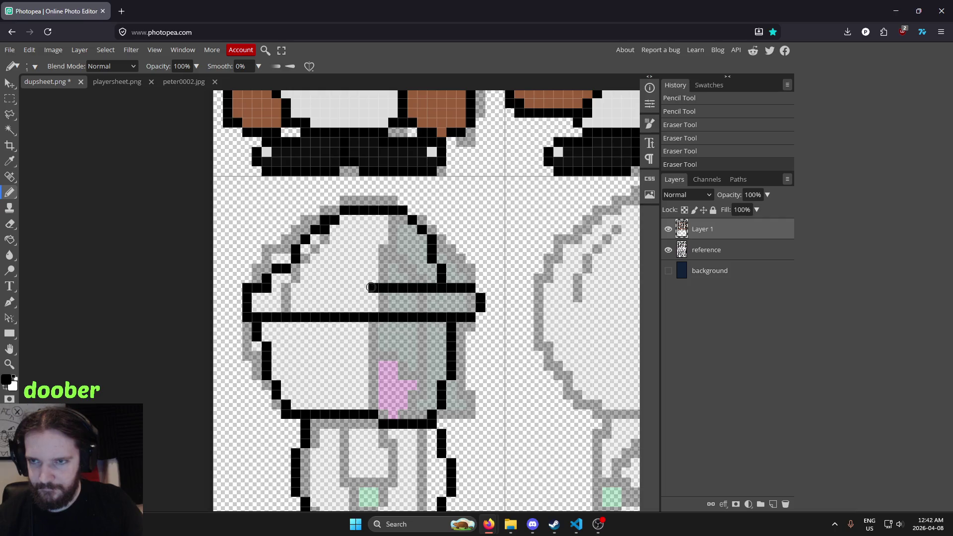
scroll(283, 280, down, 2)
scroll(283, 280, down, 2)
scroll(307, 278, up, 4)
key(ctrl+z)
key(ctrl+z)
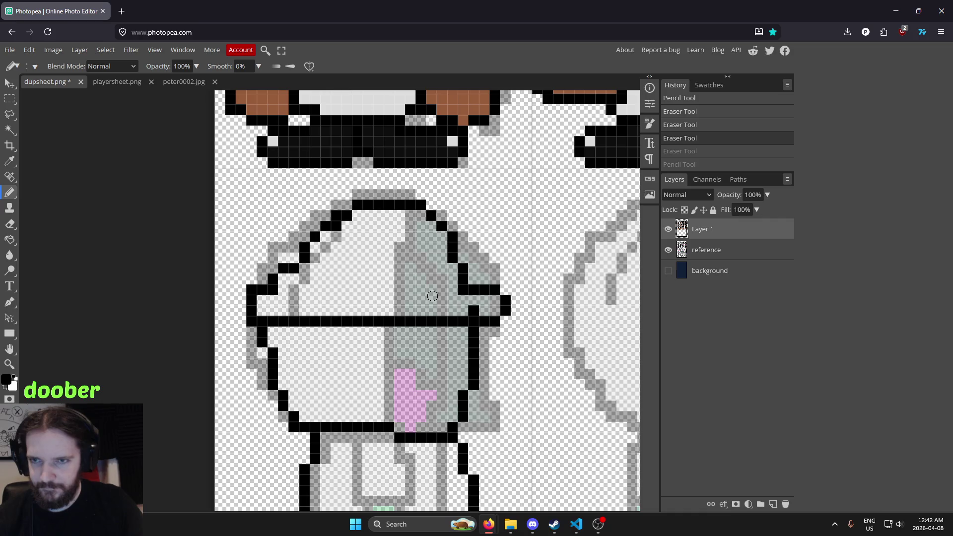
mouse_move(479, 300)
mouse_down()
mouse_move(374, 276)
mouse_move(279, 279)
mouse_up()
scroll(459, 264, down, 3)
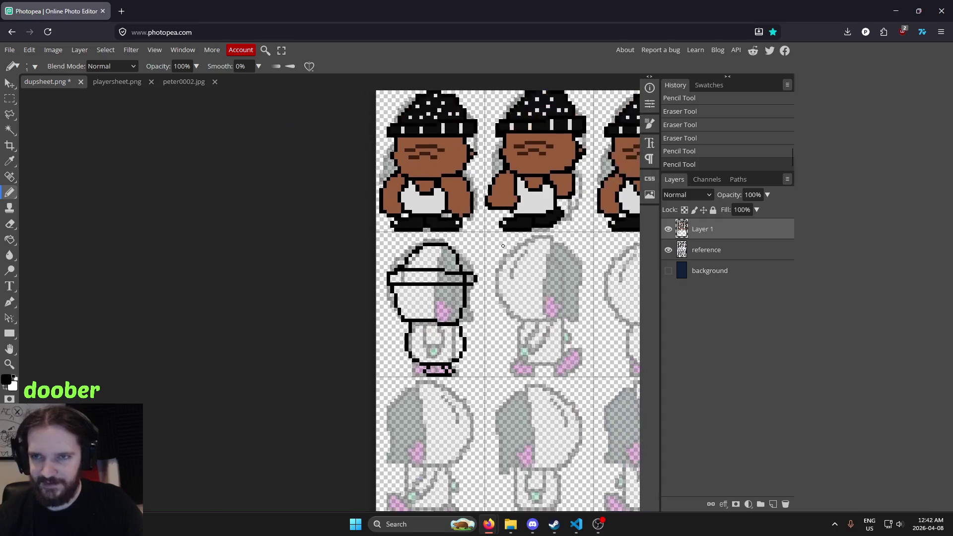
scroll(503, 250, up, 1)
scroll(492, 258, up, 2)
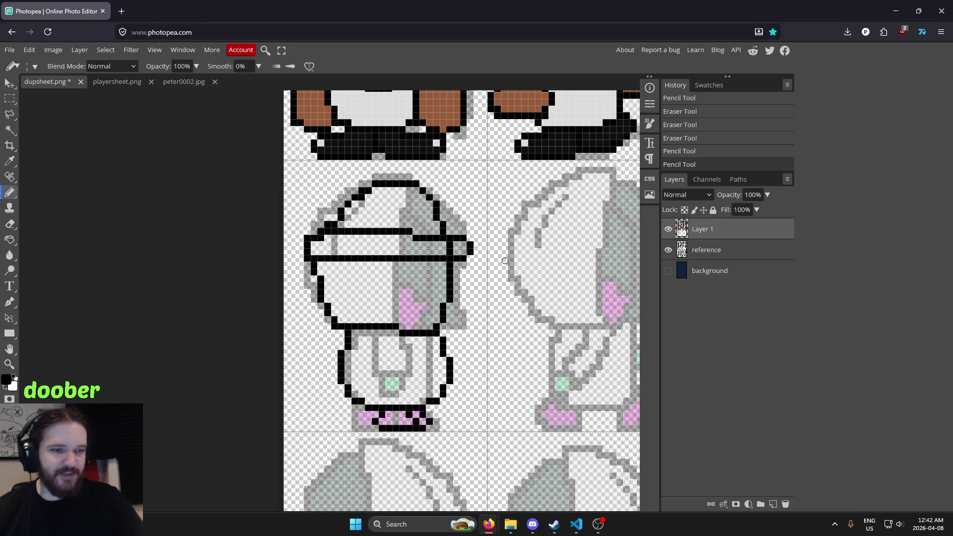
scroll(571, 318, down, 3)
scroll(566, 320, up, 5)
Zoom out and compare the sketch with playersheet.png's back-view rows, then return to dupsheet.png.
scroll(561, 323, up, 3)
scroll(551, 327, down, 2)
scroll(550, 326, down, 3)
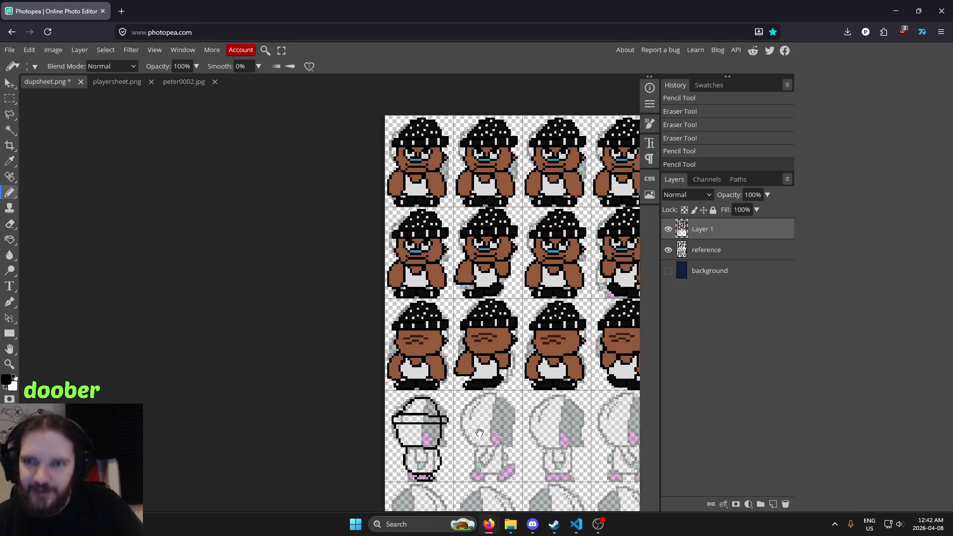
scroll(412, 494, down, 1)
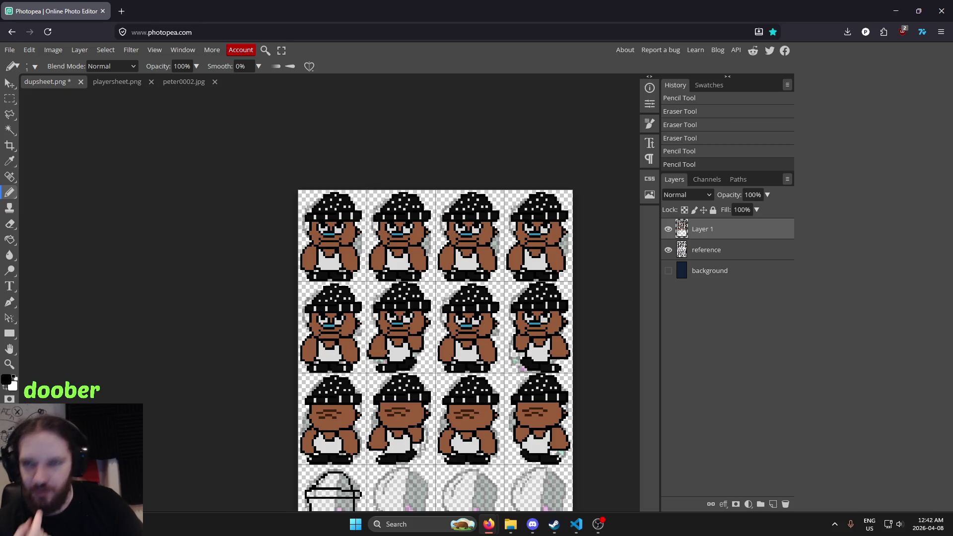
scroll(418, 448, down, 1)
scroll(419, 448, down, 1)
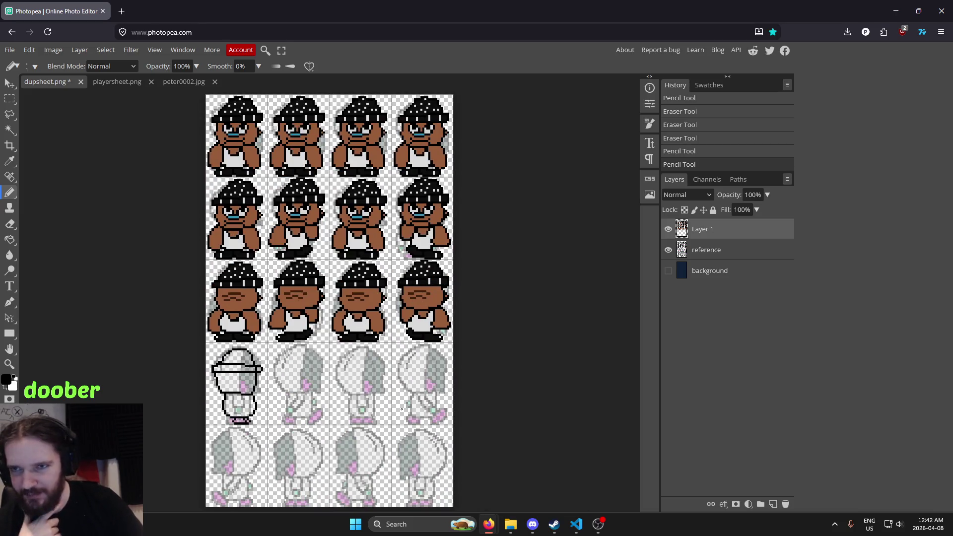
scroll(392, 317, up, 1)
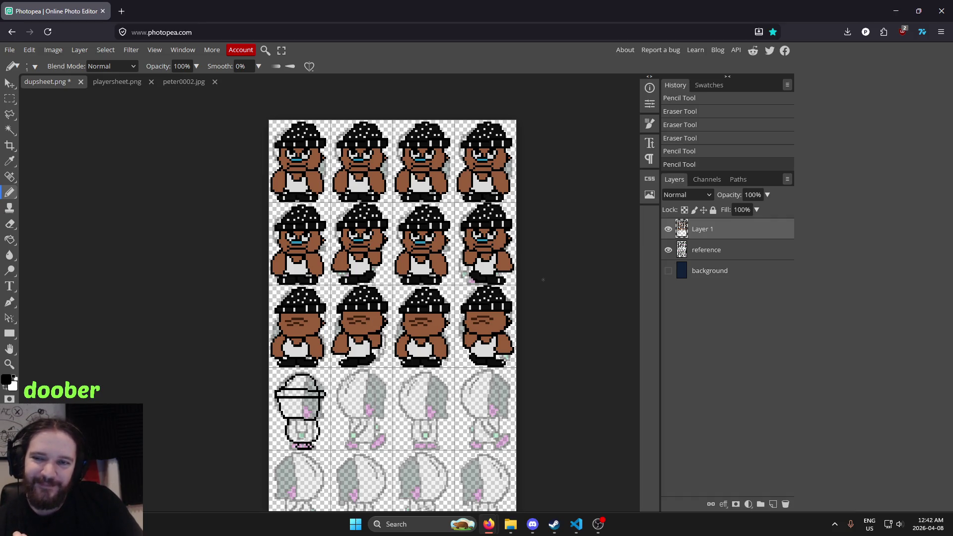
mouse_move(474, 346)
mouse_down()
mouse_move(483, 357)
mouse_move(494, 274)
mouse_up()
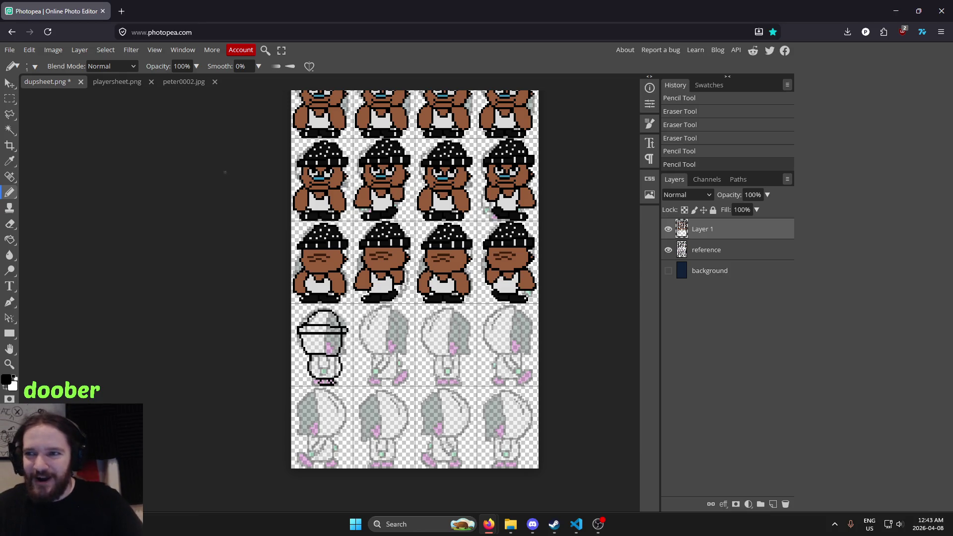
click(116, 79)
mouse_move(392, 278)
mouse_down()
mouse_move(414, 405)
mouse_move(387, 189)
mouse_up()
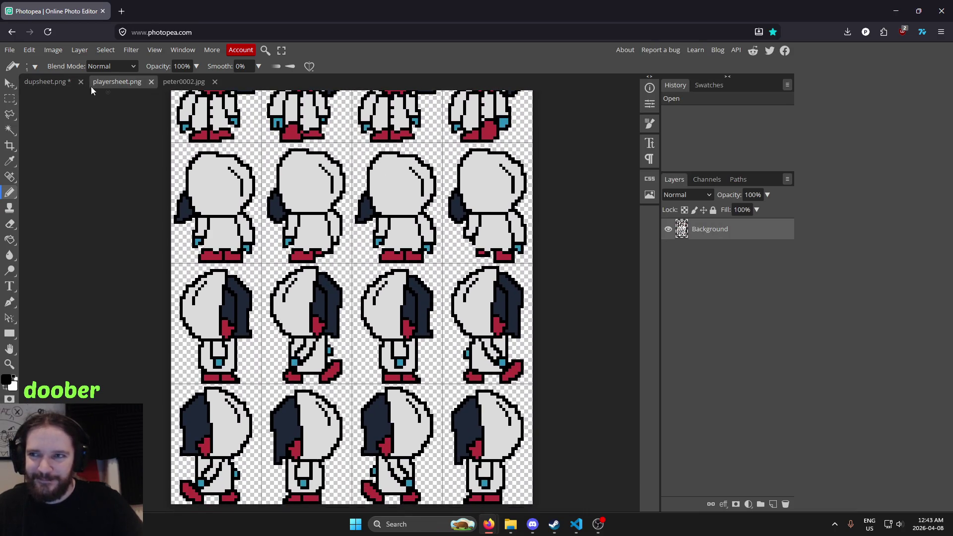
click(56, 85)
drag(362, 293, 378, 296)
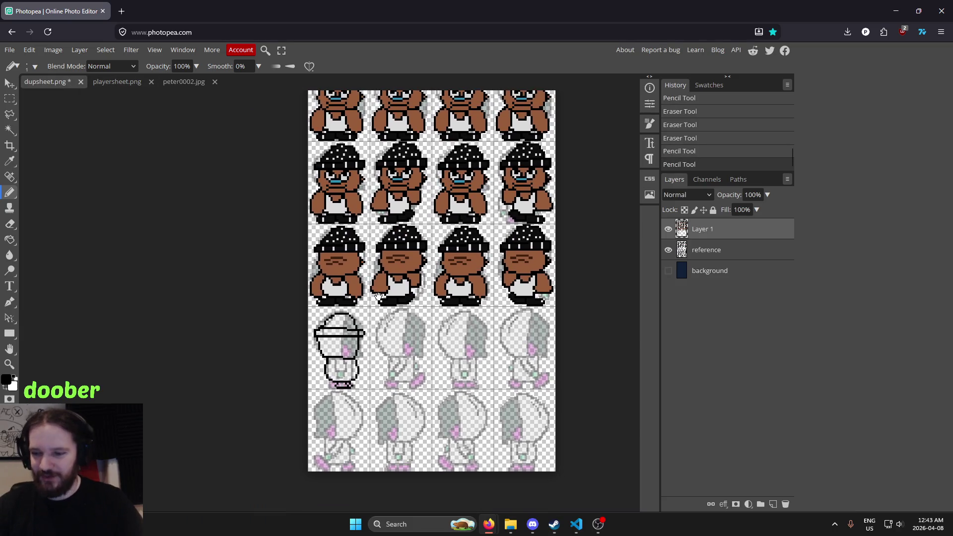
Turn off the reference layer, leaving only the black outline with its hat brim.
scroll(347, 324, up, 2)
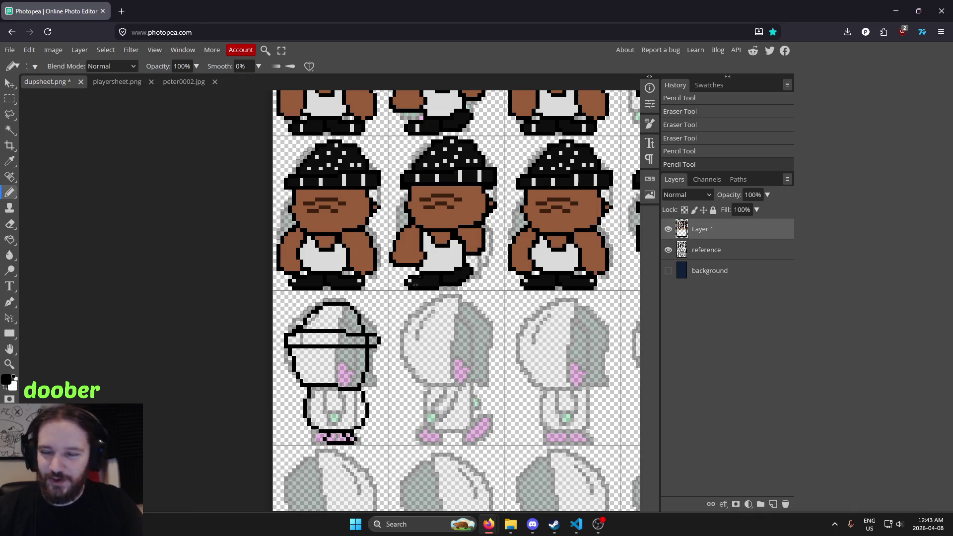
scroll(416, 284, down, 1)
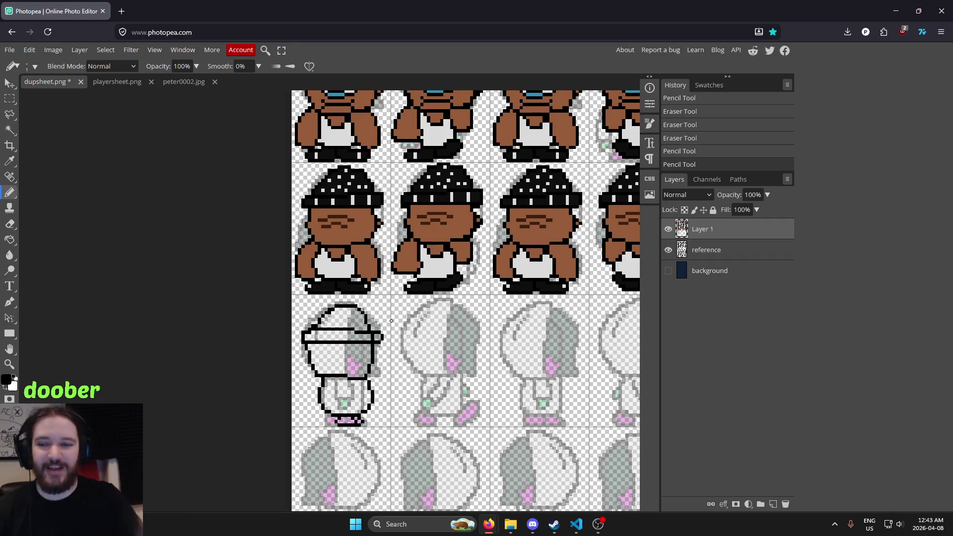
scroll(420, 395, up, 2)
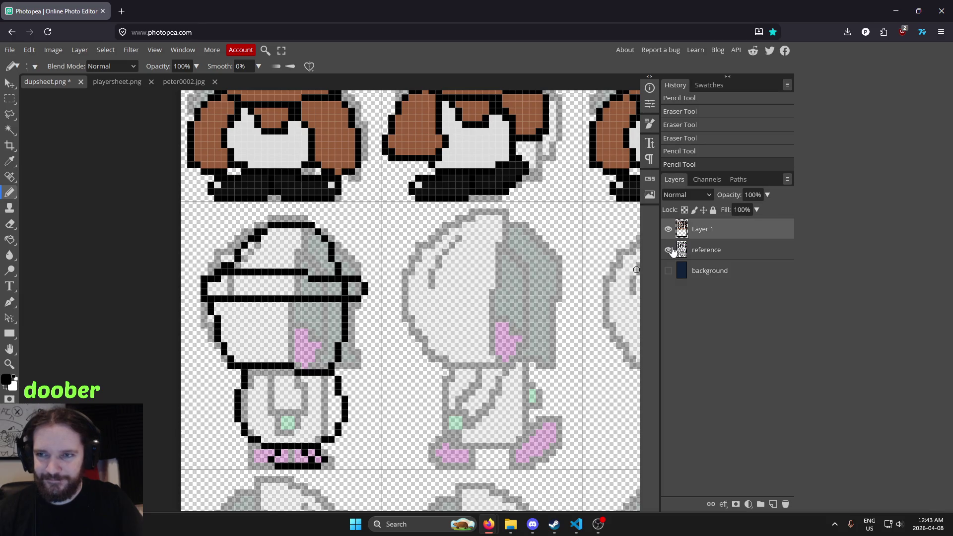
click(672, 251)
scroll(465, 251, down, 1)
scroll(485, 278, down, 2)
scroll(451, 265, up, 2)
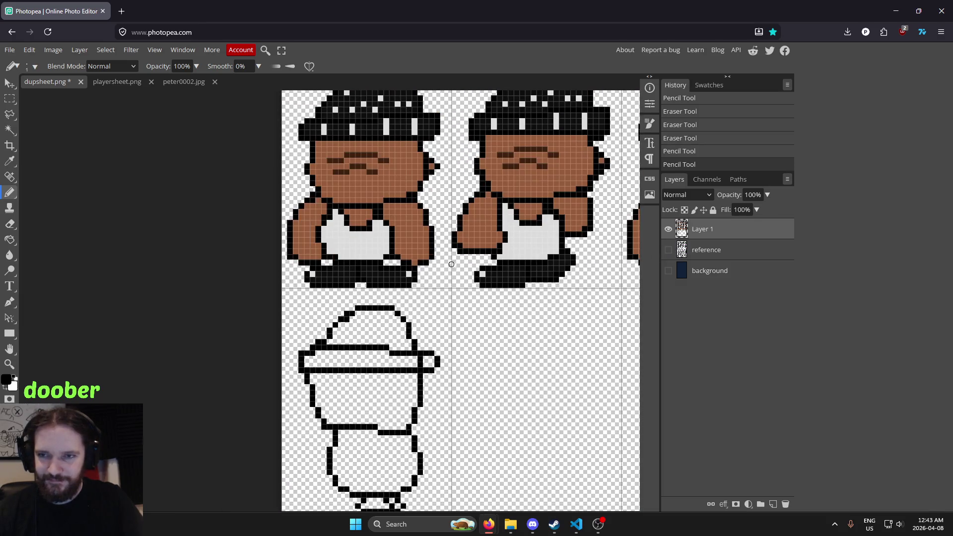
Sample black from an existing sprite's hat and fill the back-view hat's dome and band black.
key(i)
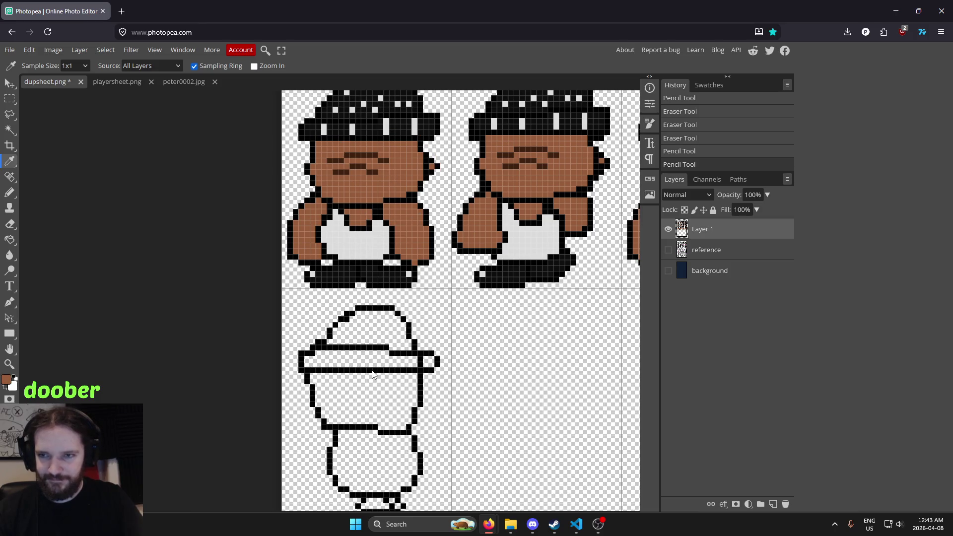
key(g)
click(369, 379)
key(i)
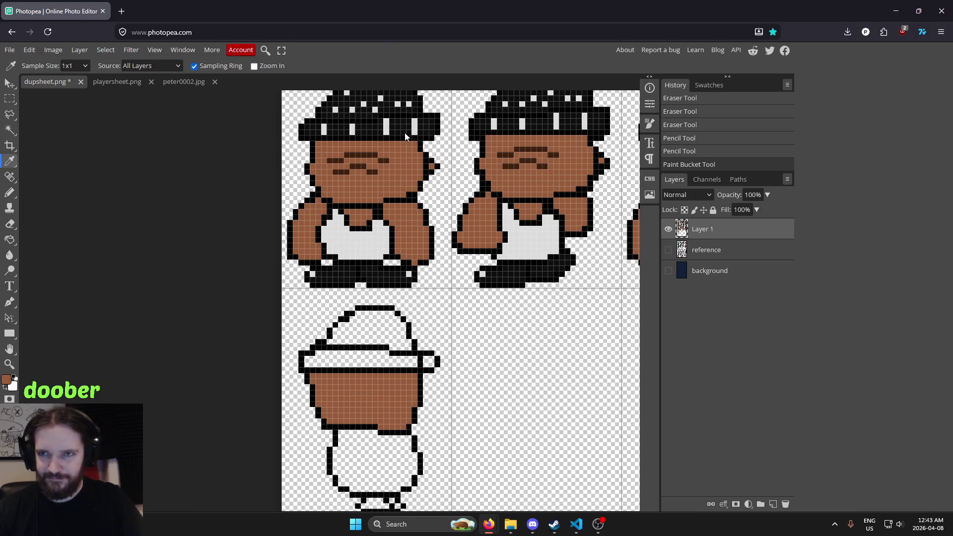
key(g)
click(369, 338)
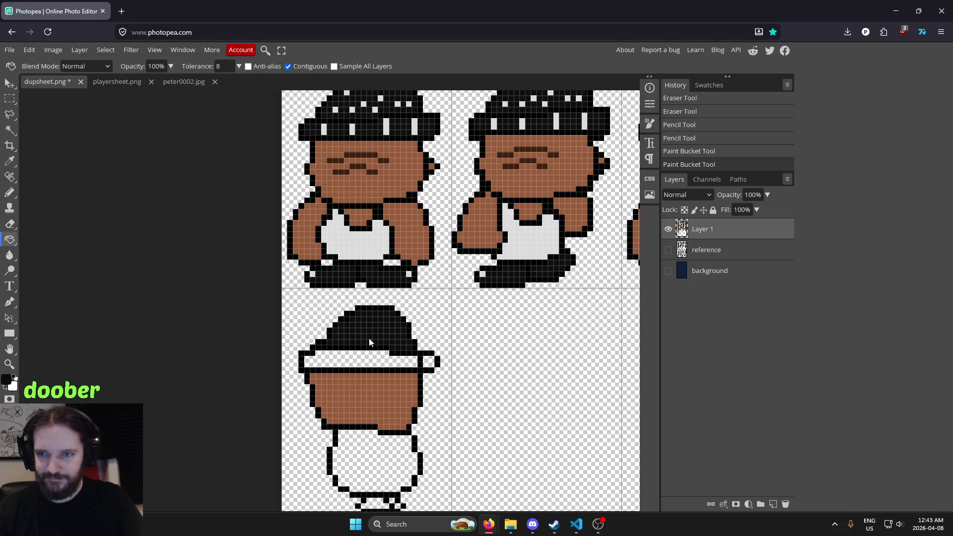
click(365, 367)
Fill the figure's body with the light grey shirt colour sampled from a sprite.
alt+click(359, 243)
scroll(358, 243, down, 2)
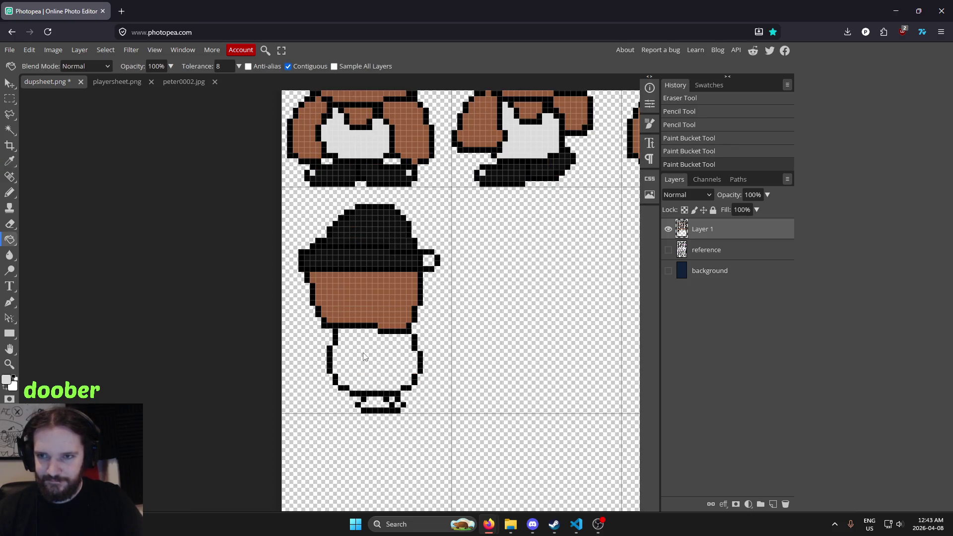
click(368, 346)
scroll(375, 235, up, 1)
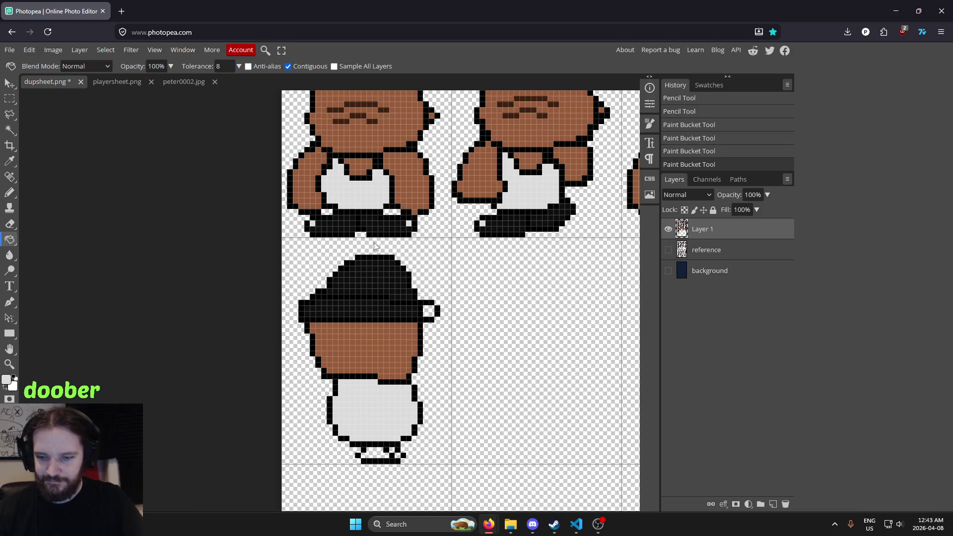
Fill the feet, the small gap near them, and the white hat-brim gap with black.
alt+click(345, 228)
scroll(383, 269, down, 1)
click(378, 406)
click(396, 404)
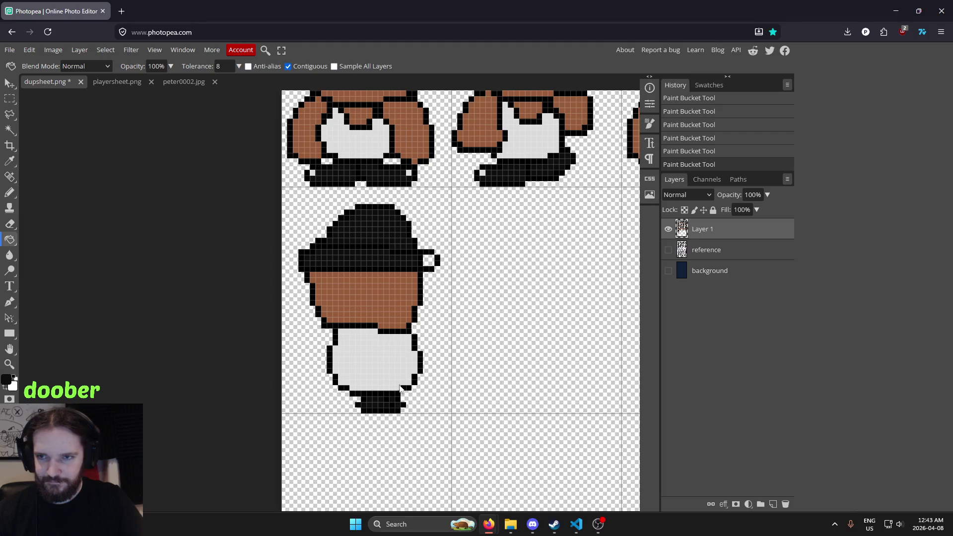
scroll(507, 303, down, 2)
scroll(506, 303, up, 3)
click(431, 273)
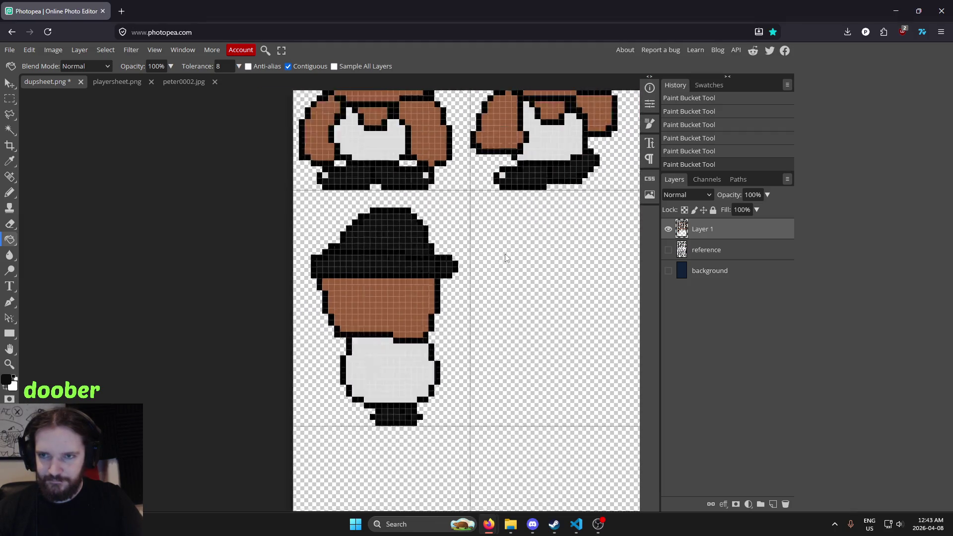
scroll(506, 257, down, 3)
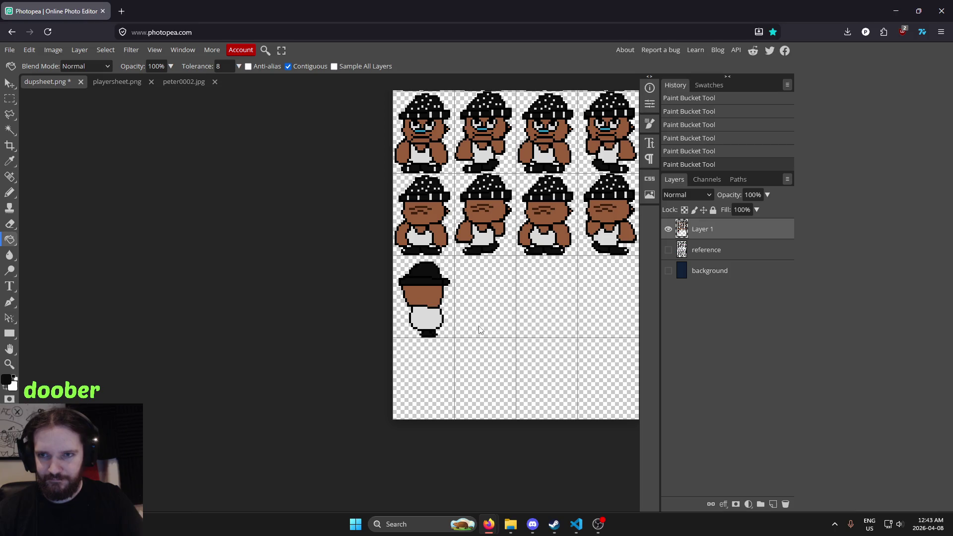
scroll(425, 290, up, 2)
scroll(393, 317, up, 3)
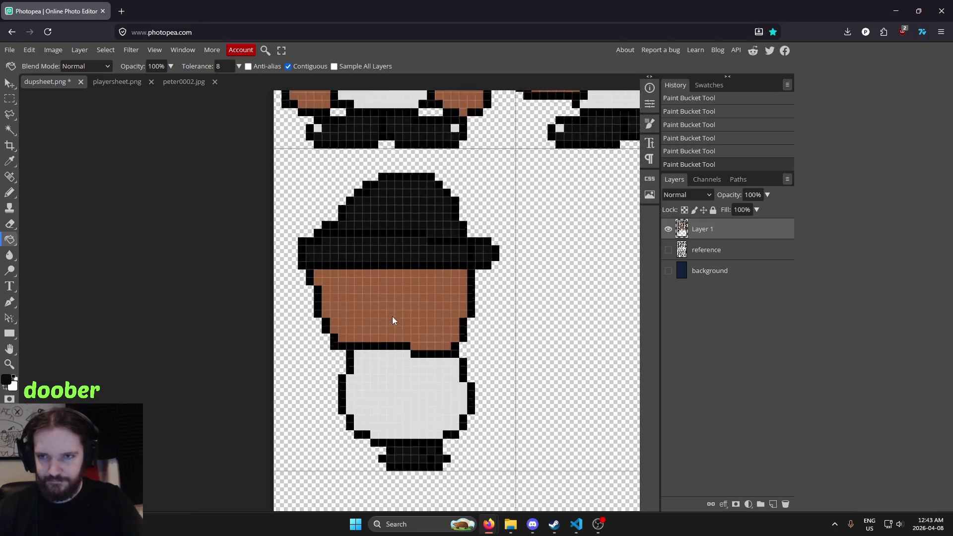
scroll(392, 320, up, 2)
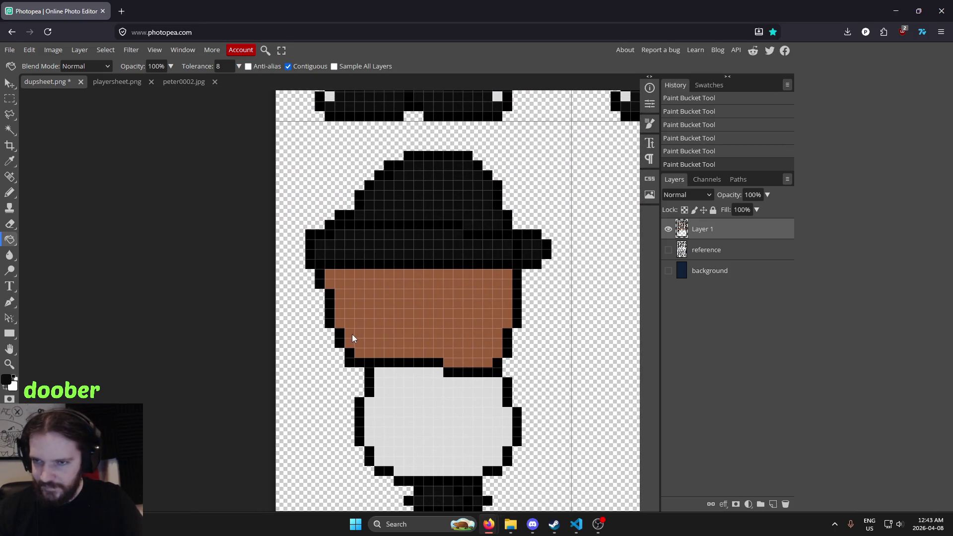
key(b)
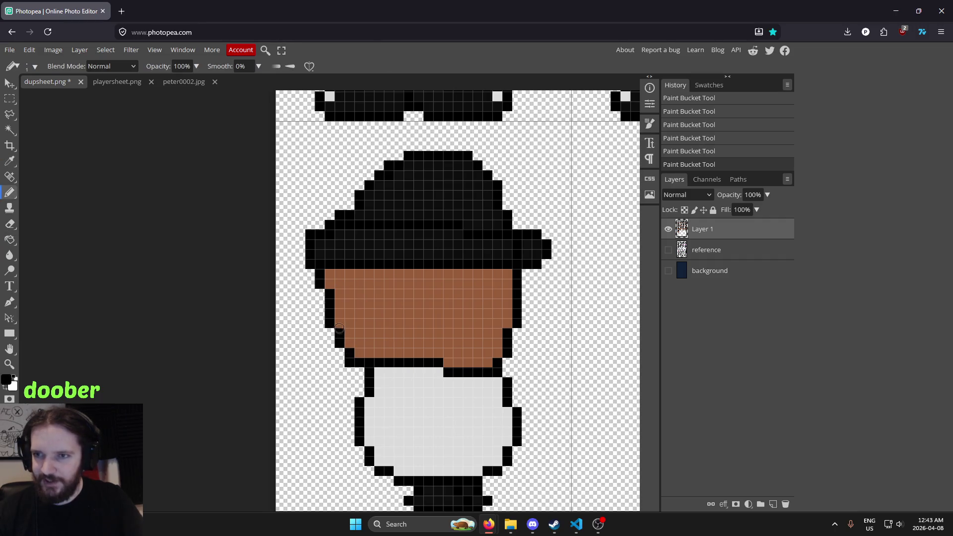
click(342, 289)
key(ctrl+z)
click(339, 282)
click(348, 274)
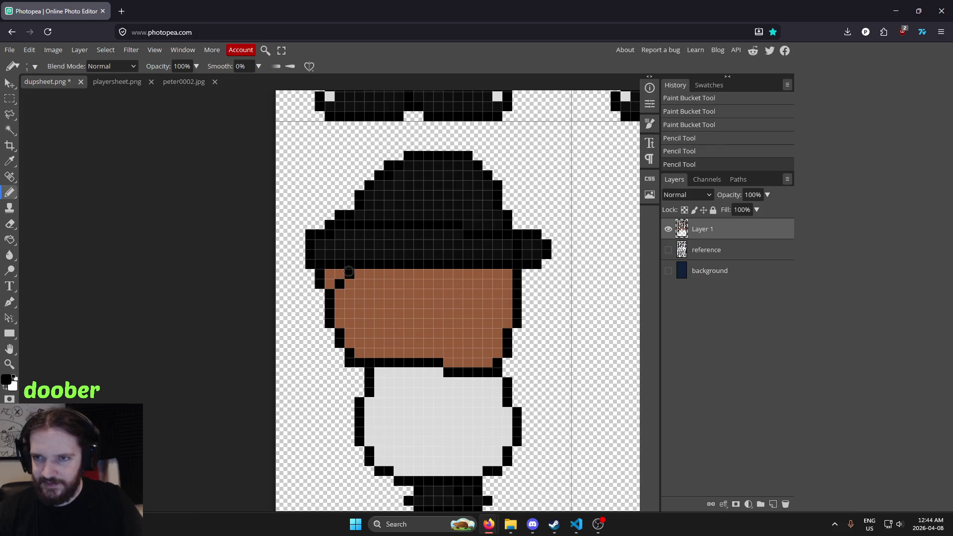
key(e)
click(327, 274)
click(339, 274)
click(319, 284)
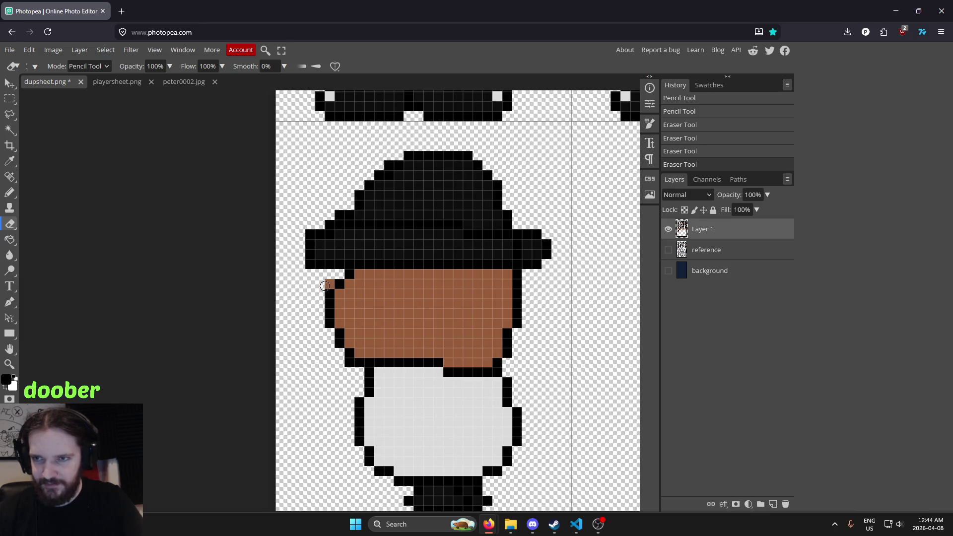
scroll(330, 285, down, 4)
scroll(330, 285, down, 1)
scroll(397, 308, up, 1)
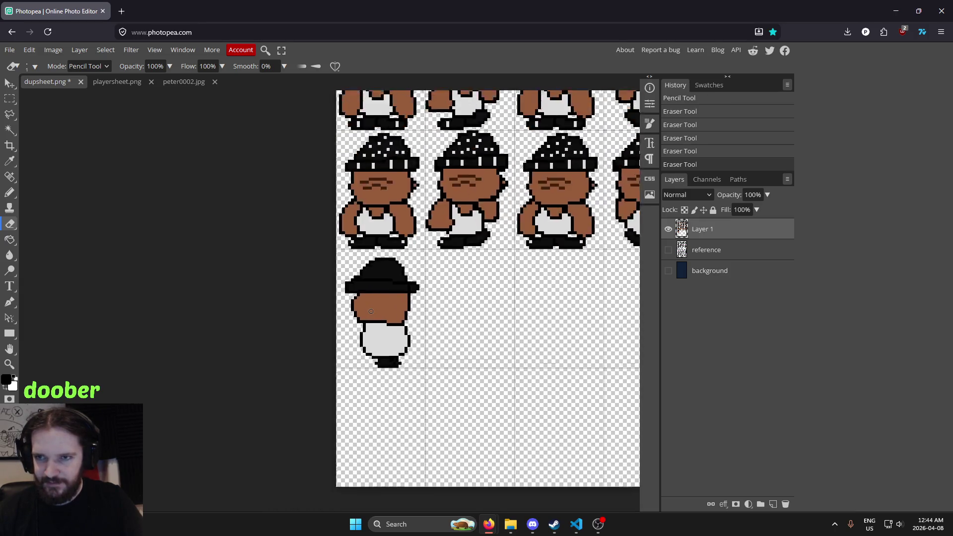
scroll(438, 321, up, 4)
scroll(438, 321, up, 2)
drag(424, 241, 426, 226)
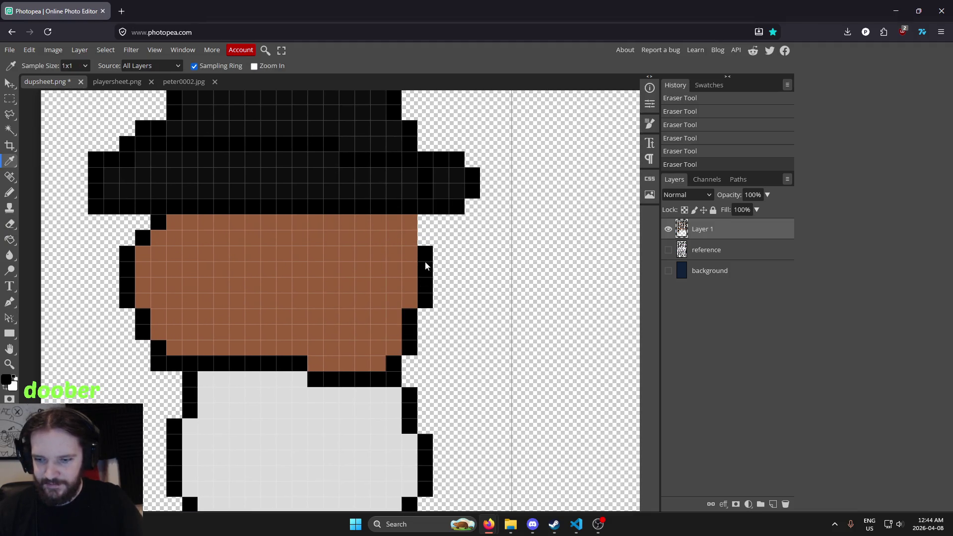
key(b)
scroll(409, 226, down, 4)
scroll(496, 283, down, 4)
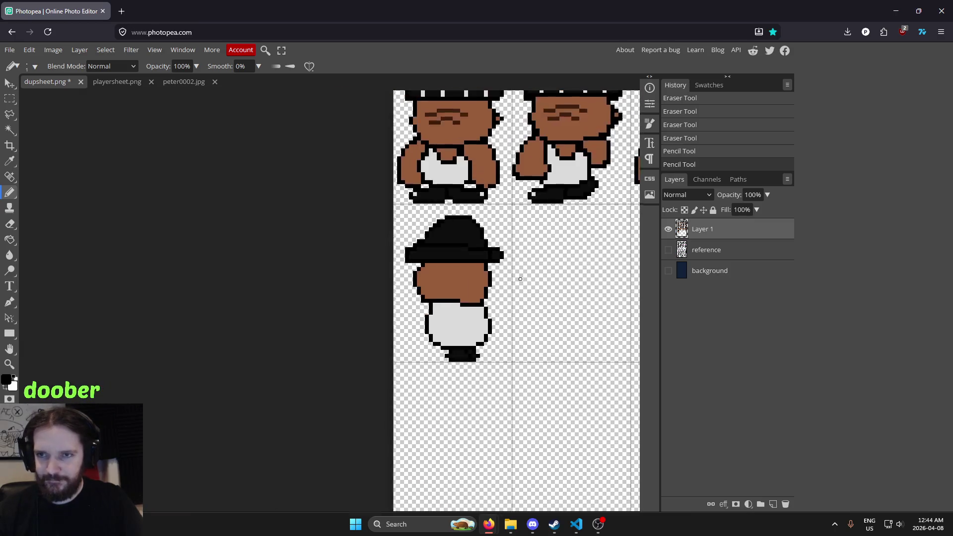
scroll(506, 290, up, 2)
scroll(477, 303, up, 2)
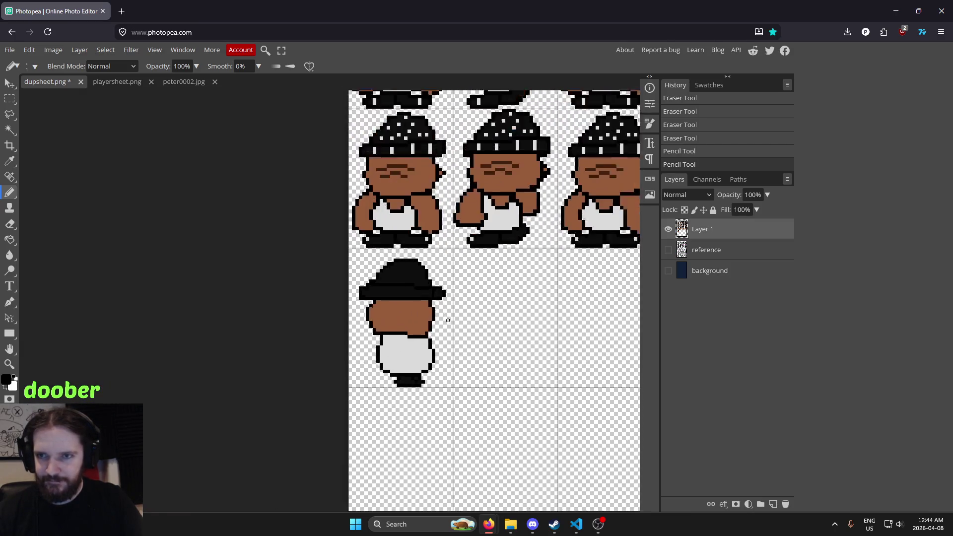
scroll(442, 313, up, 2)
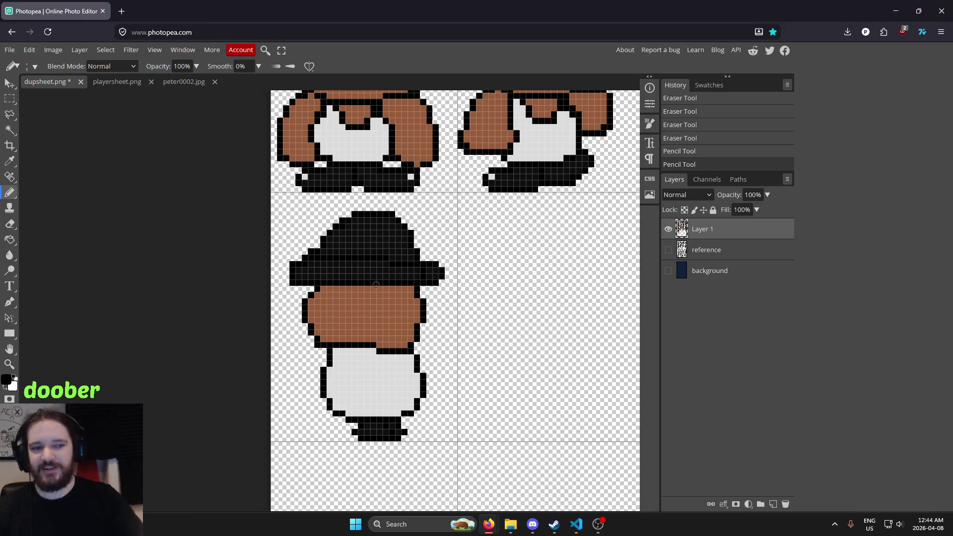
scroll(405, 267, down, 5)
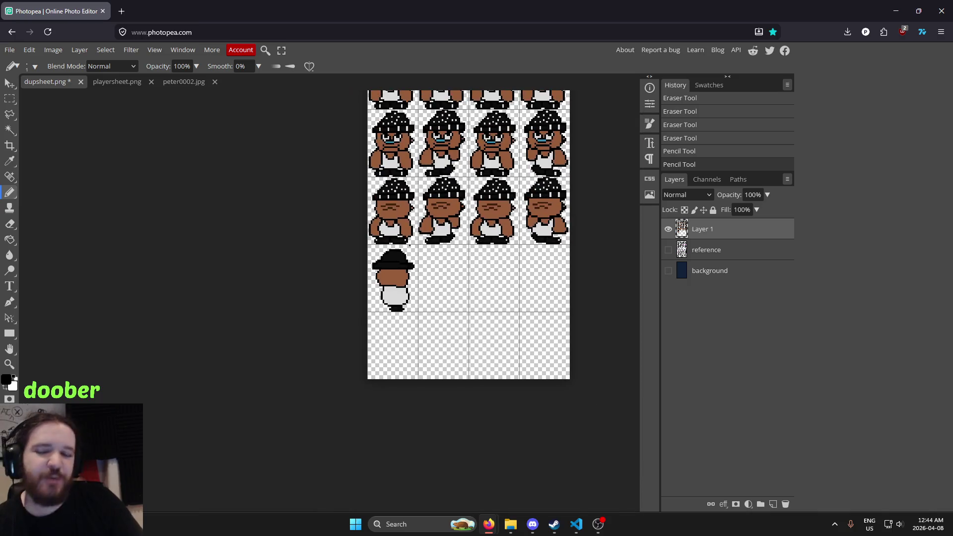
mouse_move(417, 344)
mouse_down()
mouse_move(418, 401)
mouse_move(422, 387)
mouse_up()
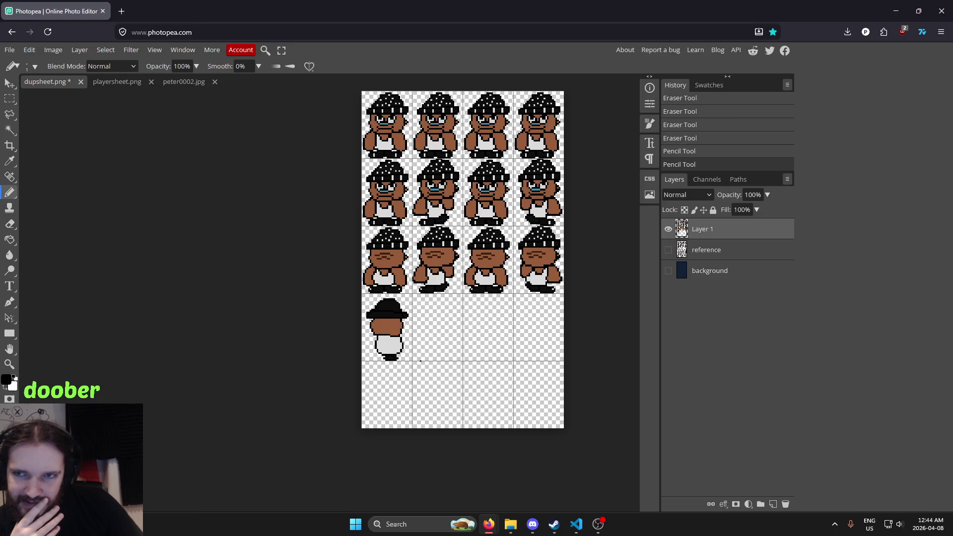
drag(439, 354, 431, 367)
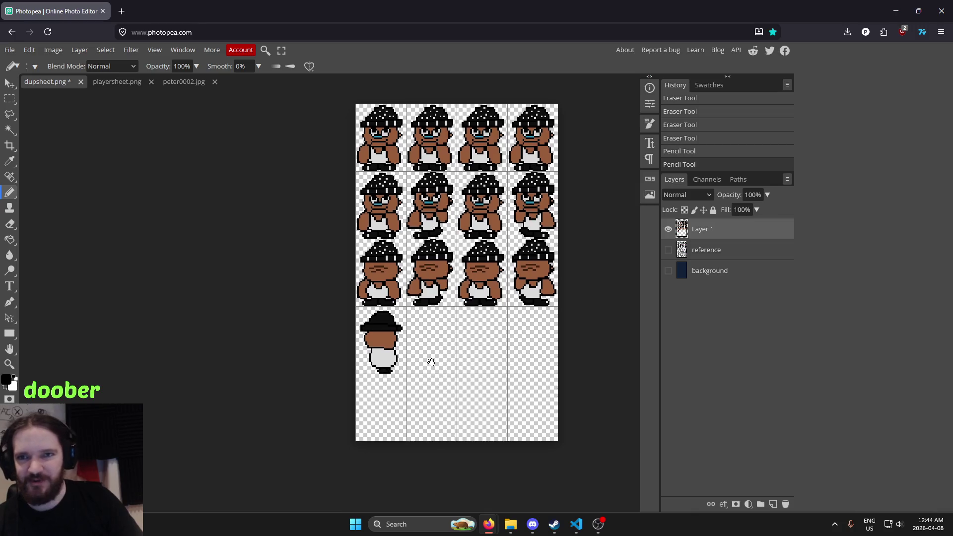
drag(431, 367, 431, 355)
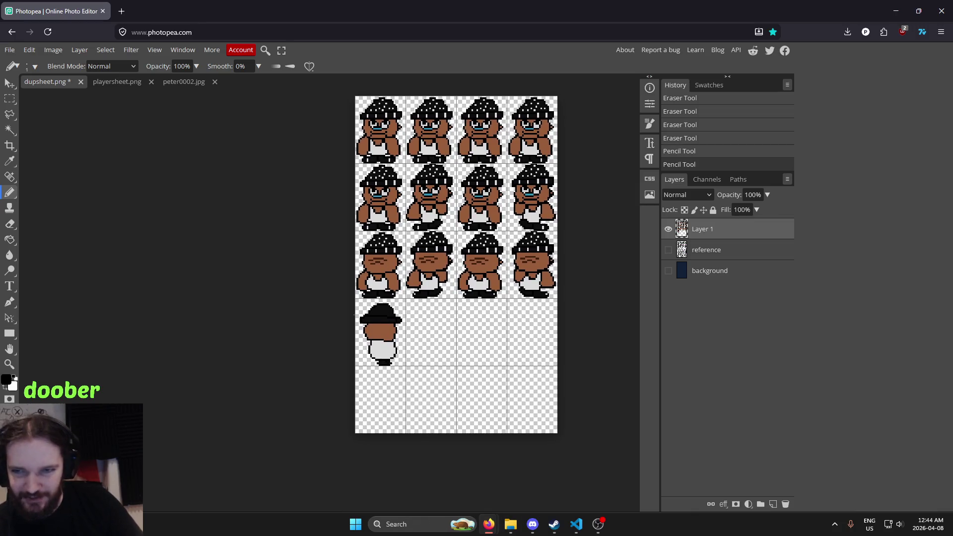
click(117, 82)
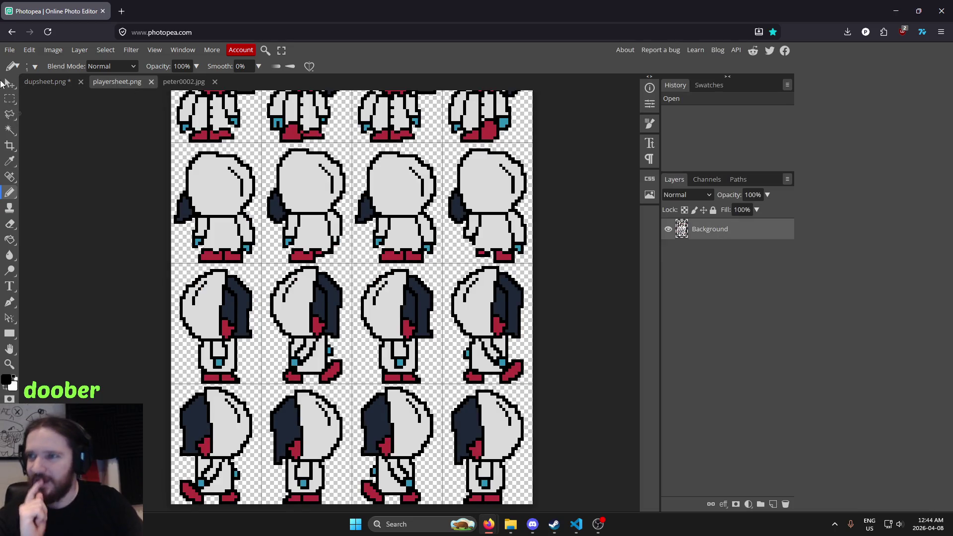
click(10, 49)
click(20, 78)
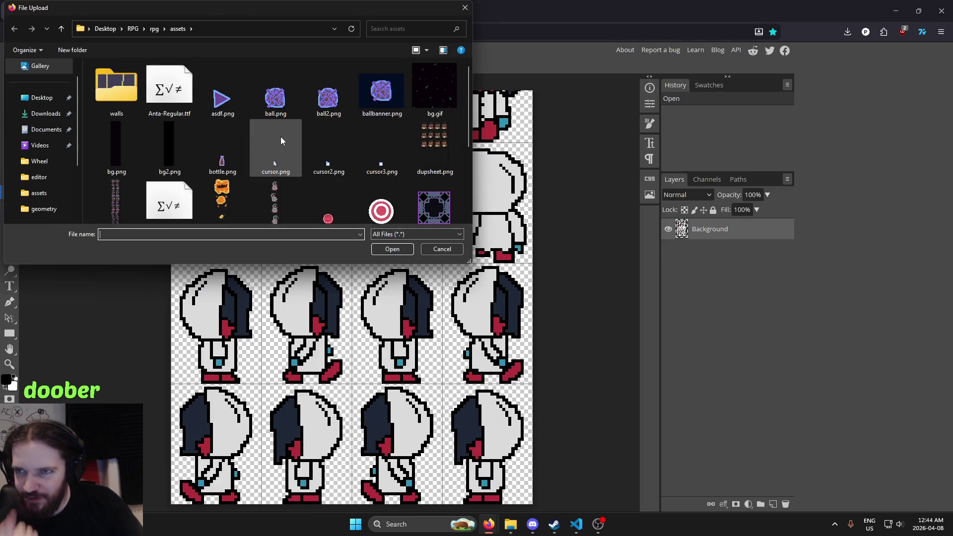
scroll(278, 144, down, 3)
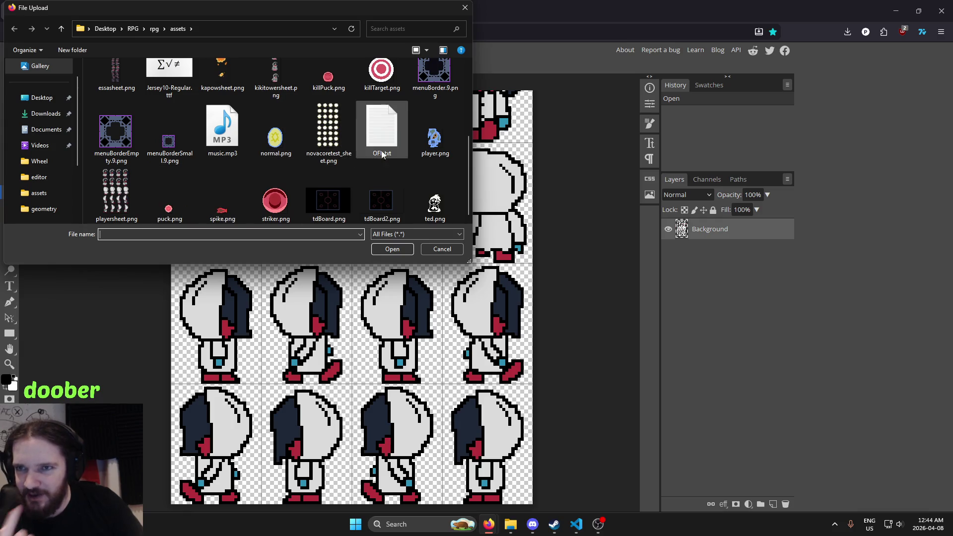
scroll(415, 152, up, 3)
scroll(420, 150, down, 2)
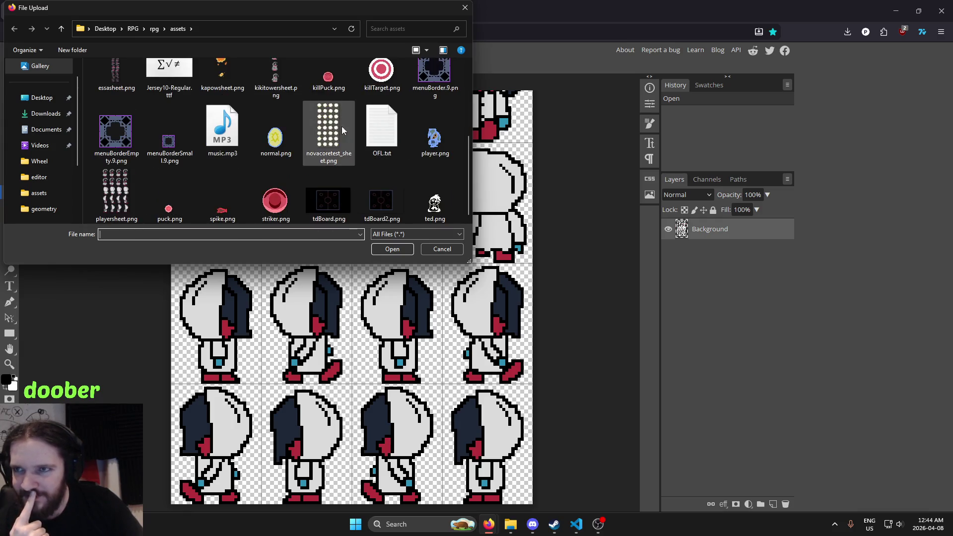
scroll(275, 140, up, 1)
double_click(276, 140)
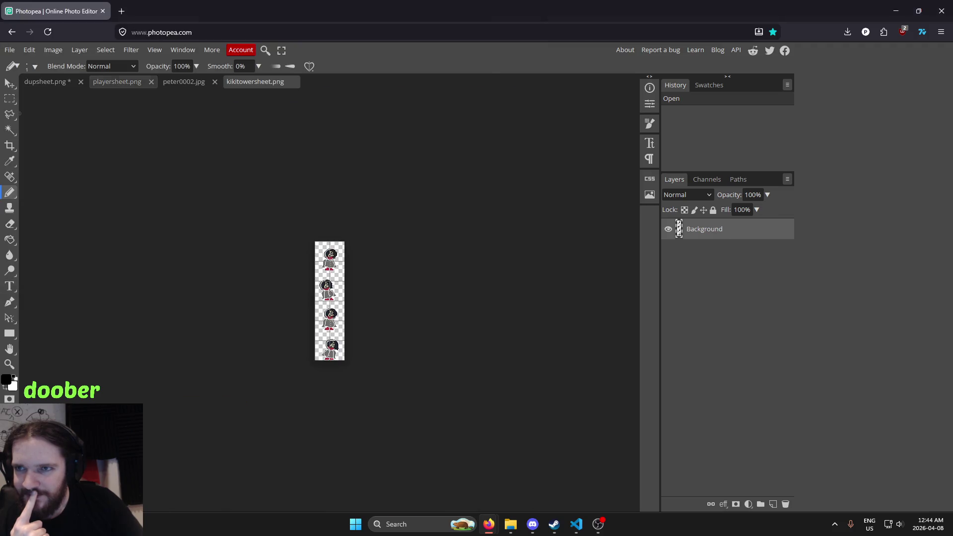
scroll(331, 265, up, 5)
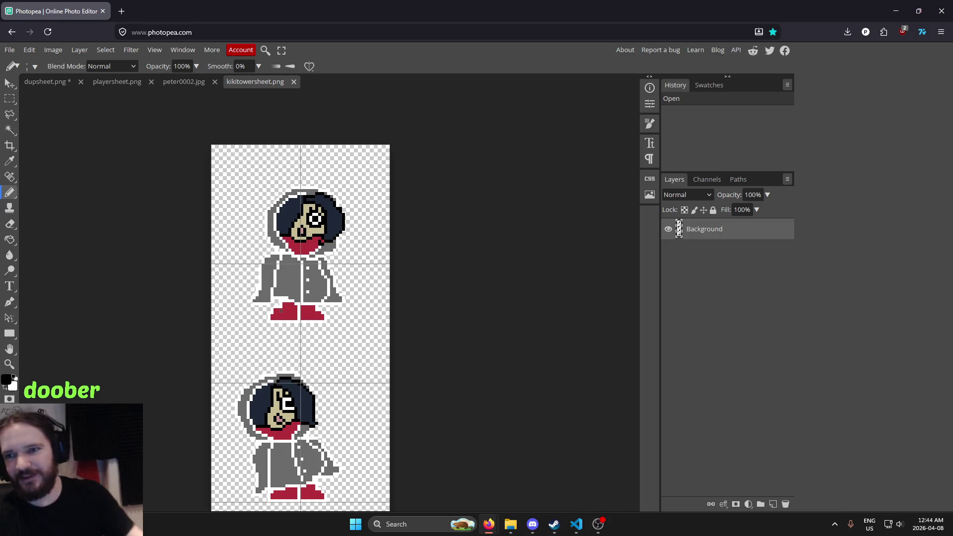
scroll(300, 294, down, 5)
scroll(300, 294, up, 10)
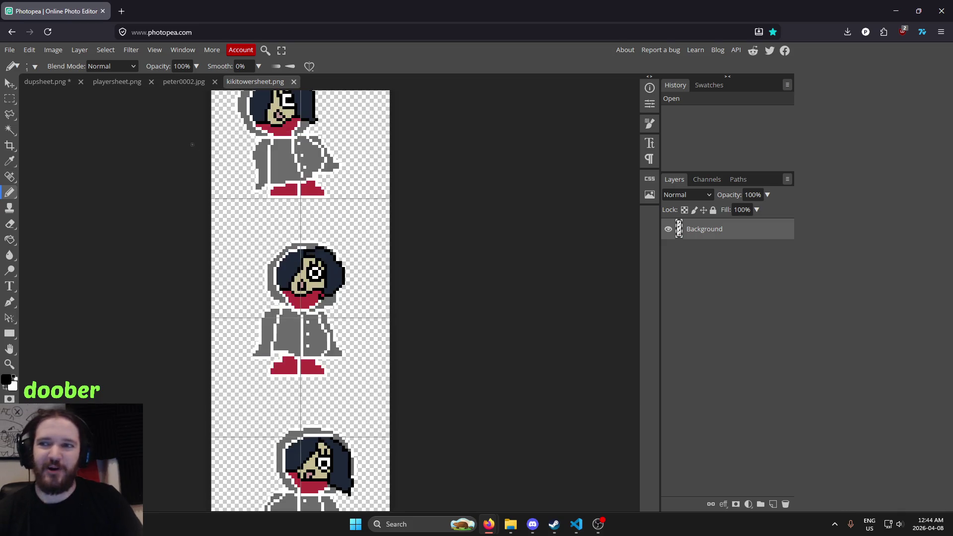
click(294, 82)
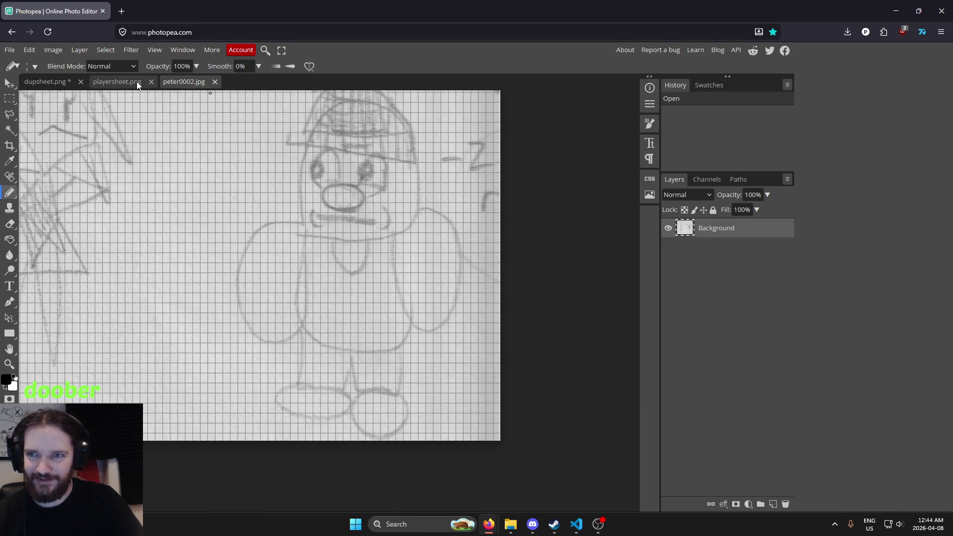
click(117, 81)
click(49, 83)
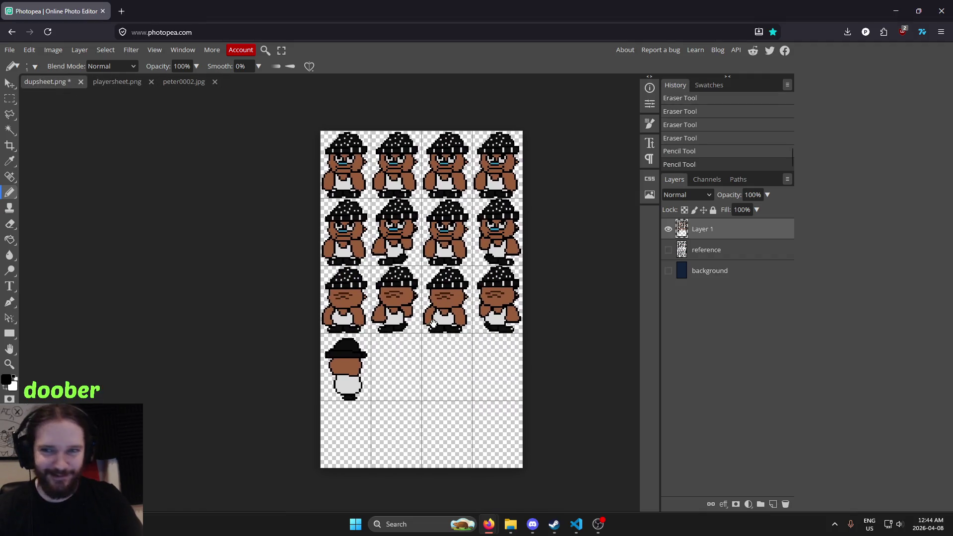
scroll(426, 329, up, 5)
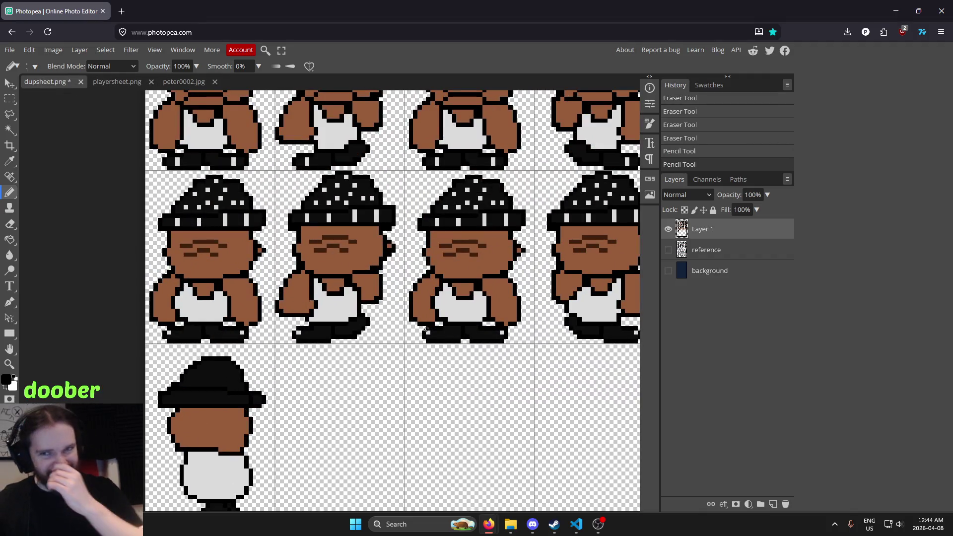
Zoom in on the hat brim and erase the stray pixel at its left tip.
scroll(374, 332, up, 2)
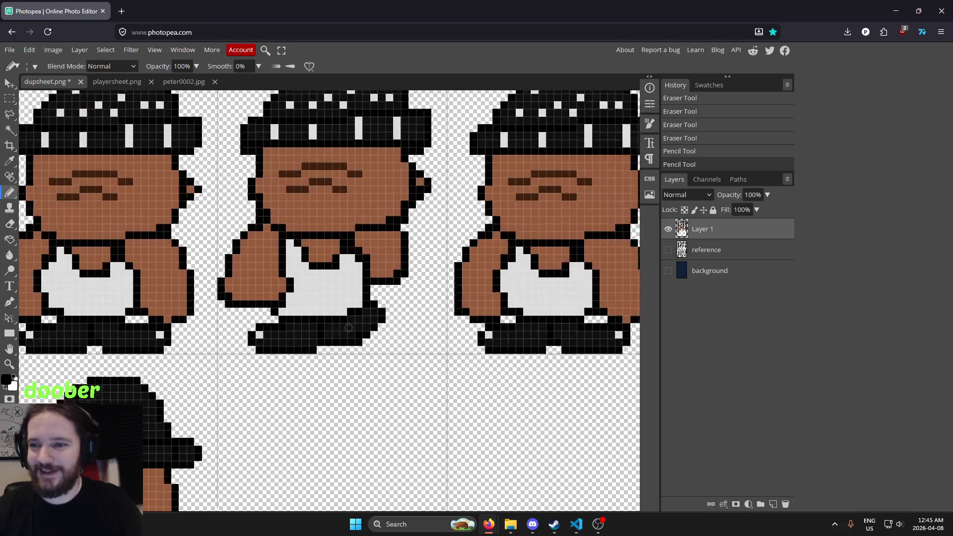
scroll(398, 317, up, 2)
key(i)
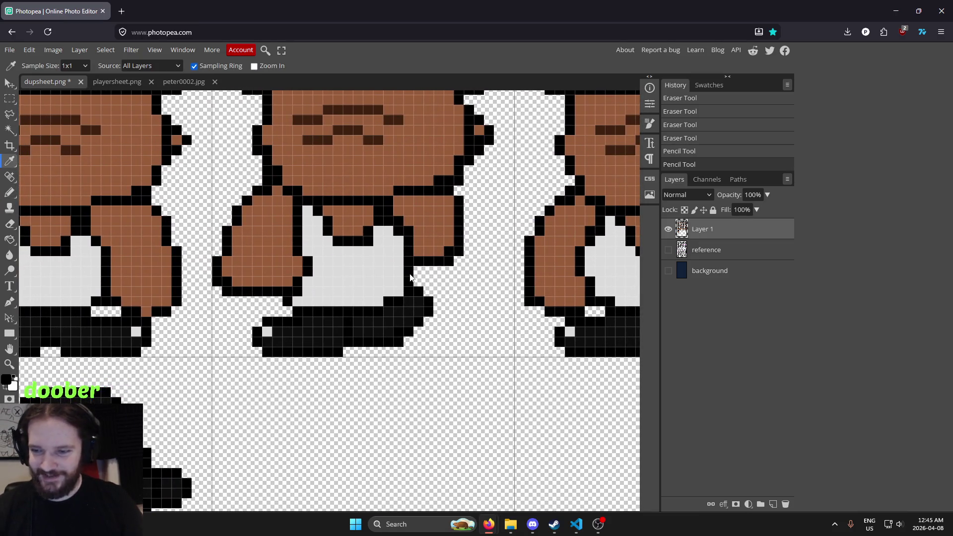
scroll(410, 278, down, 3)
scroll(330, 345, down, 3)
scroll(326, 270, up, 3)
scroll(326, 270, up, 1)
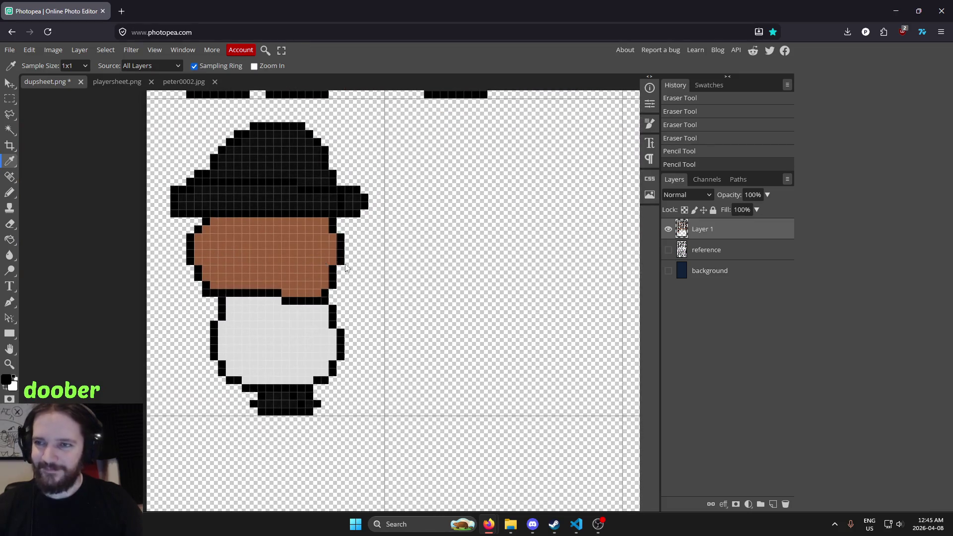
scroll(368, 305, up, 1)
scroll(222, 275, up, 2)
scroll(234, 251, up, 1)
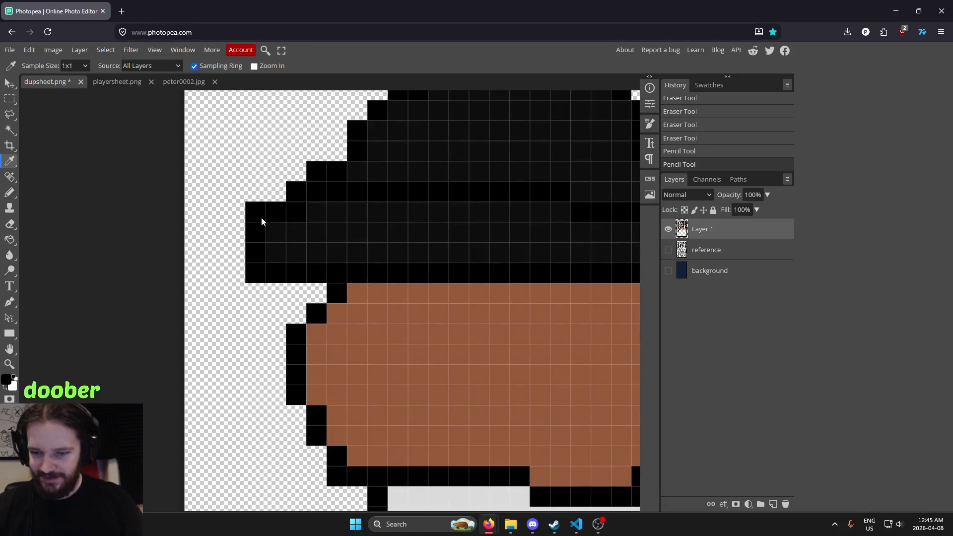
key(e)
key(i)
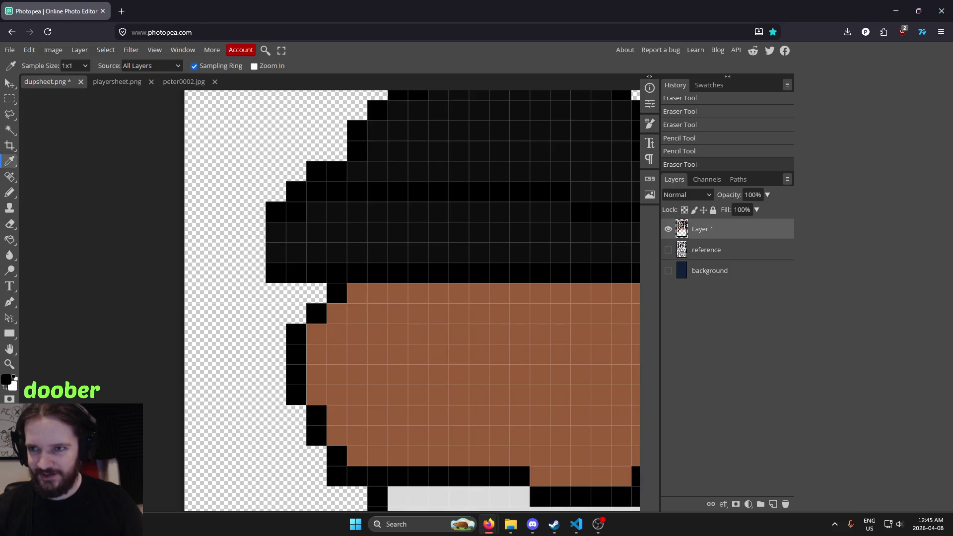
key(b)
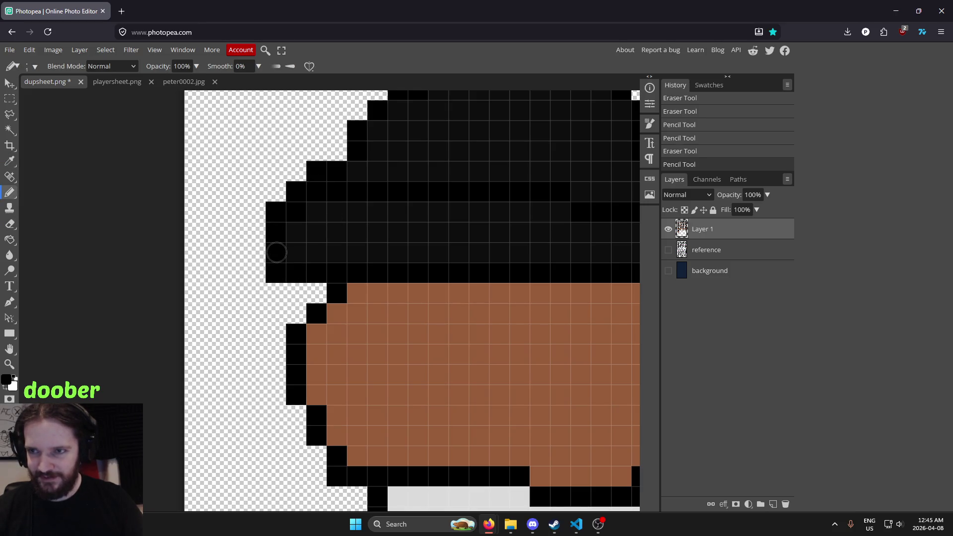
key(e)
click(279, 262)
Sample the brim's black and pencil a black pixel onto the brim.
scroll(308, 298, down, 1)
scroll(337, 323, down, 1)
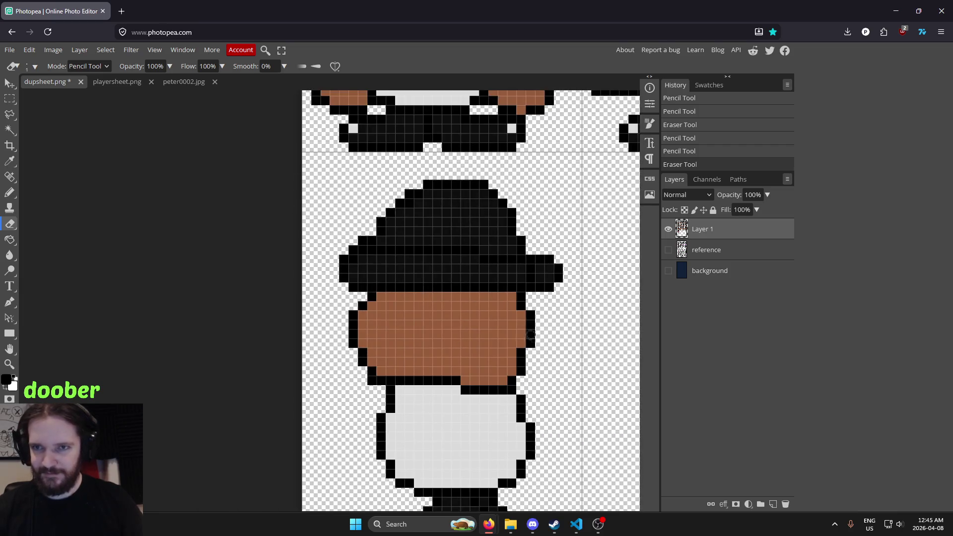
scroll(365, 350, down, 1)
scroll(365, 236, up, 3)
key(i)
click(368, 258)
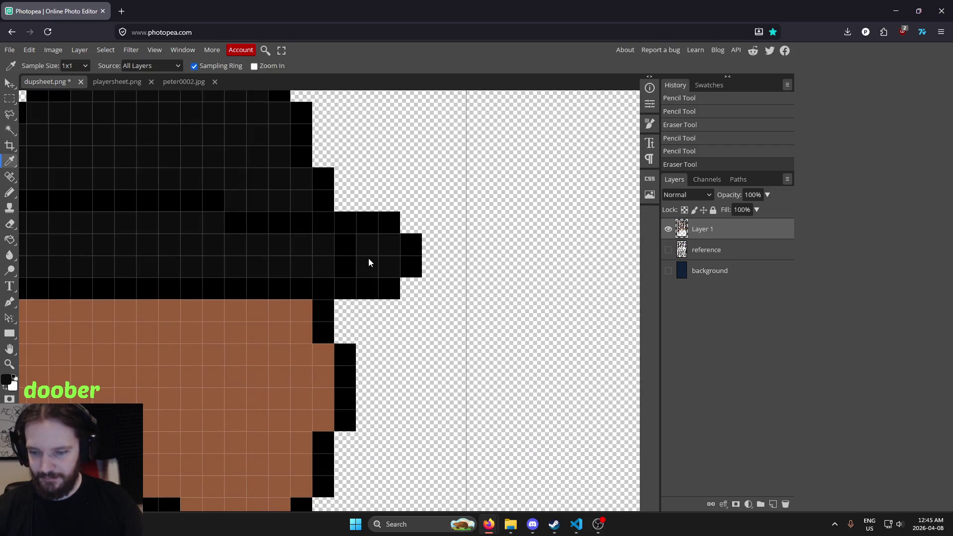
key(v)
key(b)
click(353, 265)
Erase the extra pixels at the brim's right tip and fill its edge pixel black.
key(e)
mouse_move(383, 228)
mouse_down()
mouse_move(390, 294)
mouse_move(388, 251)
mouse_move(365, 270)
mouse_up()
key(i)
click(366, 222)
key(b)
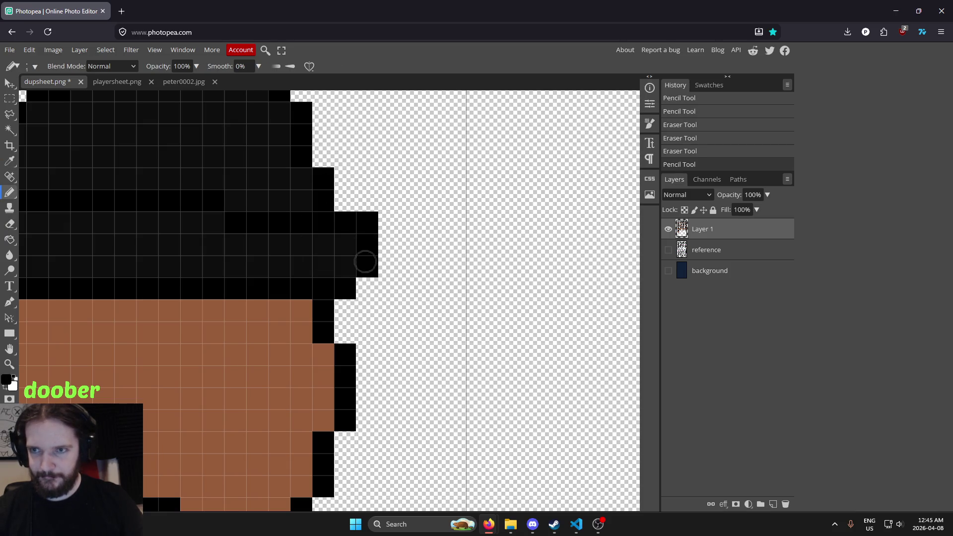
click(364, 262)
scroll(425, 328, down, 2)
scroll(424, 327, down, 3)
scroll(447, 335, down, 2)
scroll(467, 343, down, 2)
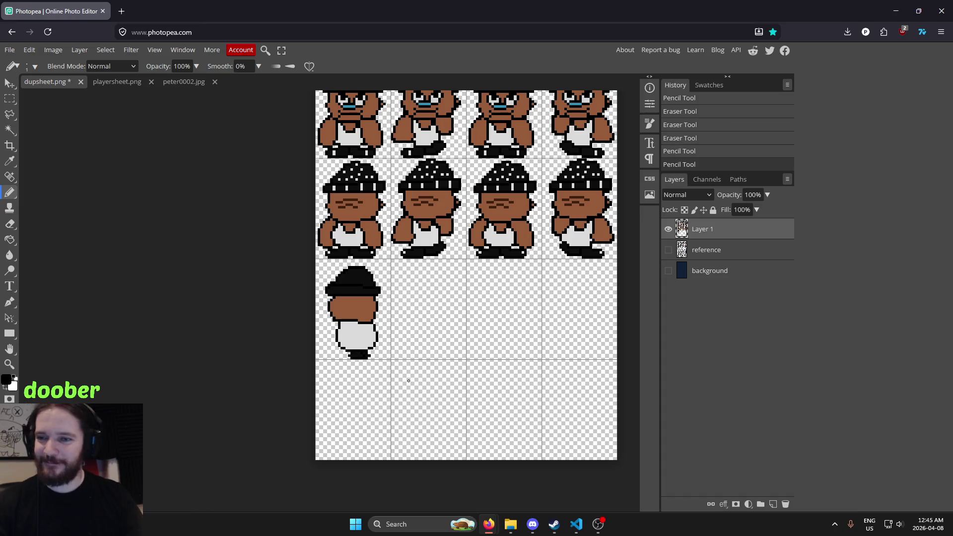
scroll(409, 381, up, 3)
scroll(472, 362, up, 1)
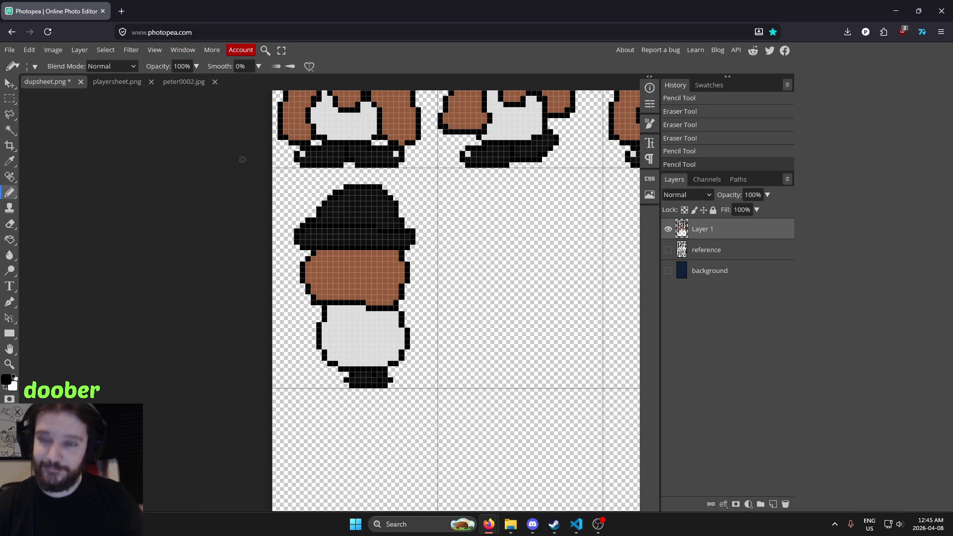
scroll(353, 341, up, 2)
scroll(426, 295, up, 1)
scroll(426, 296, down, 1)
scroll(426, 295, down, 1)
scroll(425, 251, down, 2)
scroll(423, 298, up, 1)
scroll(454, 300, down, 1)
scroll(482, 280, down, 2)
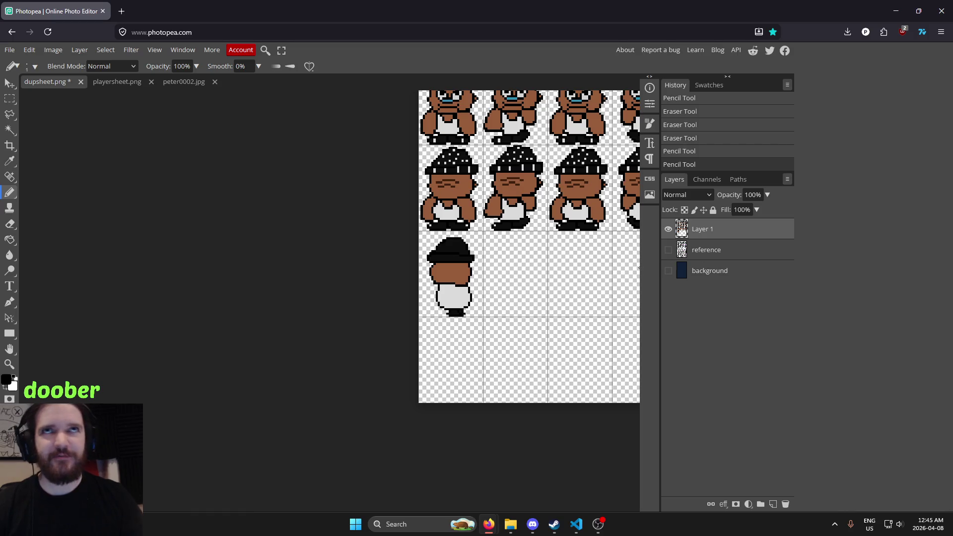
scroll(477, 286, up, 3)
scroll(368, 298, up, 2)
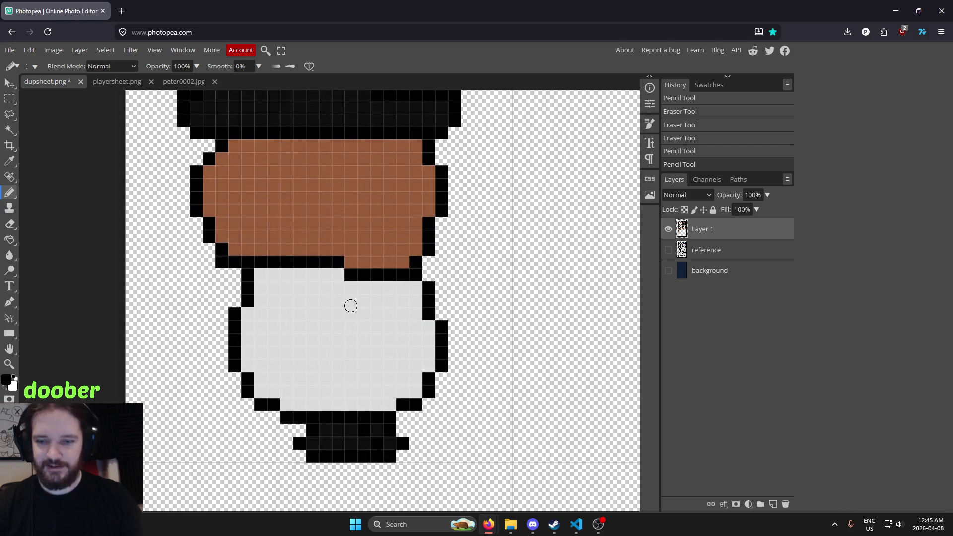
Outline an arm shape across the white shirt and fill it with the brown skin colour.
key(i)
key(b)
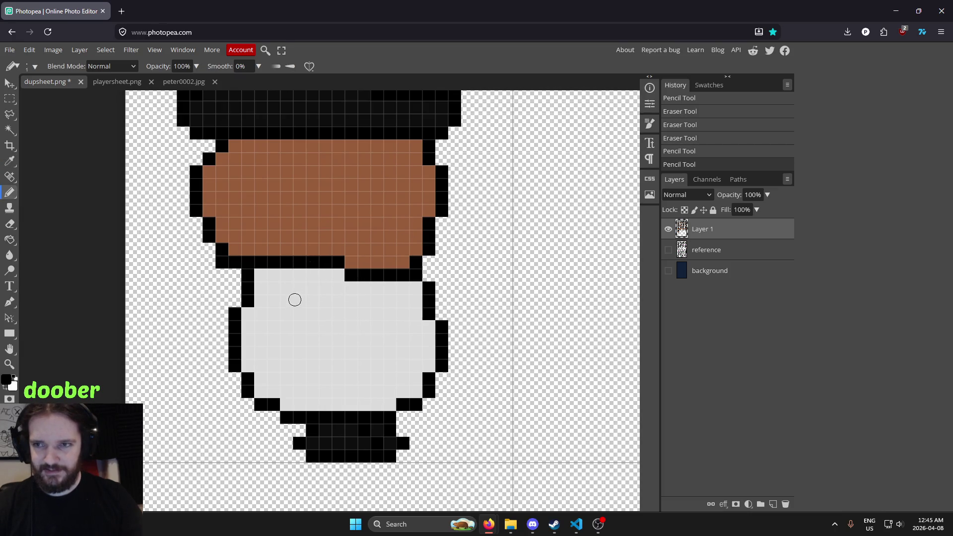
mouse_move(313, 290)
mouse_down()
mouse_move(378, 305)
mouse_move(371, 387)
mouse_up()
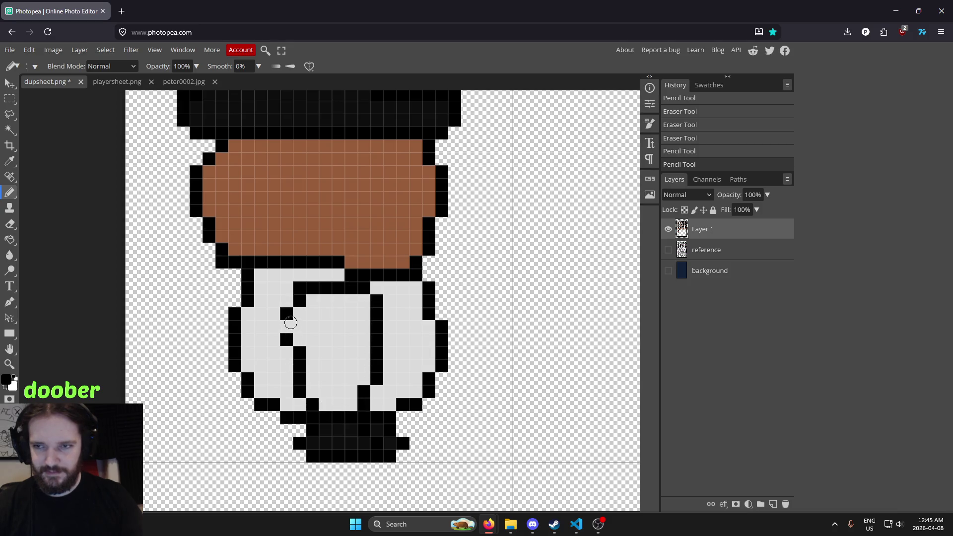
alt+click(344, 242)
key(g)
click(341, 335)
Pencil three brown pixels at the arm's lower end using the sampled skin colour.
scroll(341, 335, down, 5)
scroll(453, 309, down, 1)
scroll(452, 308, up, 5)
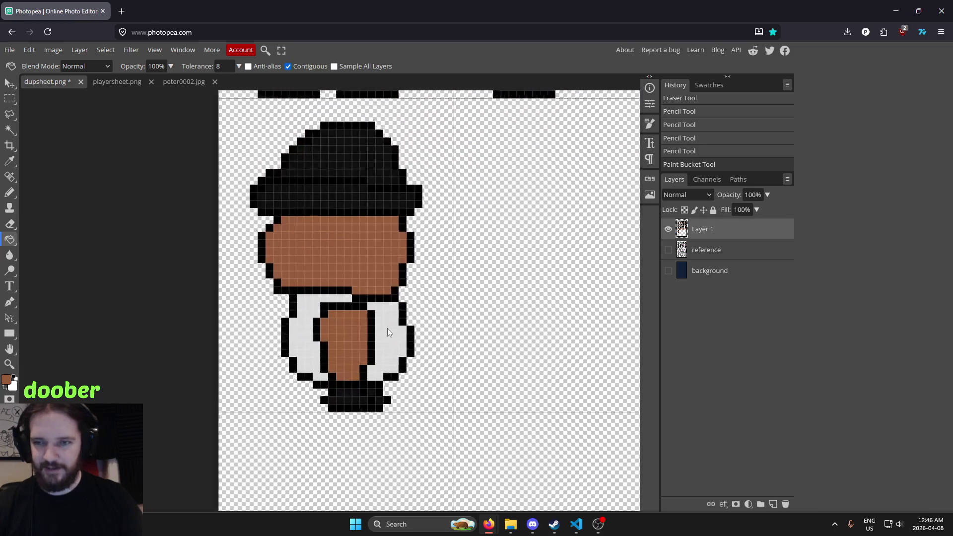
key(i)
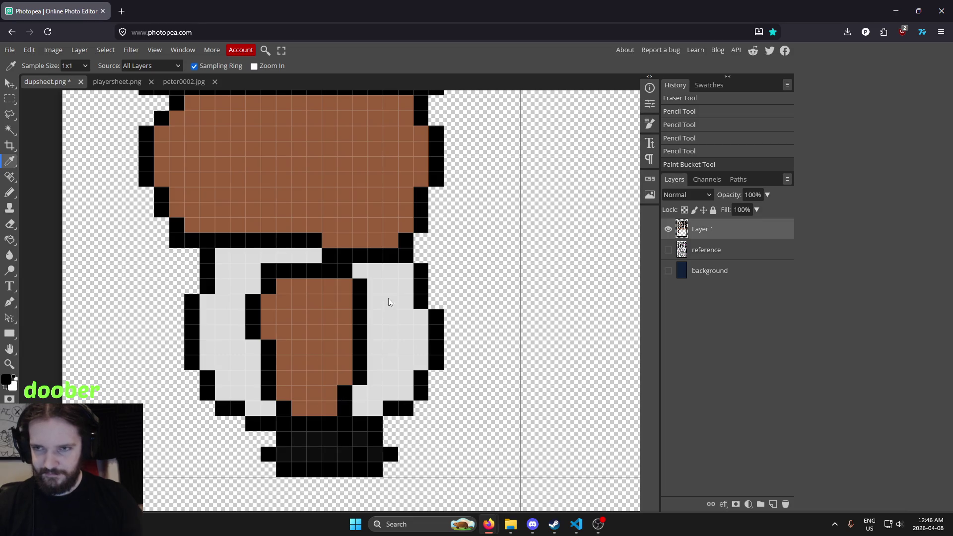
scroll(389, 300, down, 5)
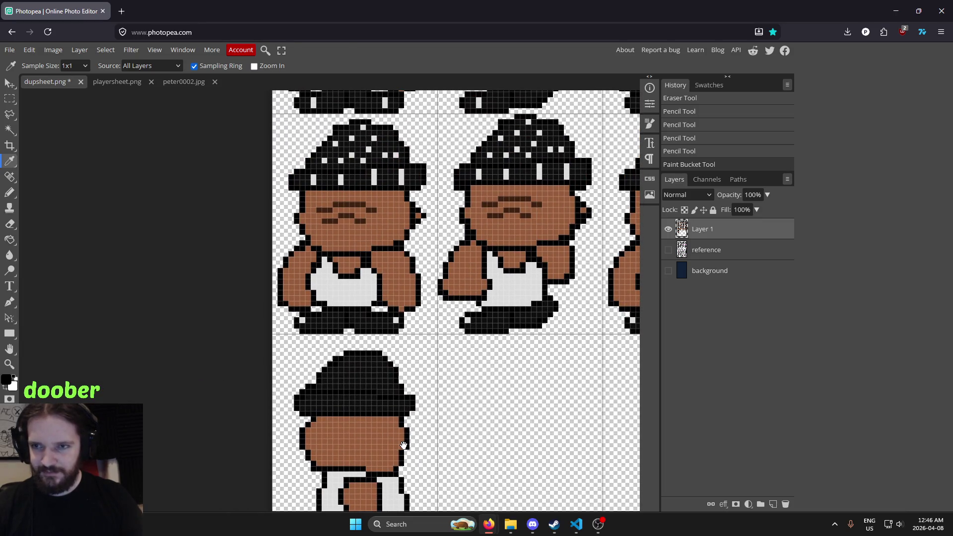
drag(404, 446, 420, 428)
scroll(373, 265, up, 6)
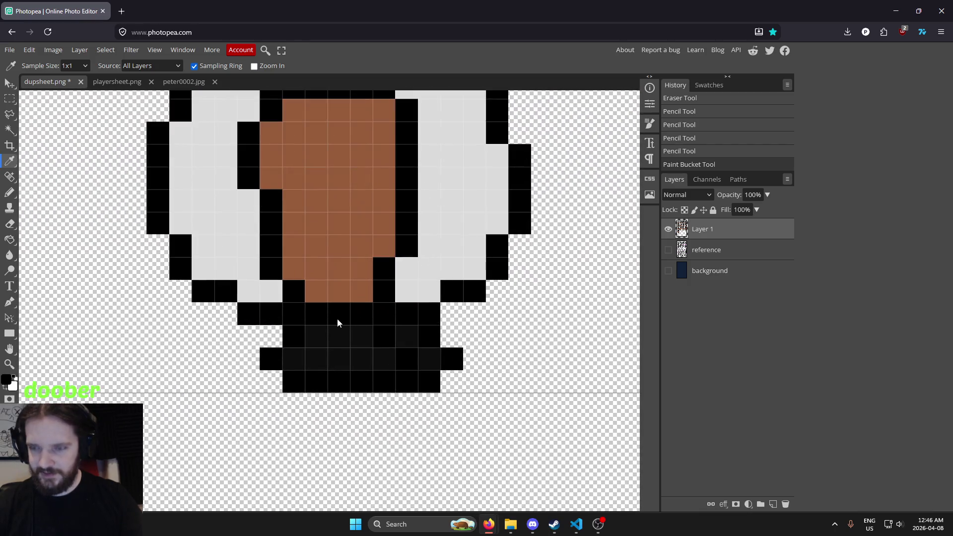
key(e)
key(i)
click(332, 282)
key(b)
click(322, 314)
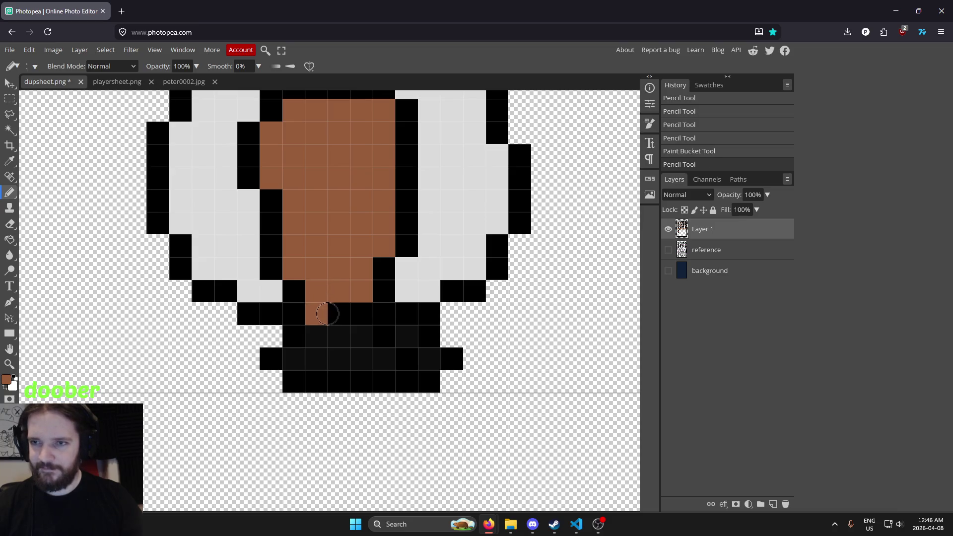
click(339, 314)
click(355, 314)
Paint the dark-grey row of the feet solid black.
key(i)
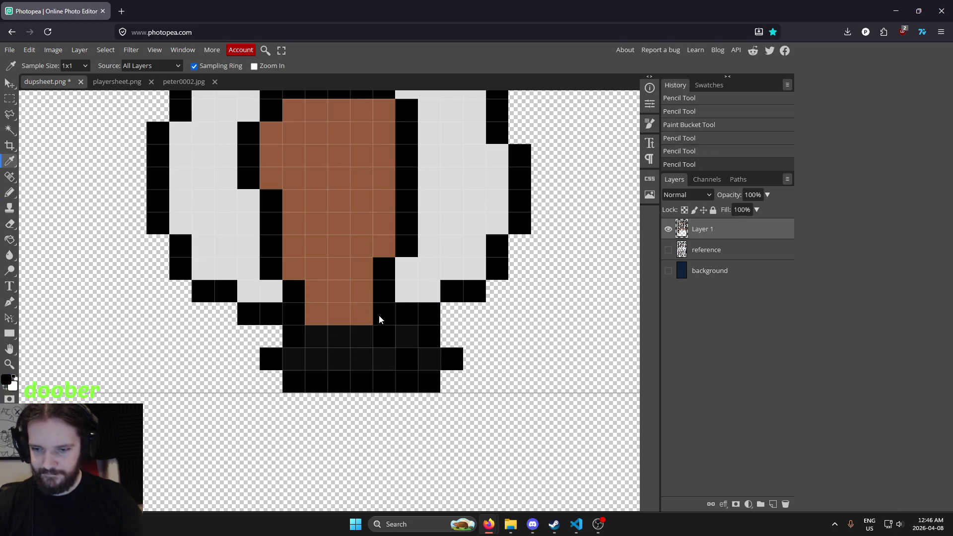
key(b)
click(361, 337)
drag(350, 336, 326, 337)
scroll(380, 293, down, 2)
scroll(380, 293, down, 2)
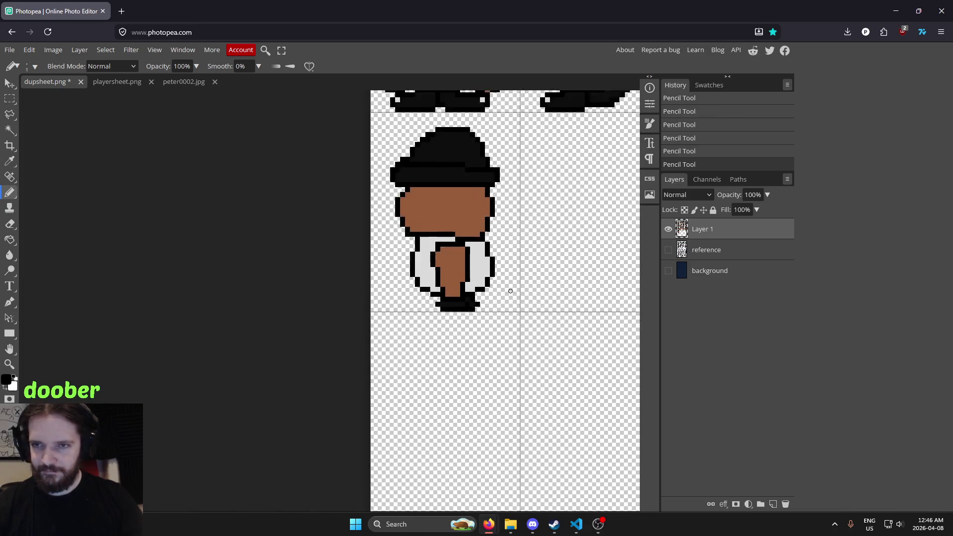
scroll(374, 341, down, 2)
scroll(374, 342, down, 1)
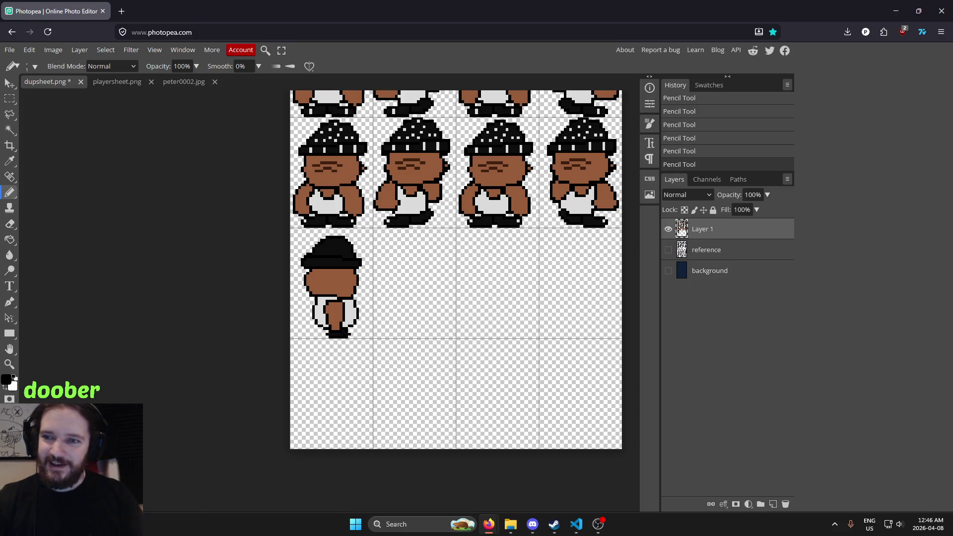
scroll(352, 443, up, 3)
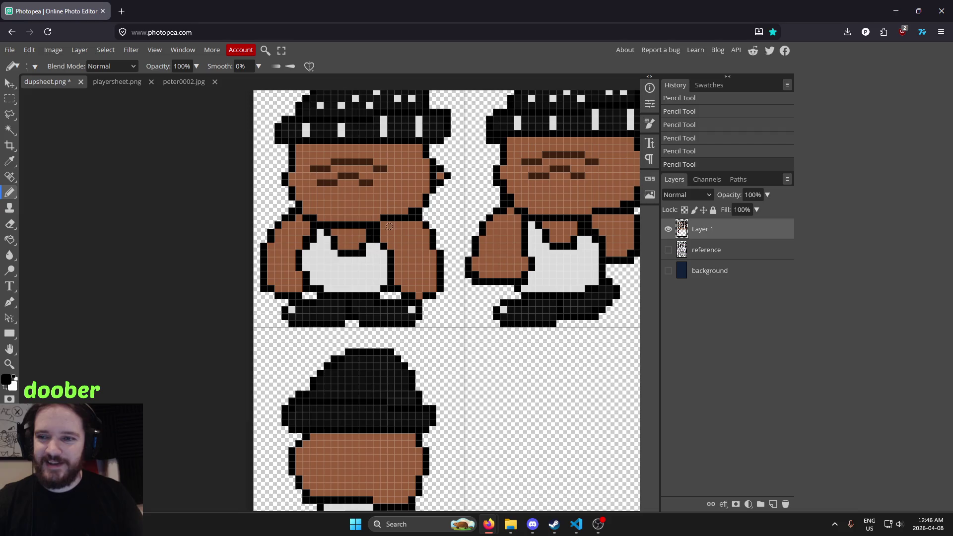
drag(380, 365, 267, 122)
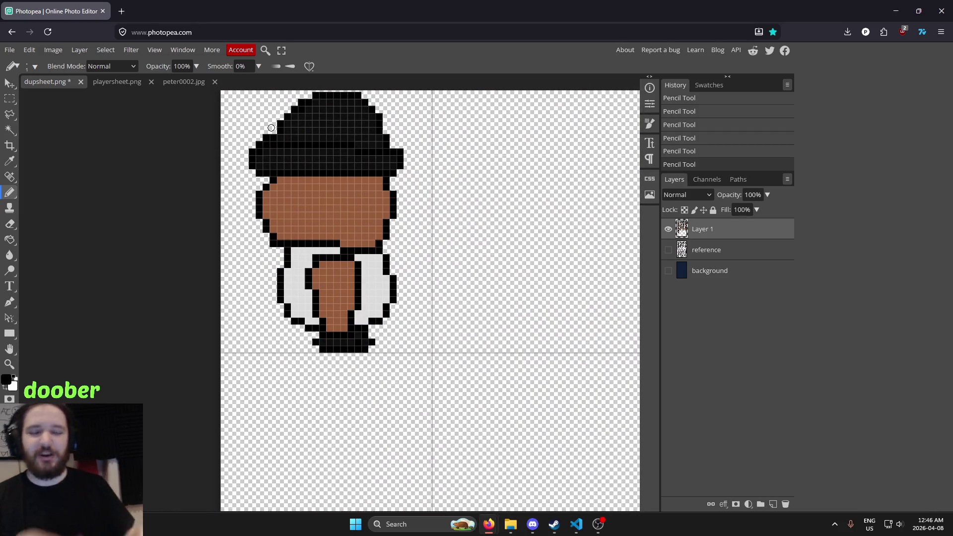
scroll(350, 277, up, 2)
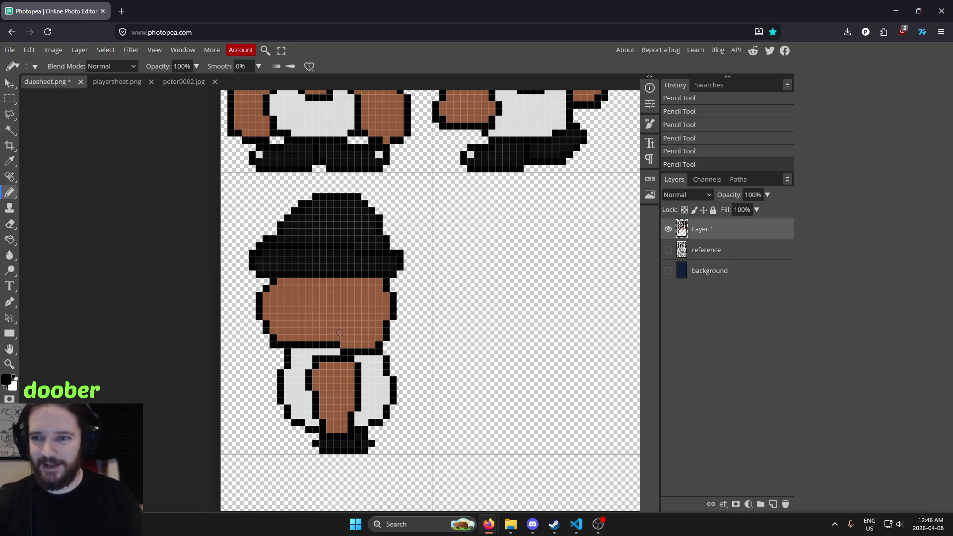
scroll(316, 361, up, 2)
scroll(348, 323, up, 1)
scroll(440, 285, down, 2)
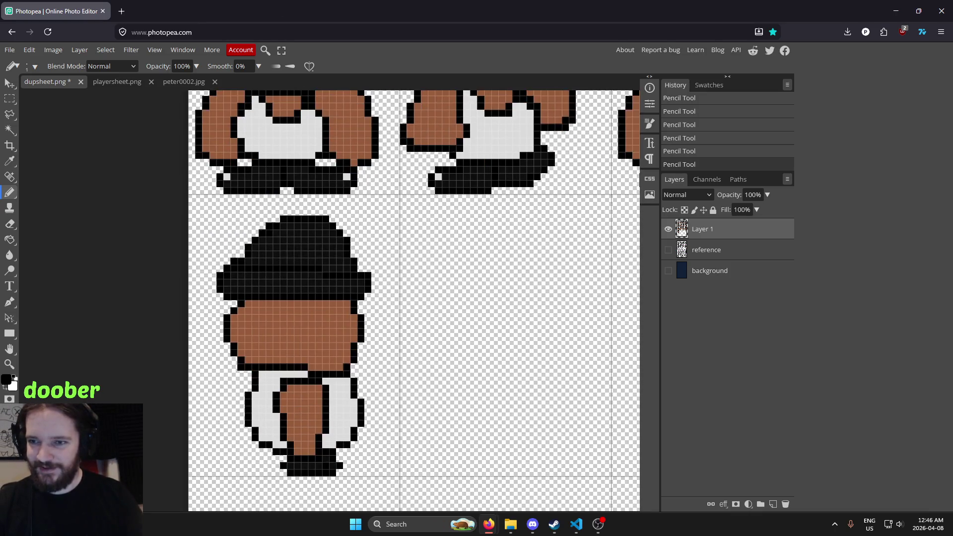
scroll(440, 284, down, 1)
scroll(441, 285, up, 1)
scroll(426, 298, up, 1)
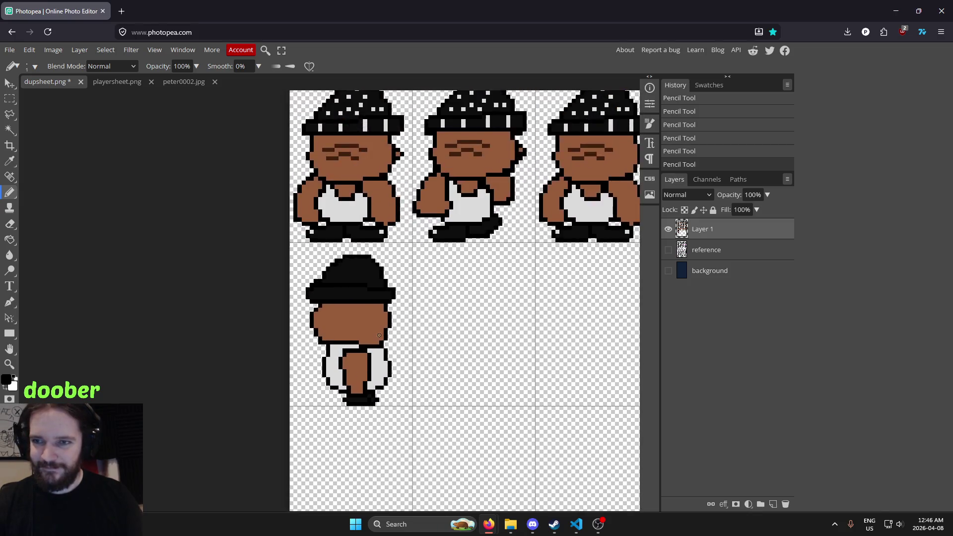
scroll(373, 329, up, 2)
scroll(373, 329, up, 1)
scroll(397, 277, down, 1)
scroll(398, 248, down, 2)
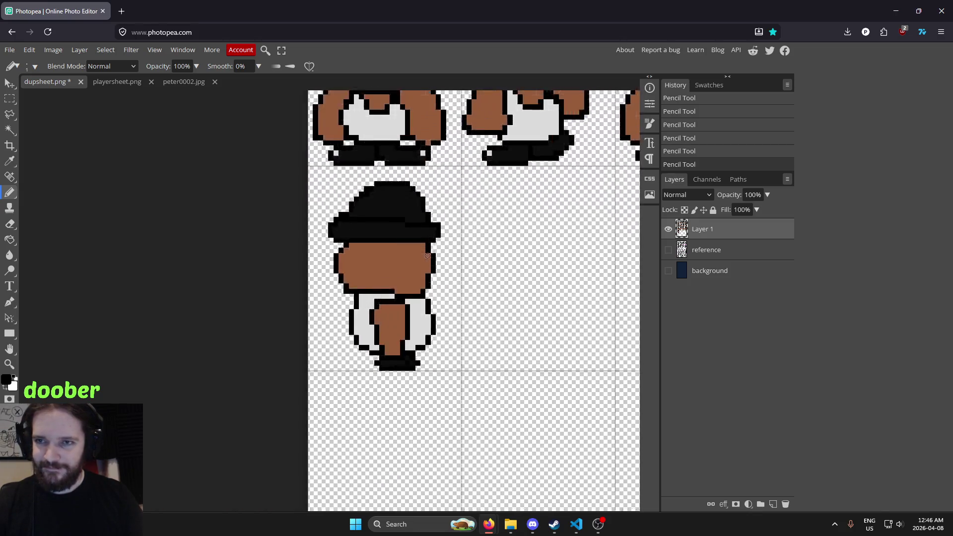
scroll(393, 227, down, 1)
scroll(453, 277, up, 1)
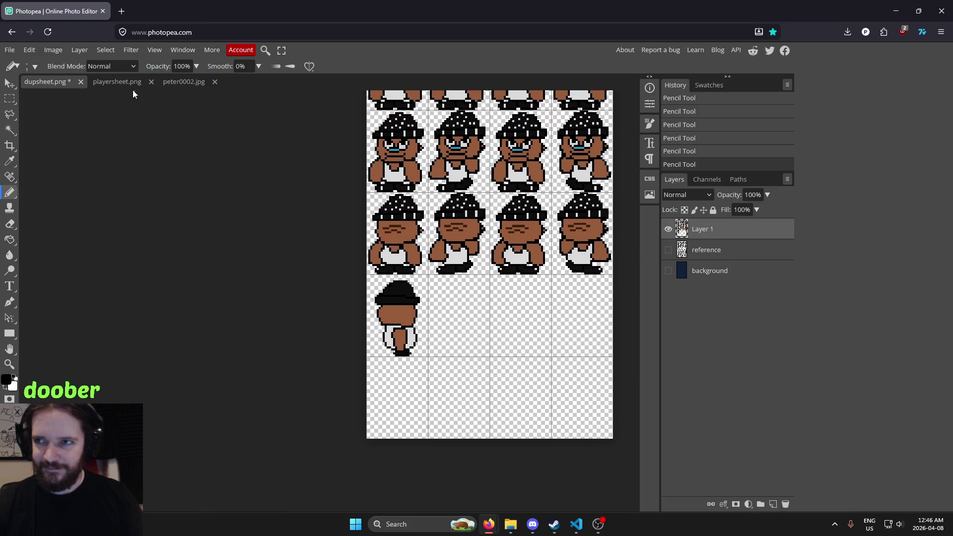
click(113, 82)
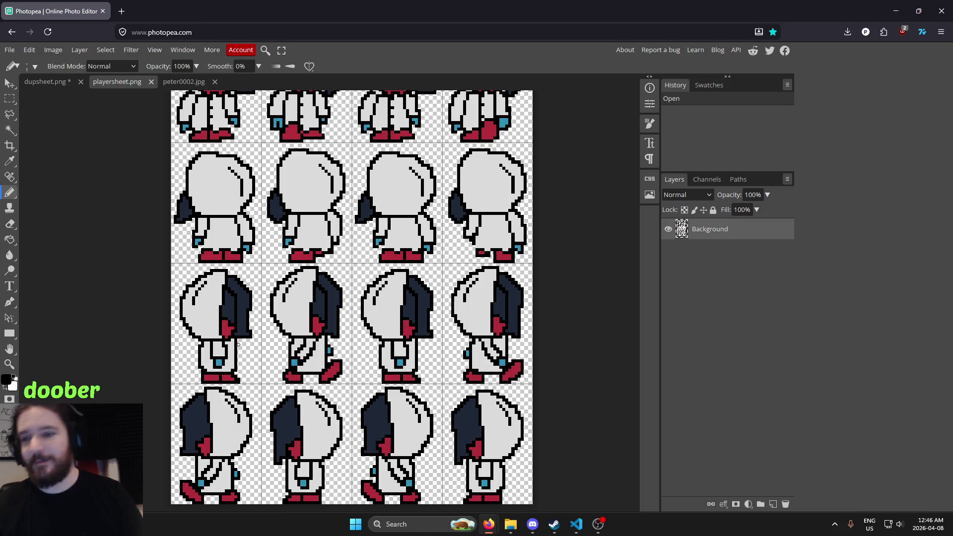
scroll(342, 297, up, 3)
scroll(343, 297, left, 1)
scroll(338, 348, up, 3)
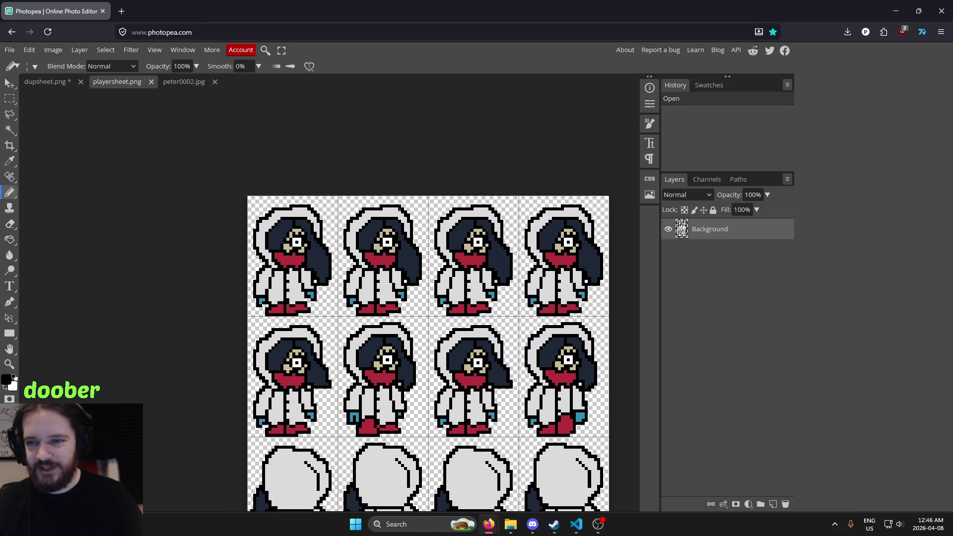
scroll(400, 210, down, 3)
scroll(375, 342, down, 4)
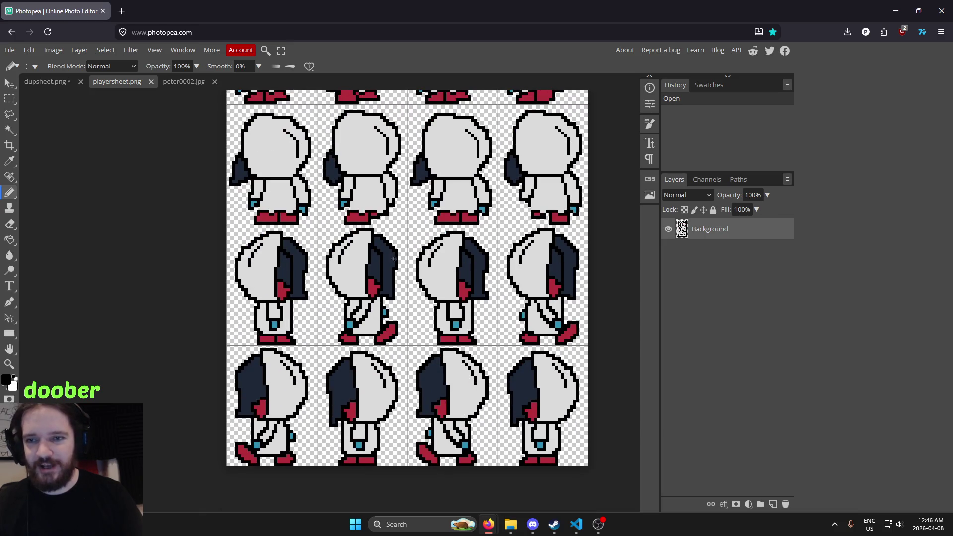
click(47, 81)
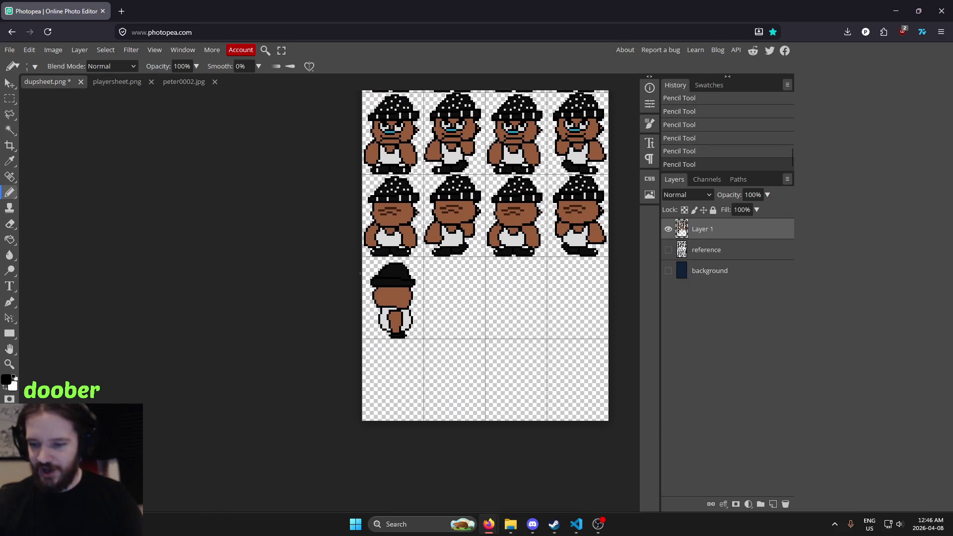
scroll(402, 263, up, 3)
scroll(422, 248, up, 1)
scroll(439, 232, up, 1)
key(i)
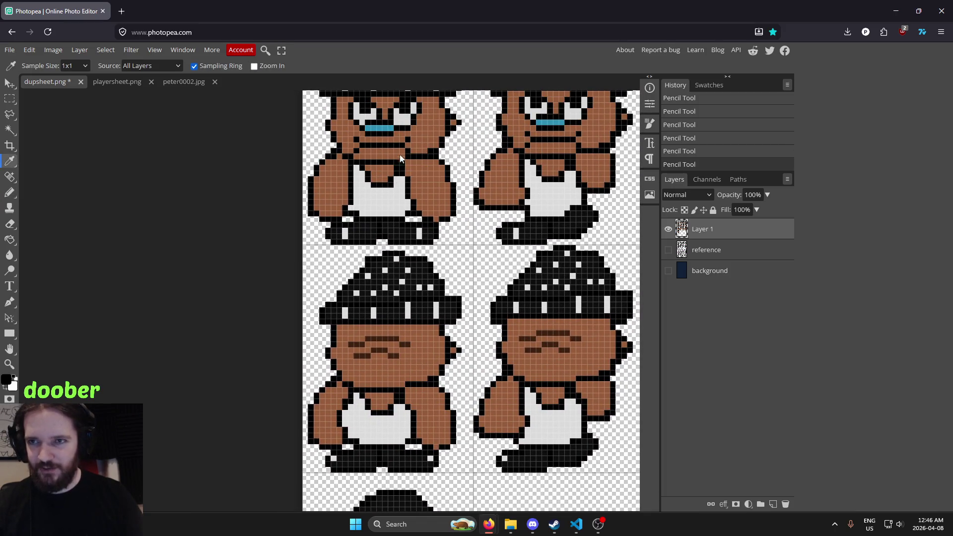
scroll(445, 352, down, 3)
scroll(445, 353, up, 1)
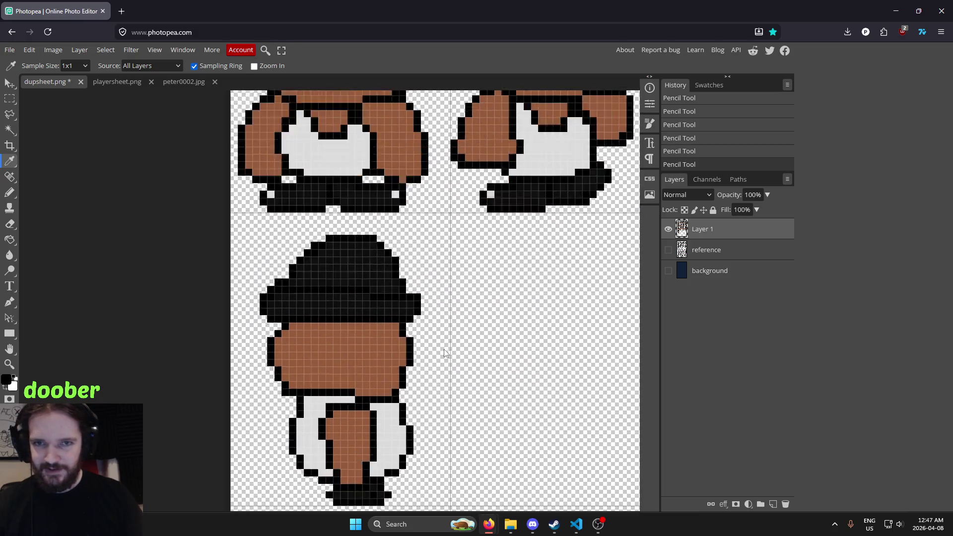
scroll(446, 352, up, 2)
scroll(427, 328, up, 1)
scroll(407, 298, up, 2)
scroll(390, 275, up, 4)
scroll(390, 275, down, 3)
scroll(401, 356, down, 1)
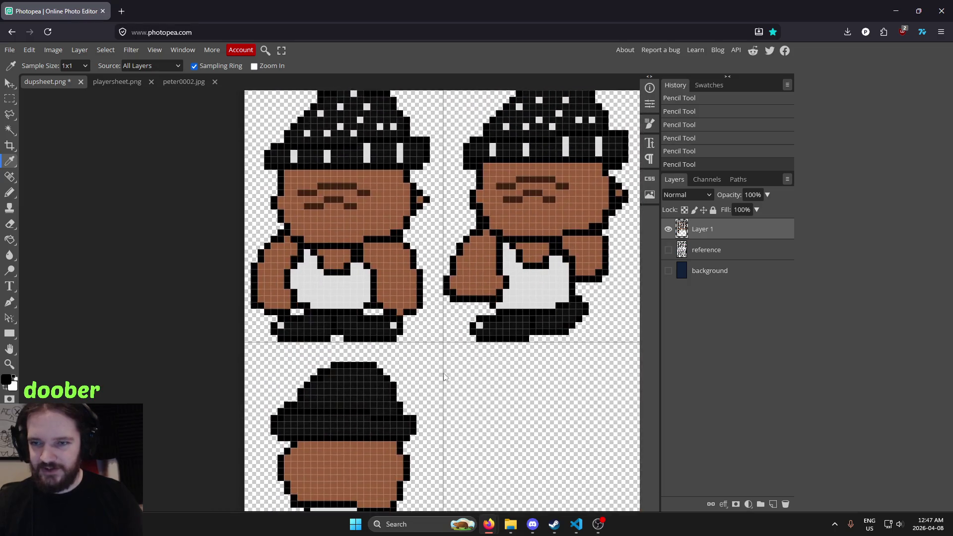
scroll(445, 378, down, 3)
scroll(387, 259, up, 4)
scroll(378, 254, up, 1)
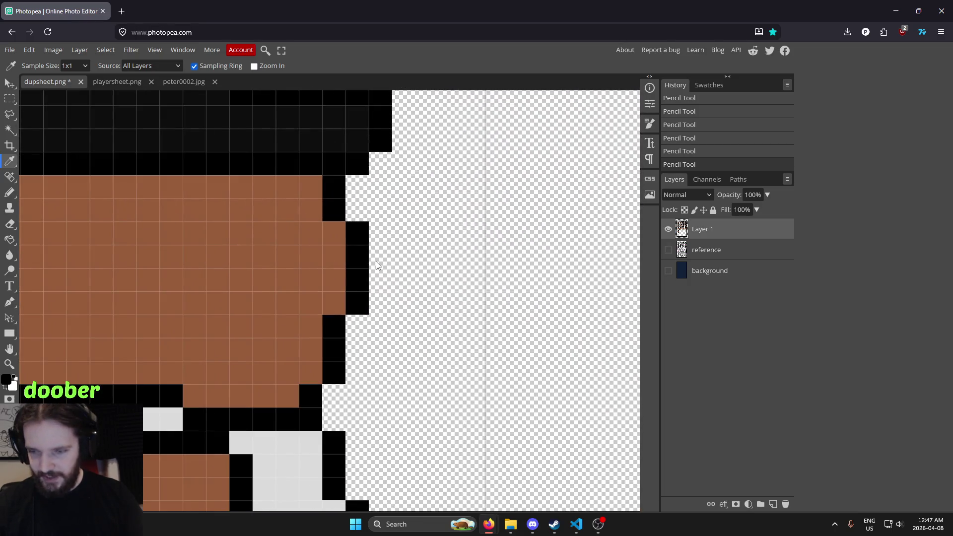
key(b)
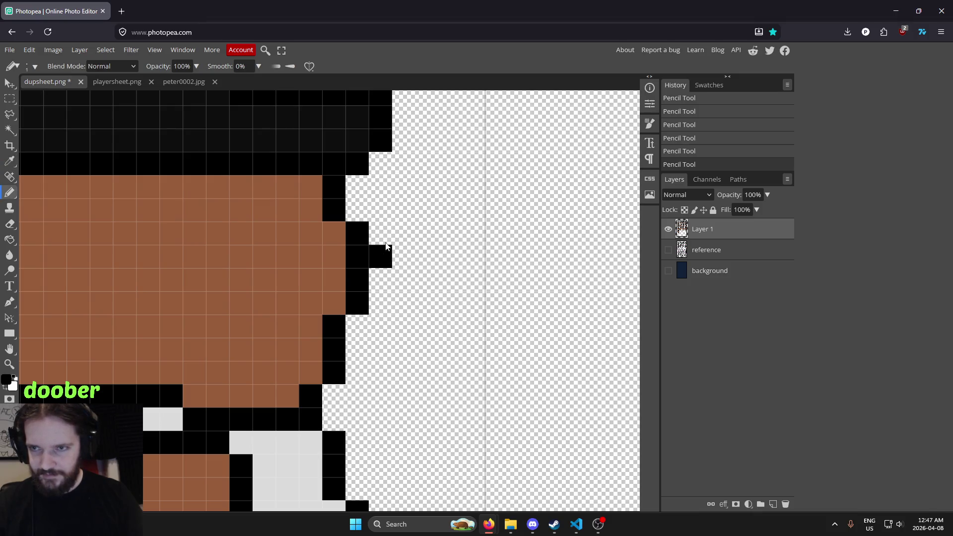
Undo the stray black pixel and add a black pixel jutting from the head's side.
key(ctrl+z)
scroll(382, 240, down, 1)
scroll(385, 244, down, 3)
scroll(376, 259, up, 3)
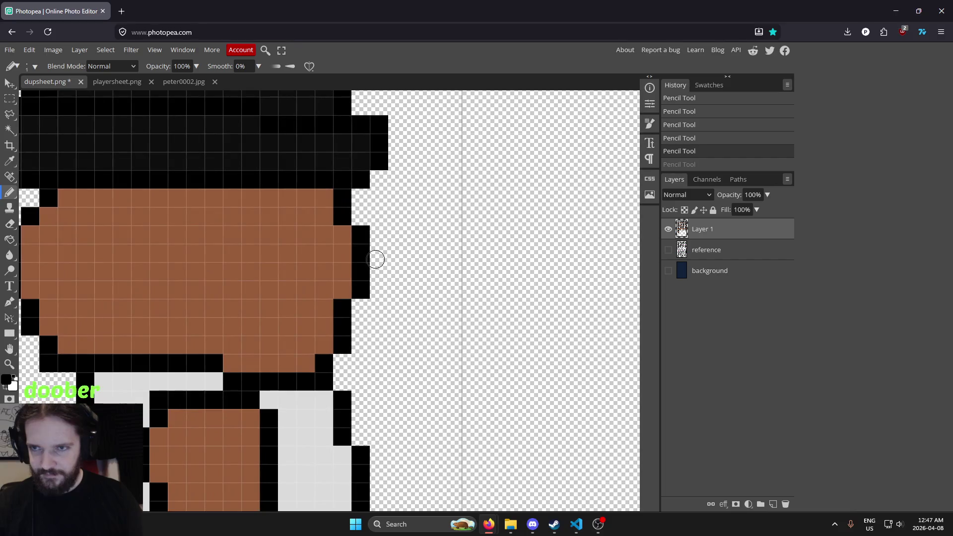
click(383, 248)
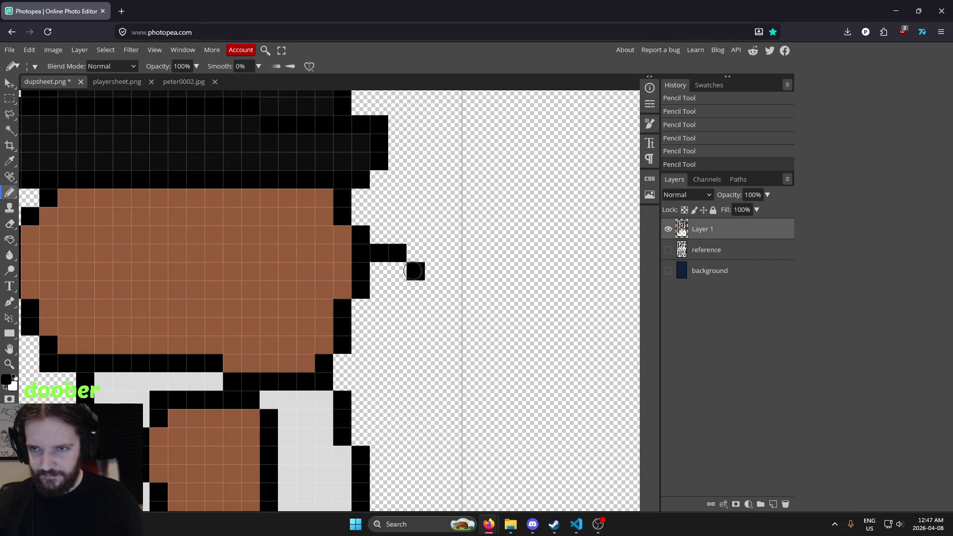
Sample blue from a front-view face and fill the small patch beside the head blue.
scroll(380, 263, down, 5)
scroll(382, 248, up, 1)
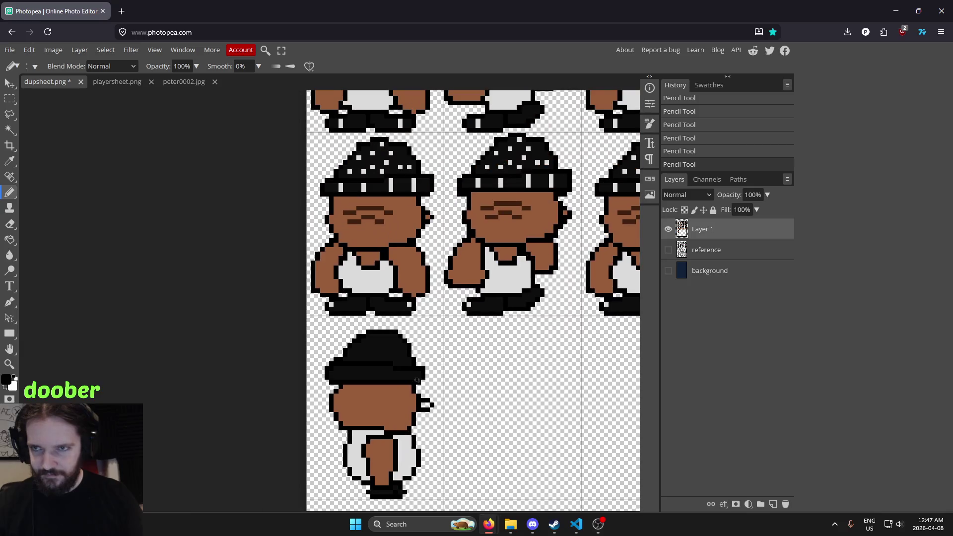
scroll(383, 238, up, 1)
scroll(385, 233, up, 1)
key(i)
click(383, 212)
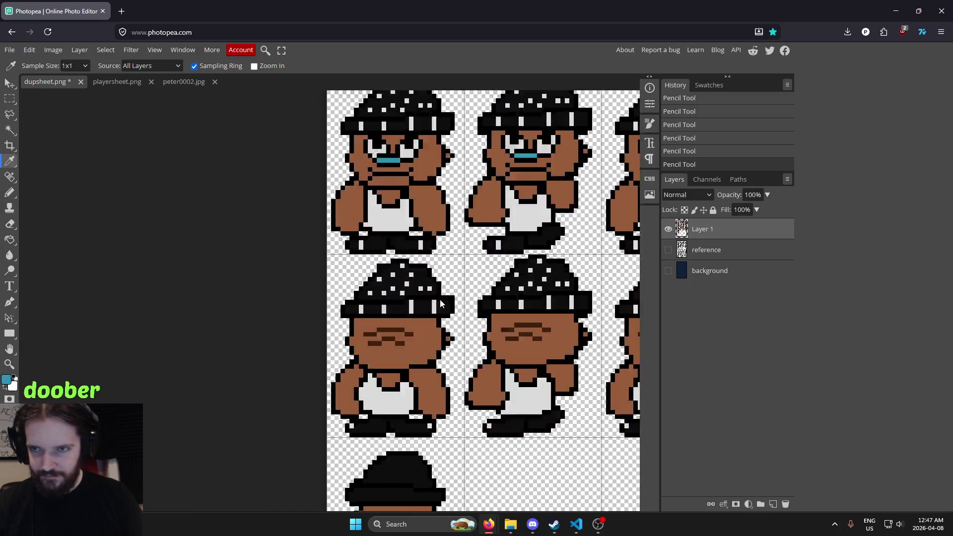
scroll(446, 231, up, 2)
scroll(448, 233, up, 2)
key(g)
click(448, 232)
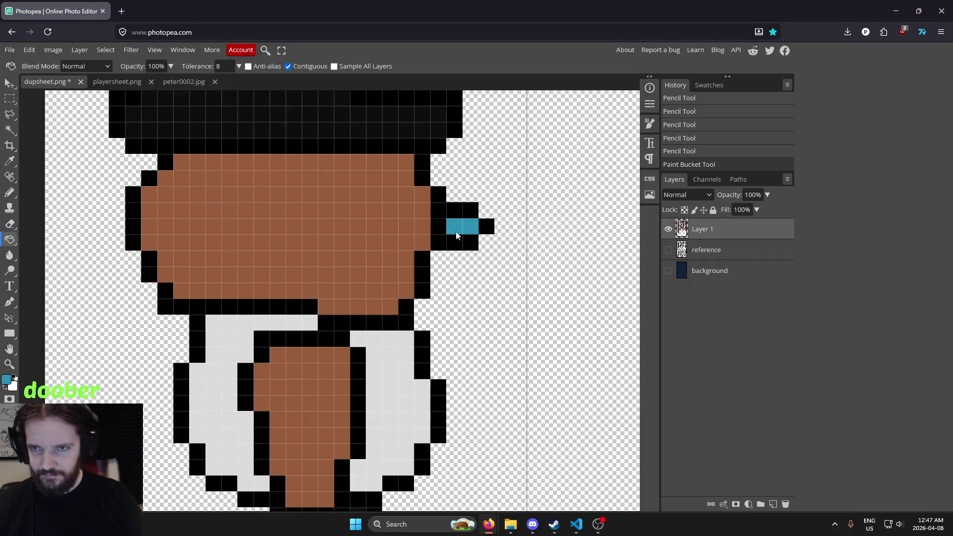
scroll(456, 232, down, 2)
scroll(455, 232, down, 2)
scroll(455, 231, down, 1)
scroll(447, 293, up, 3)
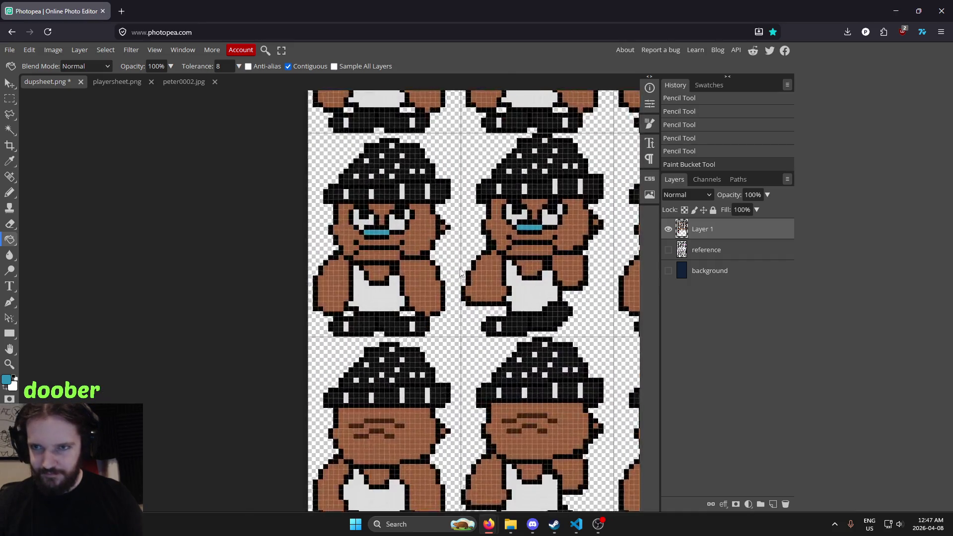
scroll(434, 268, up, 1)
scroll(412, 297, up, 3)
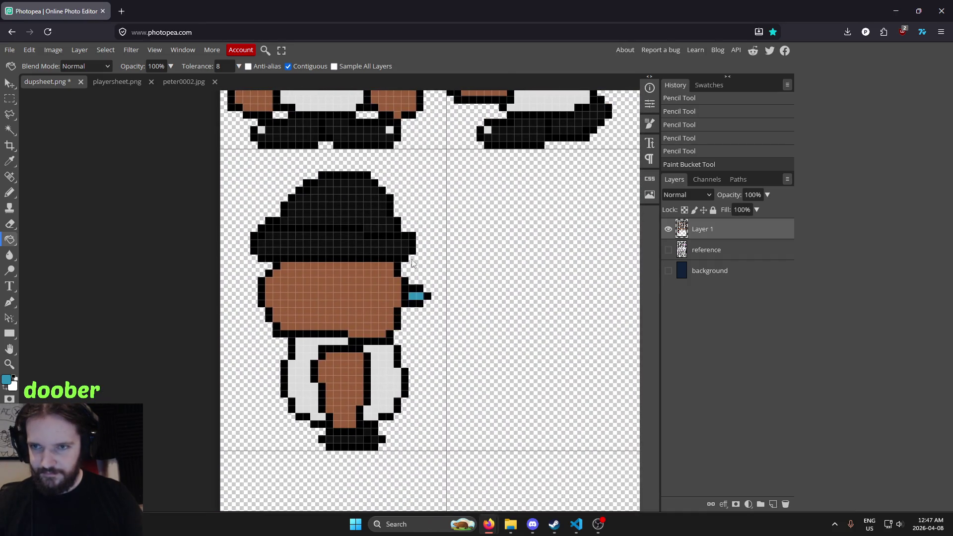
scroll(412, 296, up, 2)
Erase the black pixel right of the blue eye and paint the right eye pixel black.
key(e)
click(422, 294)
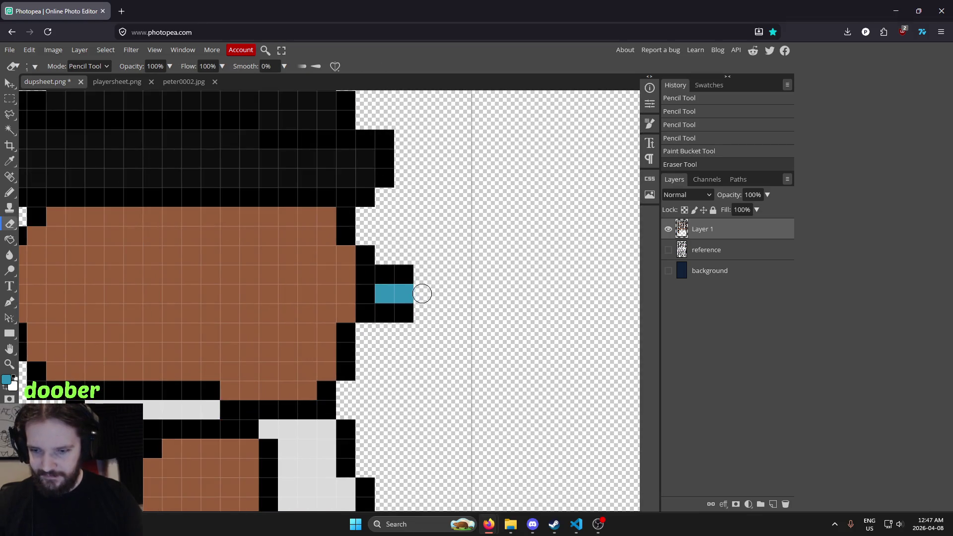
key(i)
key(b)
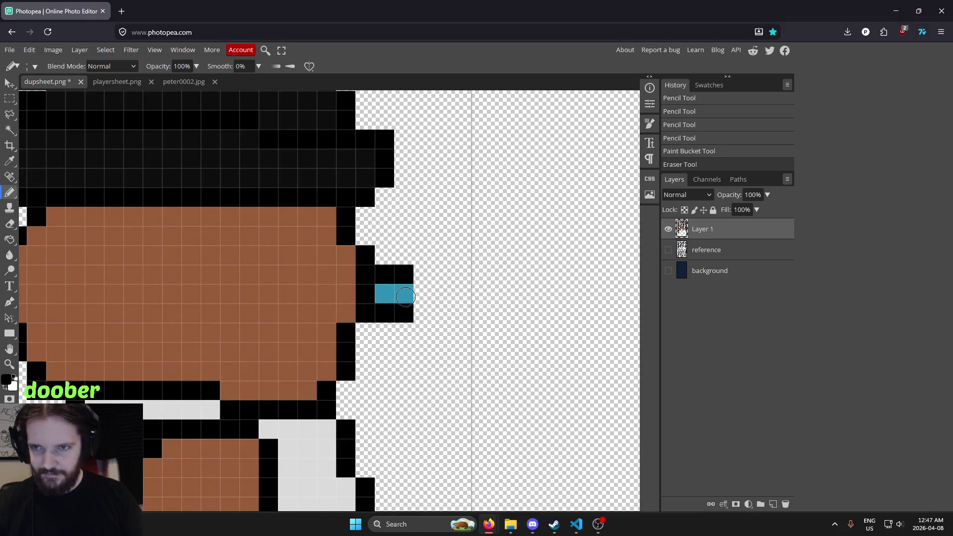
click(404, 294)
Erase the stray black pixels beside and below the eye.
scroll(416, 294, down, 5)
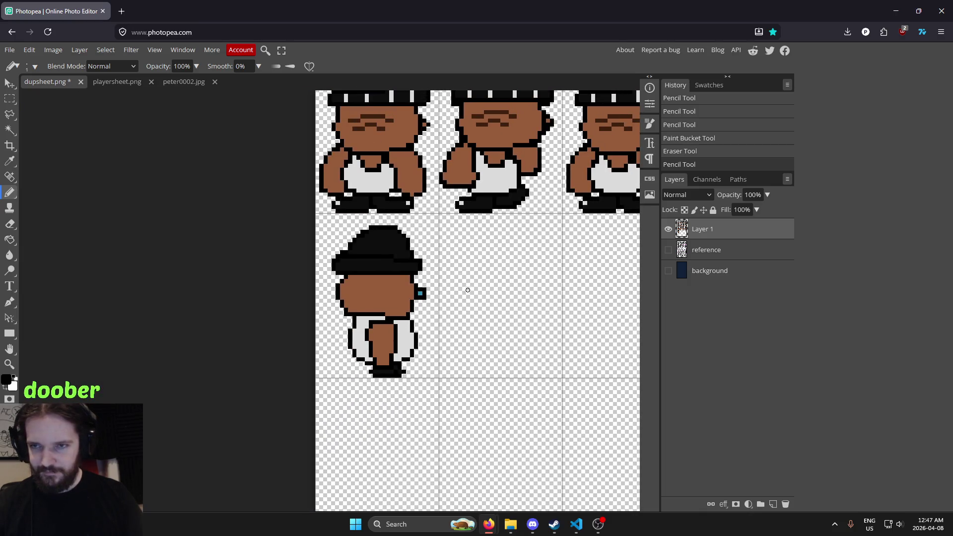
scroll(453, 306, up, 2)
scroll(426, 303, up, 4)
key(e)
click(398, 263)
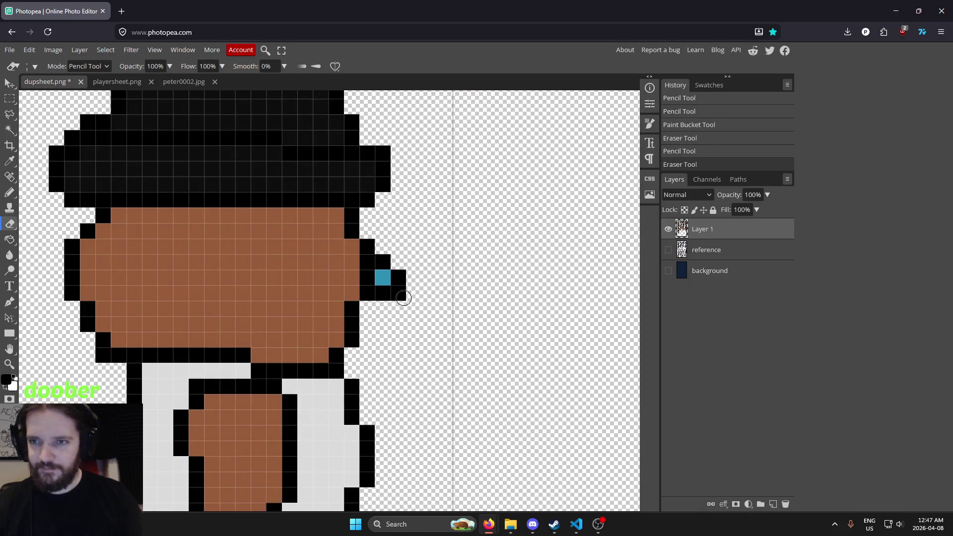
click(404, 298)
scroll(447, 291, down, 3)
scroll(477, 285, down, 3)
scroll(496, 272, up, 2)
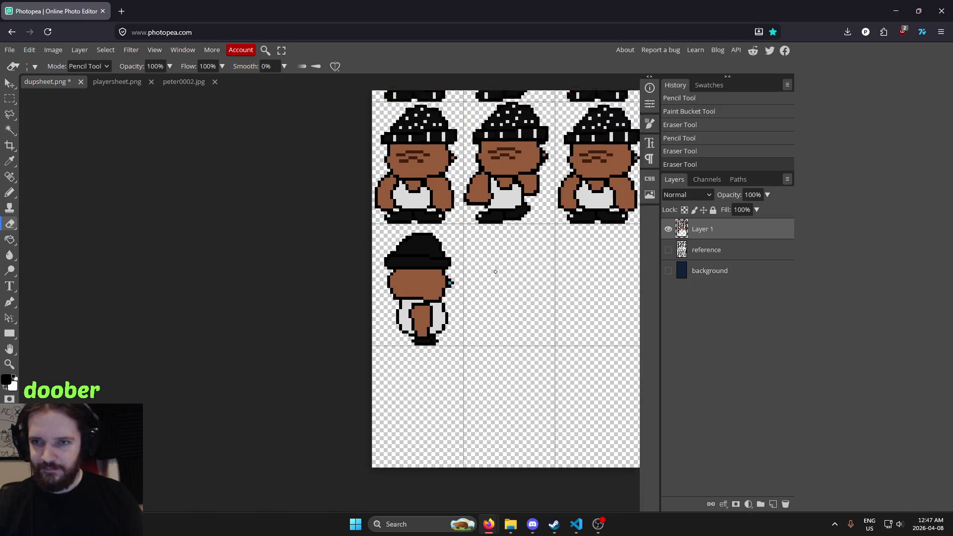
scroll(494, 271, up, 1)
scroll(494, 266, up, 2)
scroll(449, 248, up, 4)
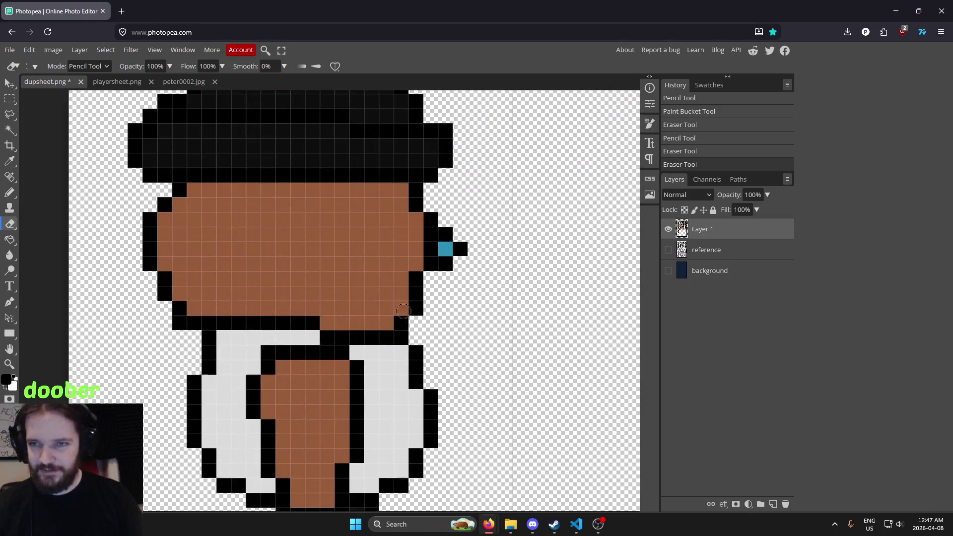
scroll(459, 225, down, 4)
scroll(458, 226, down, 2)
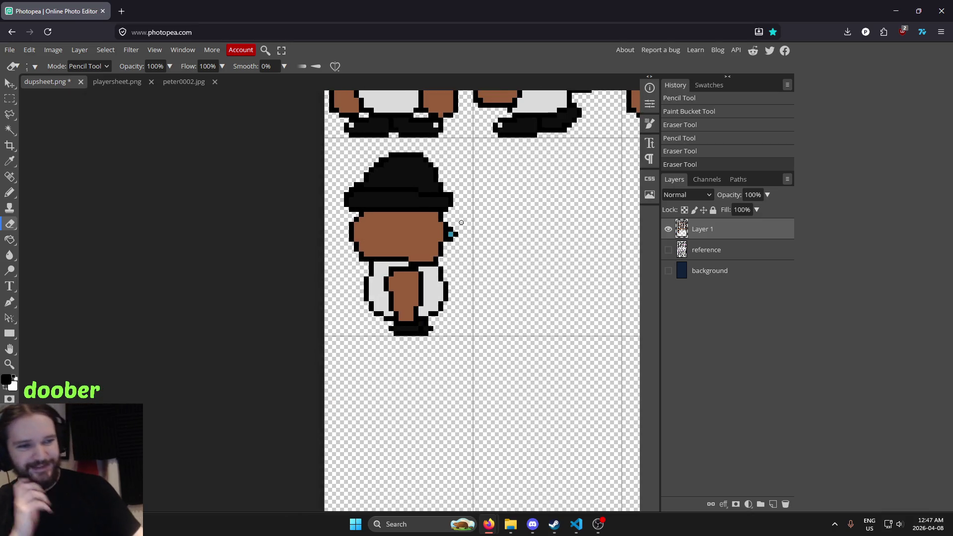
mouse_move(505, 274)
mouse_down()
mouse_move(507, 287)
mouse_move(417, 425)
mouse_up()
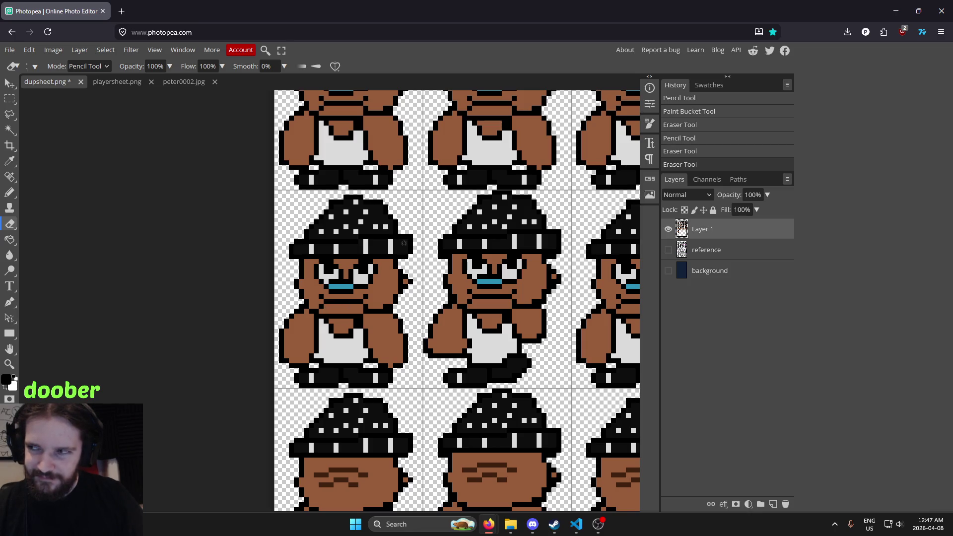
scroll(404, 243, down, 2)
Pencil a black outline of single pixels around the back-view sprite's side eye, fixing one misplaced pixel.
scroll(404, 243, down, 5)
scroll(397, 258, down, 1)
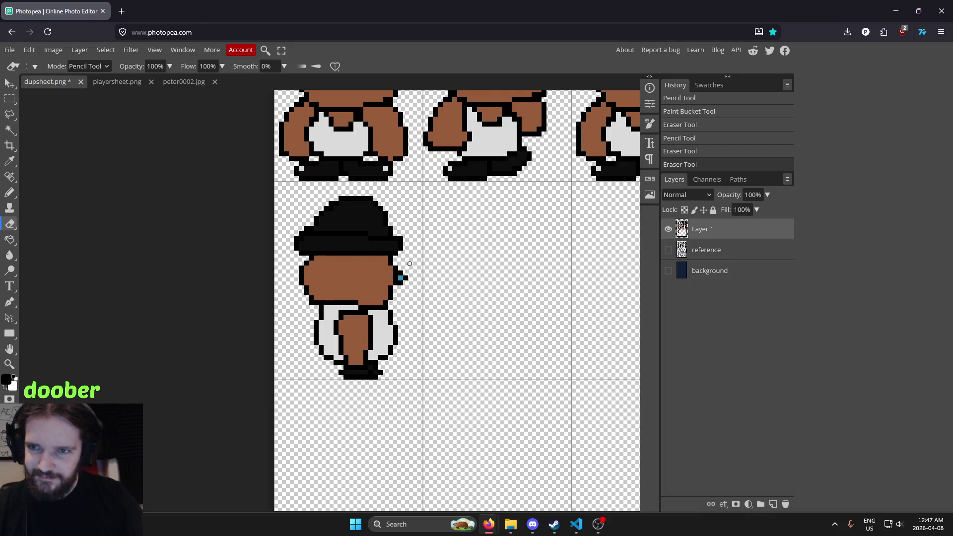
scroll(387, 277, up, 2)
scroll(387, 277, up, 1)
key(i)
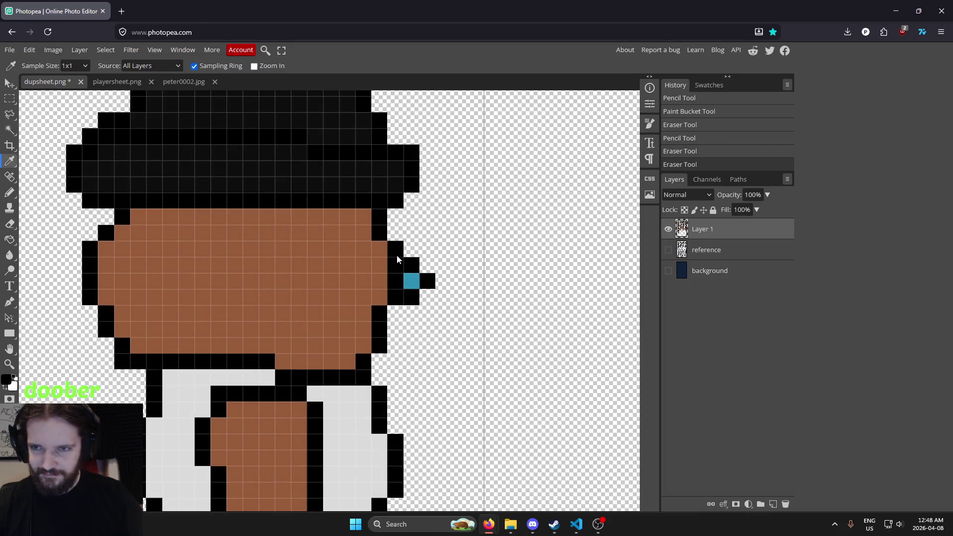
key(b)
click(379, 265)
click(364, 265)
click(348, 249)
click(347, 233)
click(351, 218)
key(ctrl+z)
click(364, 216)
Sample the light grey of a front sprite's eye white and flood-fill the pixels beside the eye.
scroll(377, 249, down, 3)
scroll(397, 298, down, 2)
scroll(383, 271, up, 3)
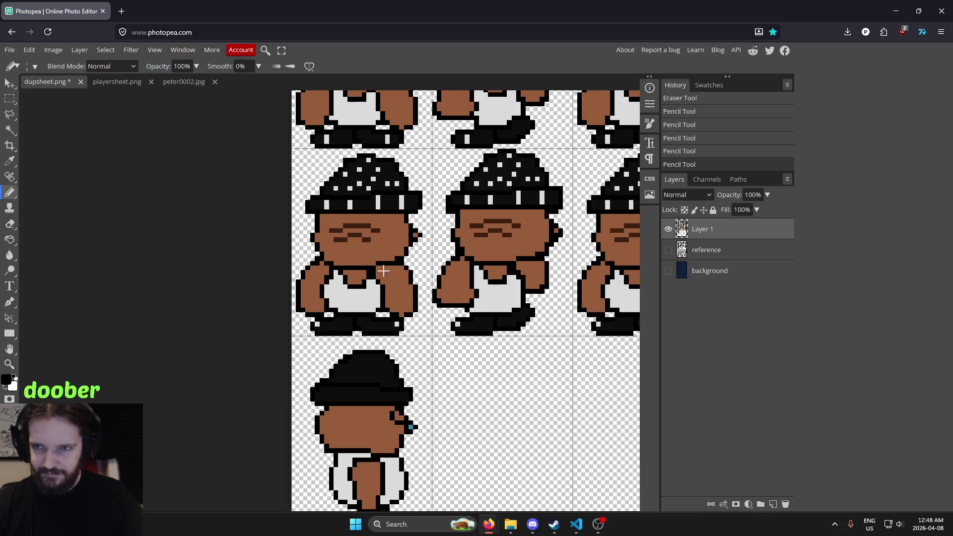
scroll(383, 271, up, 2)
scroll(383, 271, up, 3)
key(i)
click(379, 218)
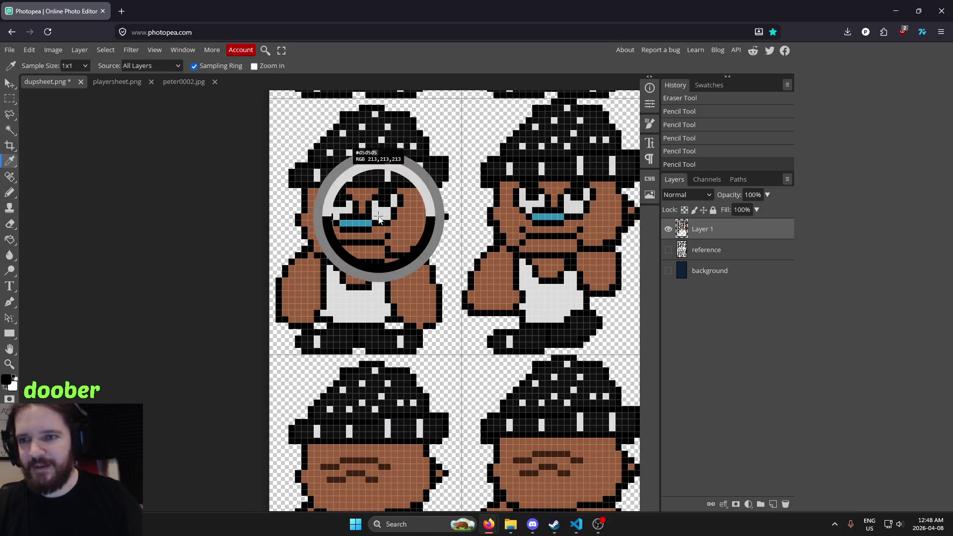
scroll(412, 397, down, 3)
key(g)
scroll(415, 403, up, 2)
click(413, 412)
Sample black near the nose and pencil three more outline pixels beside it.
scroll(496, 358, down, 2)
scroll(513, 324, down, 2)
scroll(513, 352, down, 1)
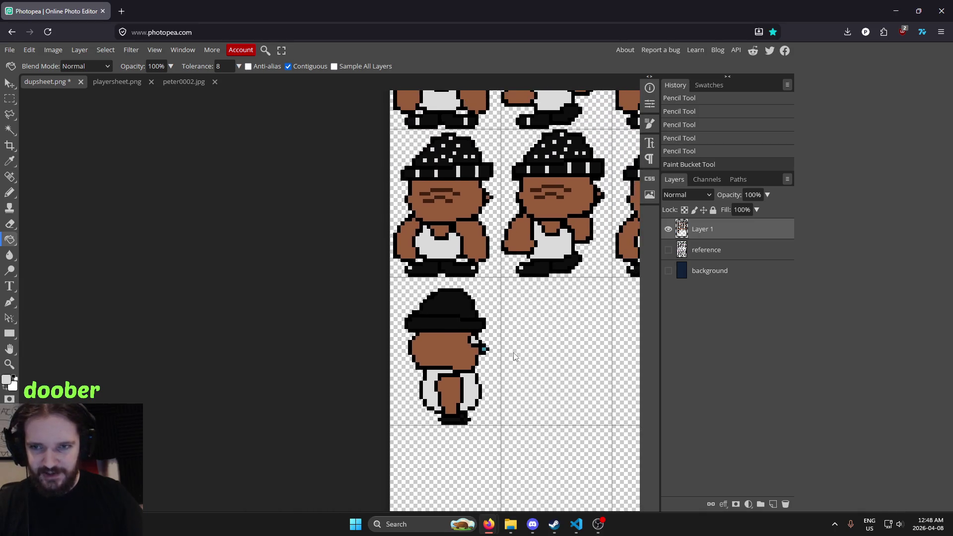
scroll(513, 349, down, 2)
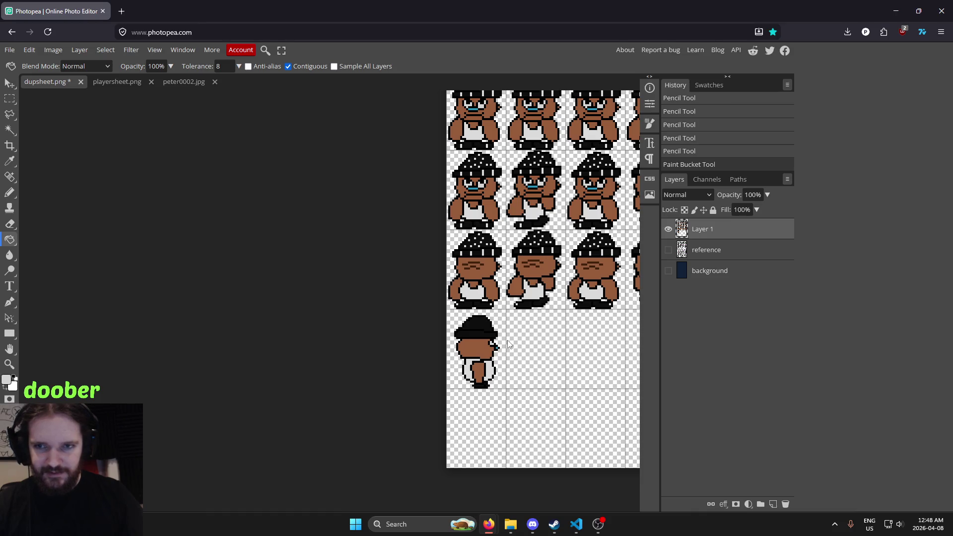
scroll(505, 349, up, 2)
scroll(497, 344, up, 3)
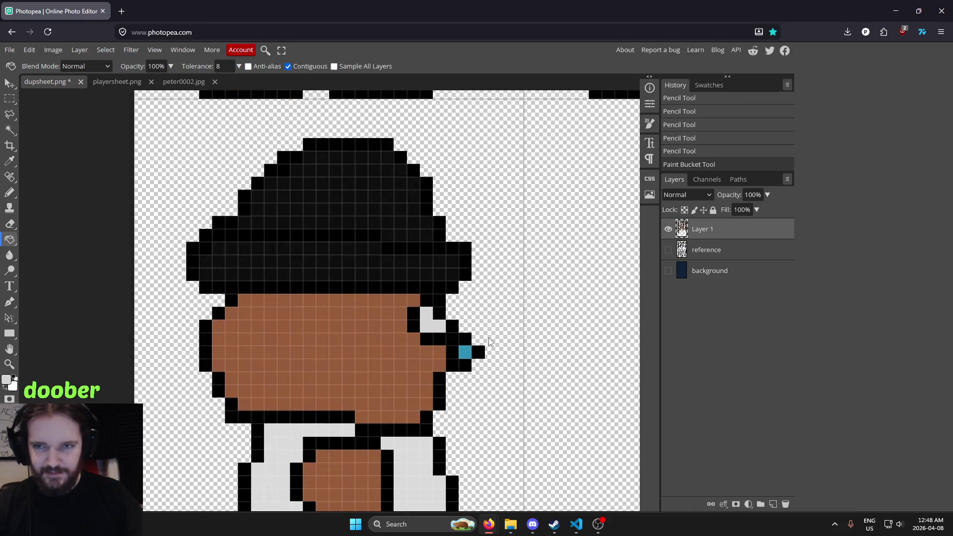
scroll(489, 338, up, 1)
key(i)
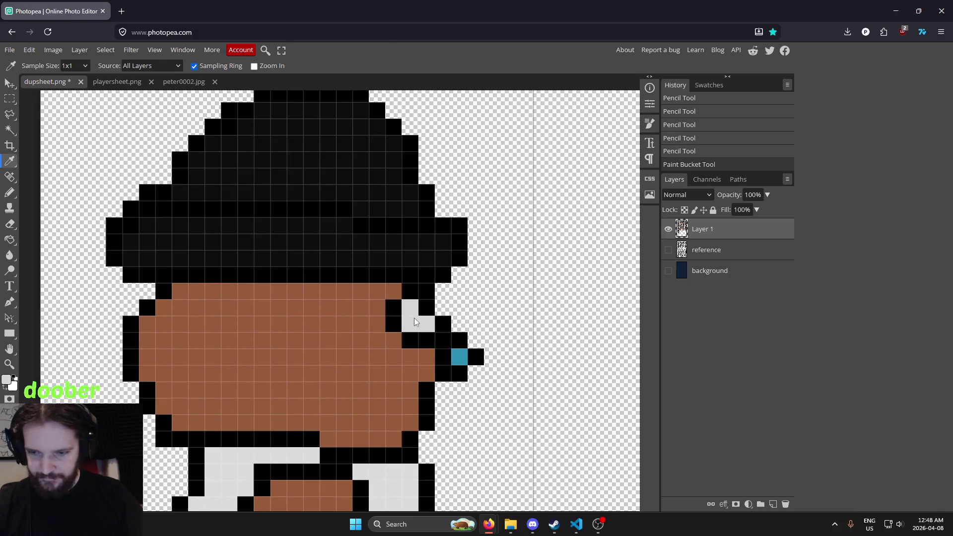
click(411, 292)
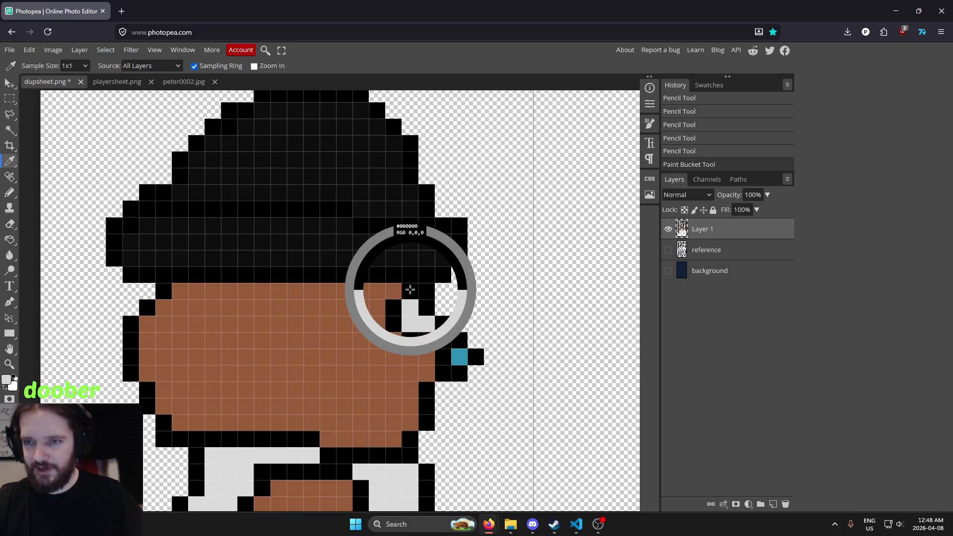
key(b)
click(377, 308)
click(377, 324)
click(394, 341)
Repaint two black pixels light grey and add a black pixel at the hat brim's edge.
alt+click(410, 317)
click(393, 308)
click(394, 324)
alt+click(410, 296)
click(400, 298)
scroll(400, 299, down, 5)
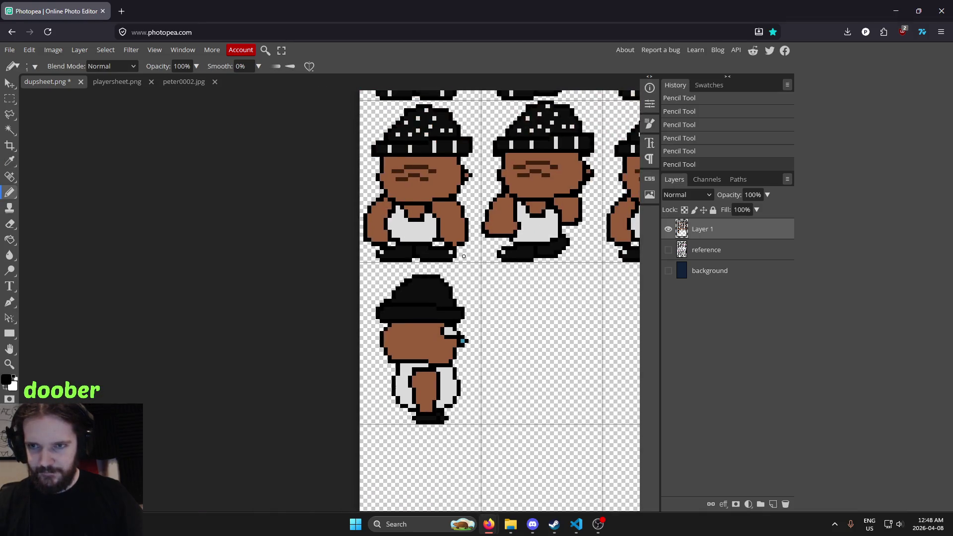
Paint the right eye-white pixels of the back-view sprite black.
scroll(488, 310, down, 2)
scroll(489, 306, down, 2)
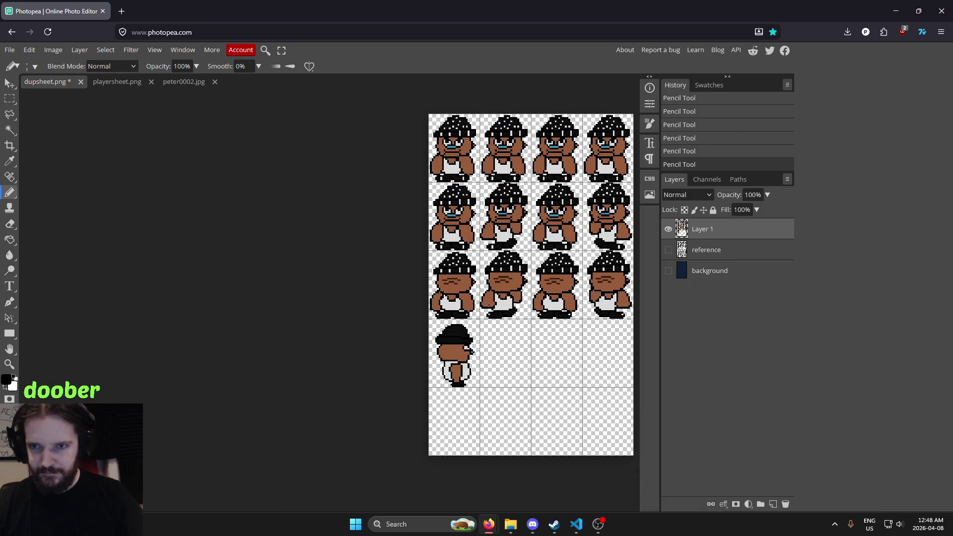
scroll(489, 305, up, 2)
scroll(481, 298, up, 2)
scroll(471, 285, down, 2)
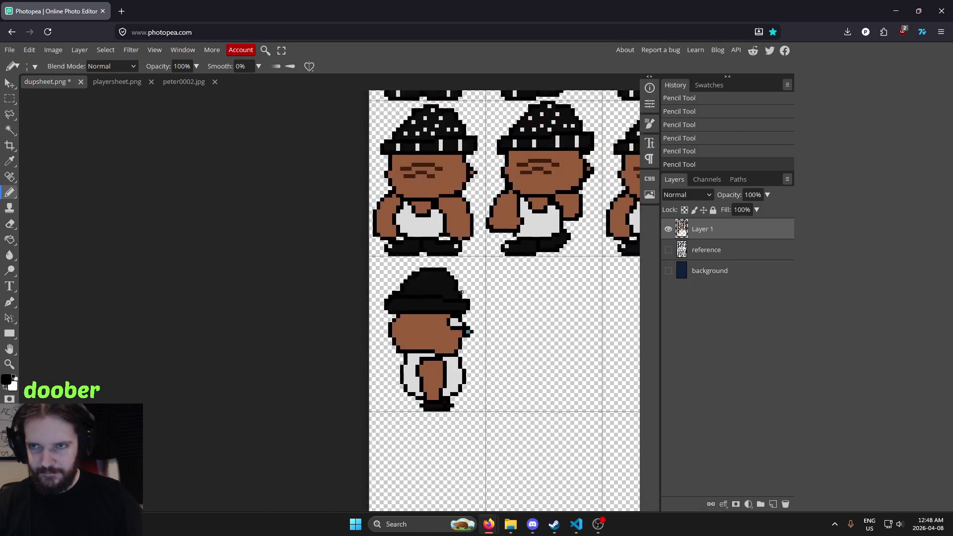
scroll(465, 278, down, 1)
scroll(465, 280, up, 2)
scroll(437, 317, up, 2)
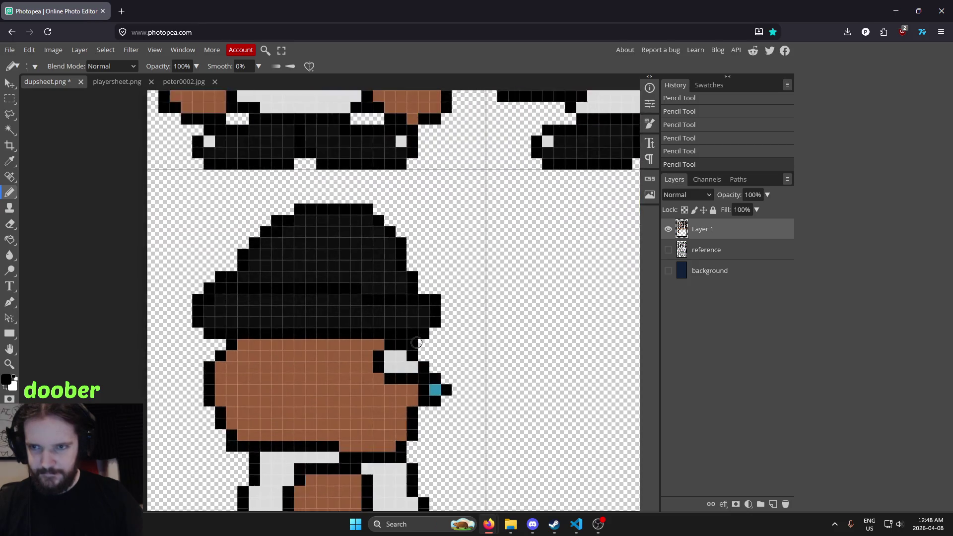
scroll(407, 357, up, 2)
drag(400, 365, 408, 385)
Replace that change with a single black pixel at the lower right of the eye.
scroll(412, 382, down, 2)
scroll(472, 328, down, 3)
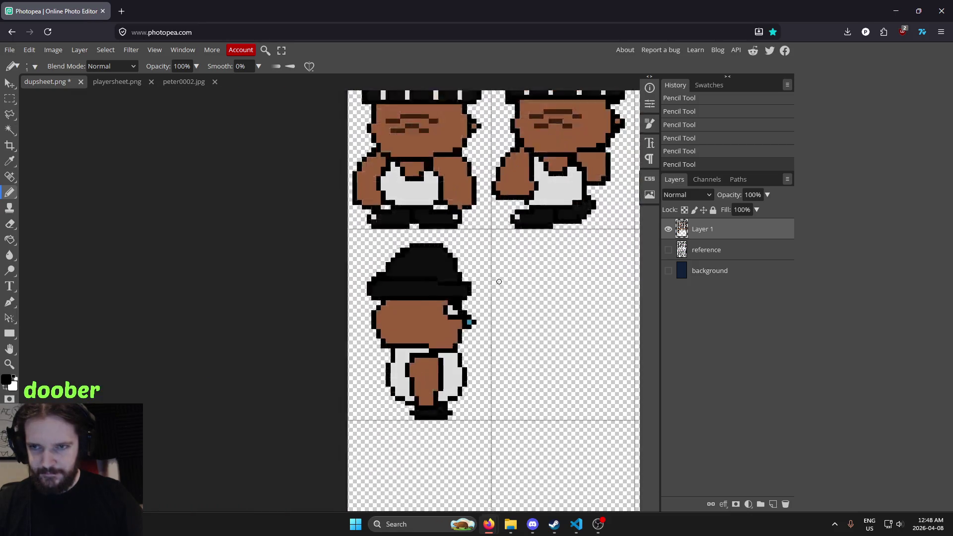
scroll(512, 276, down, 2)
scroll(512, 276, down, 2)
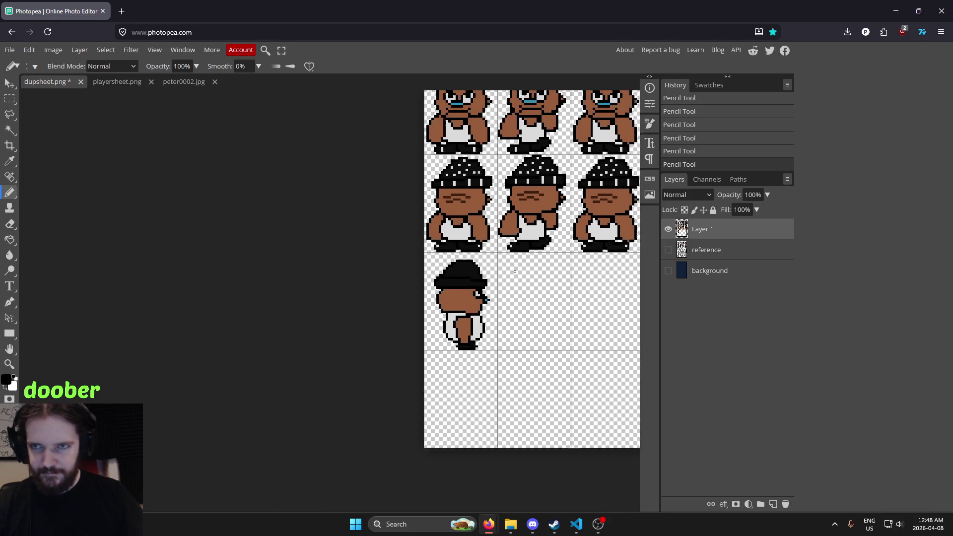
scroll(469, 321, up, 3)
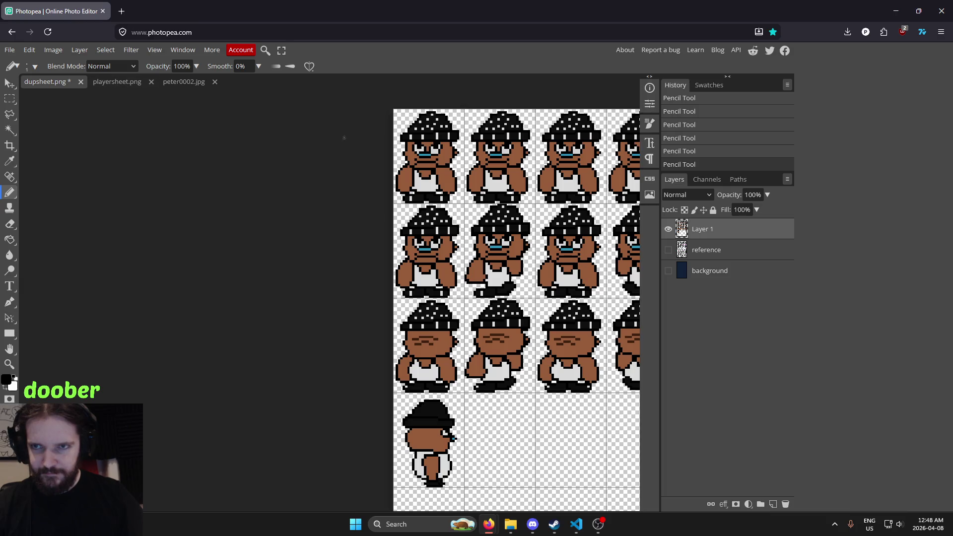
scroll(437, 422, up, 1)
scroll(432, 397, up, 2)
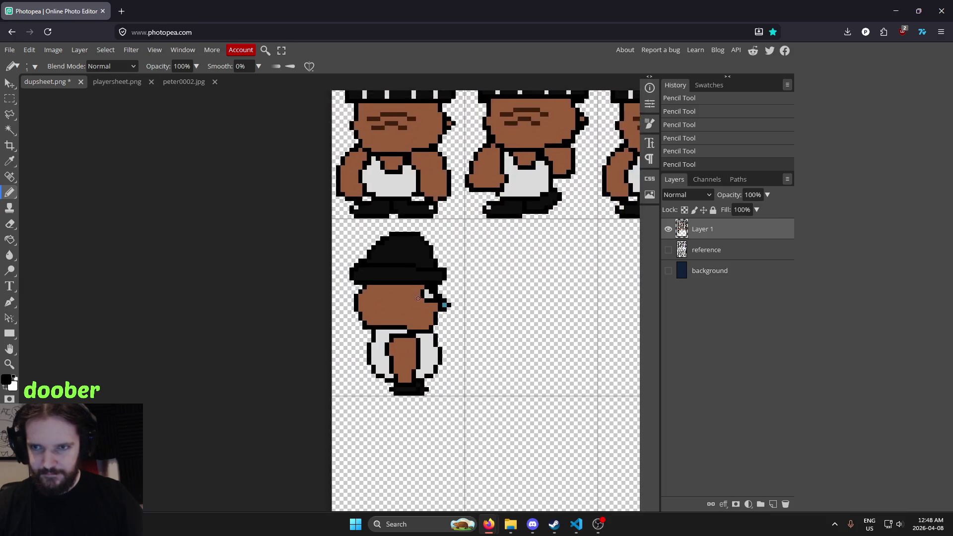
scroll(427, 348, up, 2)
scroll(423, 318, up, 2)
key(ctrl+z)
key(ctrl+z)
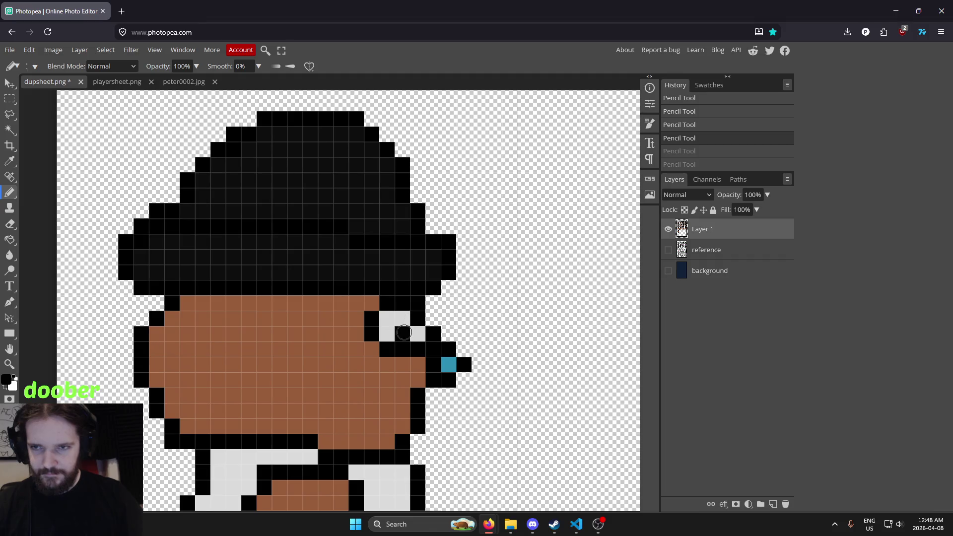
click(403, 333)
scroll(471, 295, down, 1)
scroll(470, 295, down, 2)
key(ctrl+z)
key(ctrl+z)
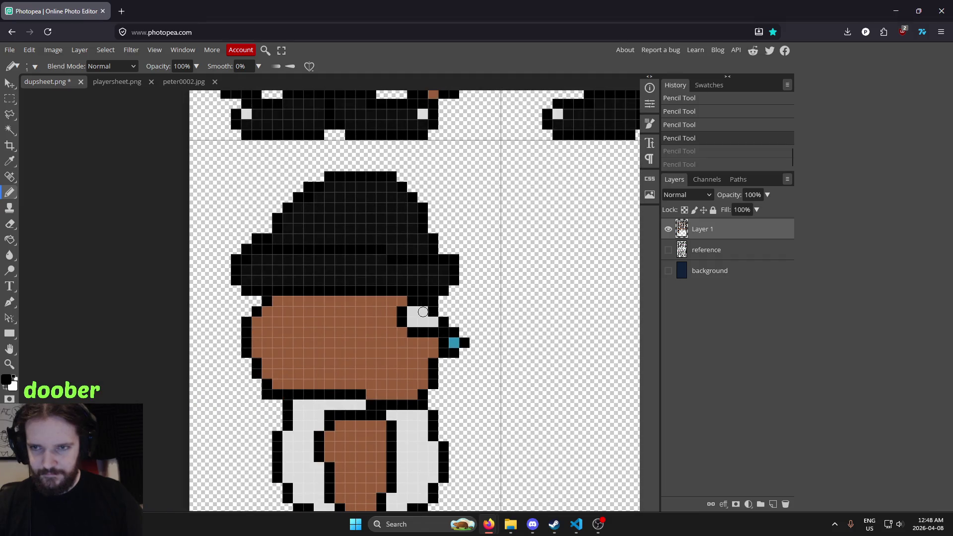
key(ctrl+shift+z)
key(ctrl+shift+z)
scroll(497, 287, down, 2)
scroll(508, 287, down, 2)
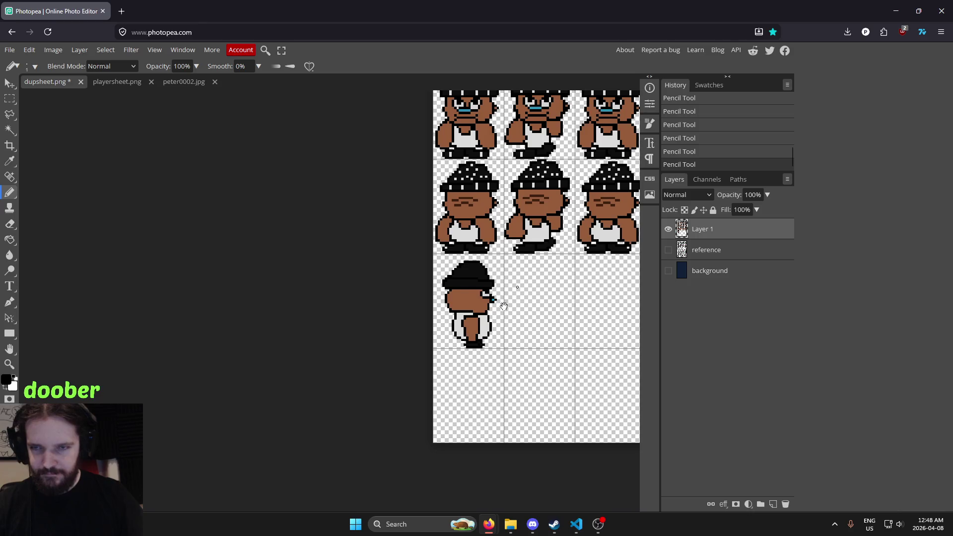
Add black pixels at the face's right edge and extend the dark face line one pixel left.
drag(504, 306, 467, 351)
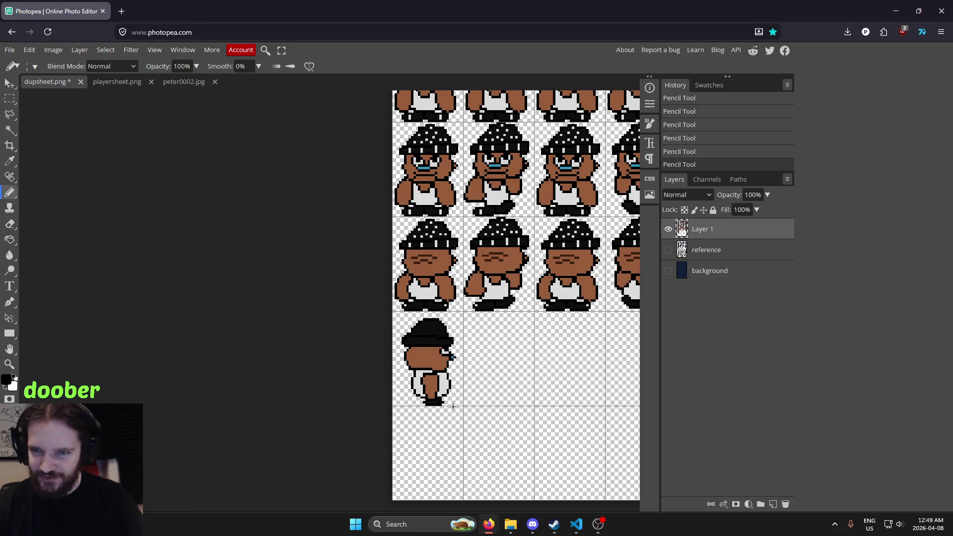
scroll(453, 406, up, 5)
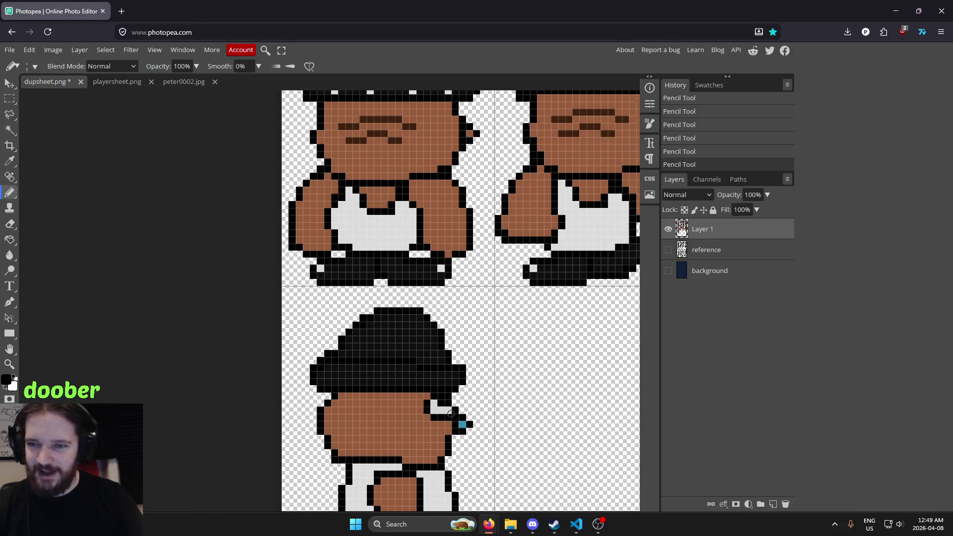
scroll(437, 378, up, 4)
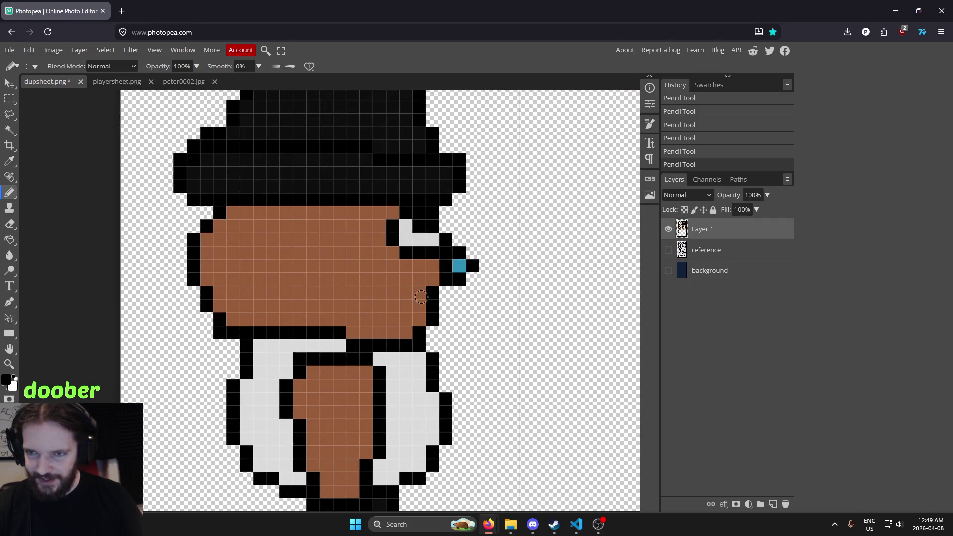
click(419, 304)
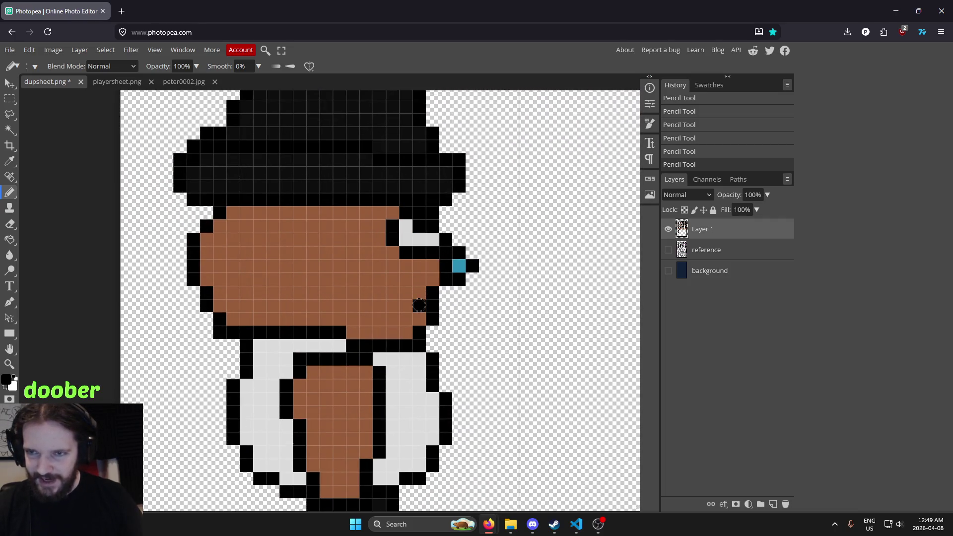
scroll(435, 250, down, 3)
scroll(424, 189, down, 2)
scroll(424, 189, up, 5)
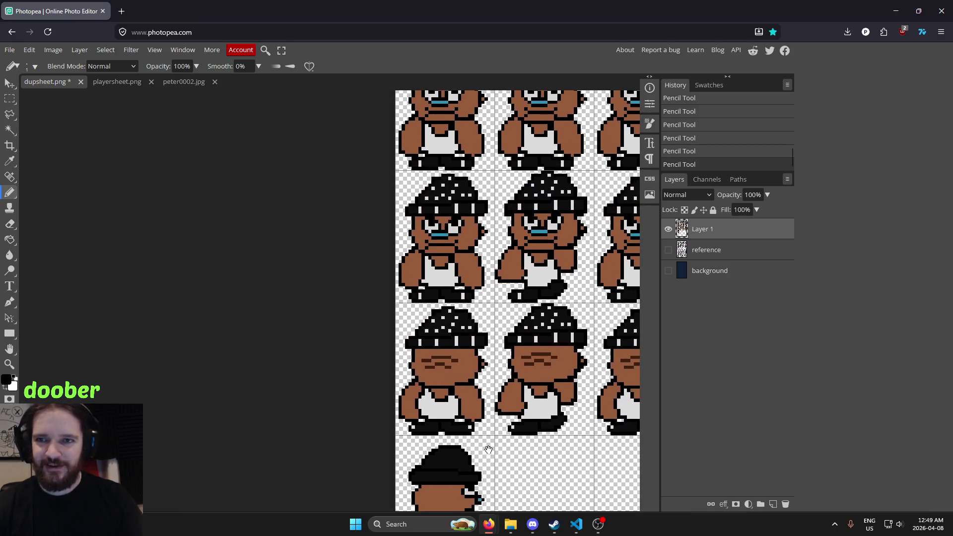
scroll(425, 189, down, 5)
scroll(446, 226, up, 4)
scroll(447, 227, up, 2)
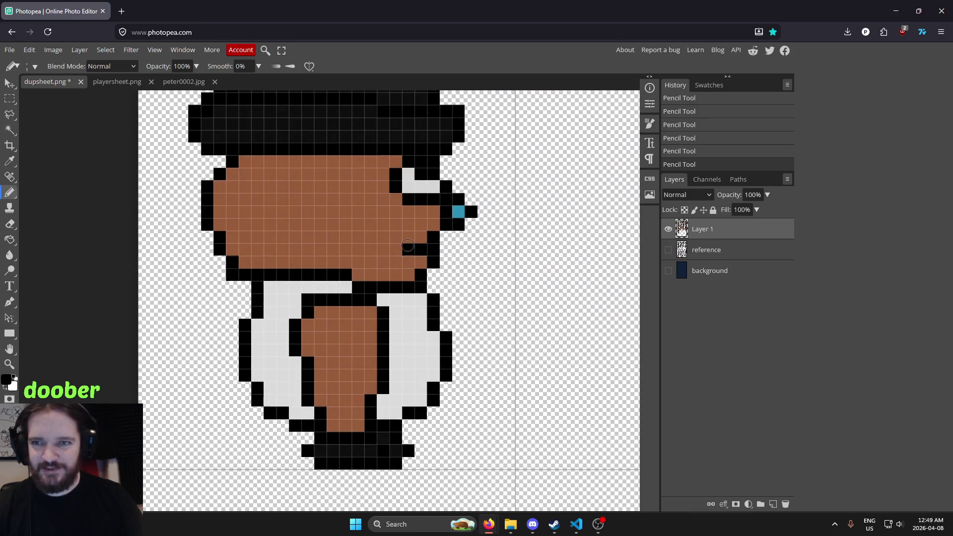
click(397, 246)
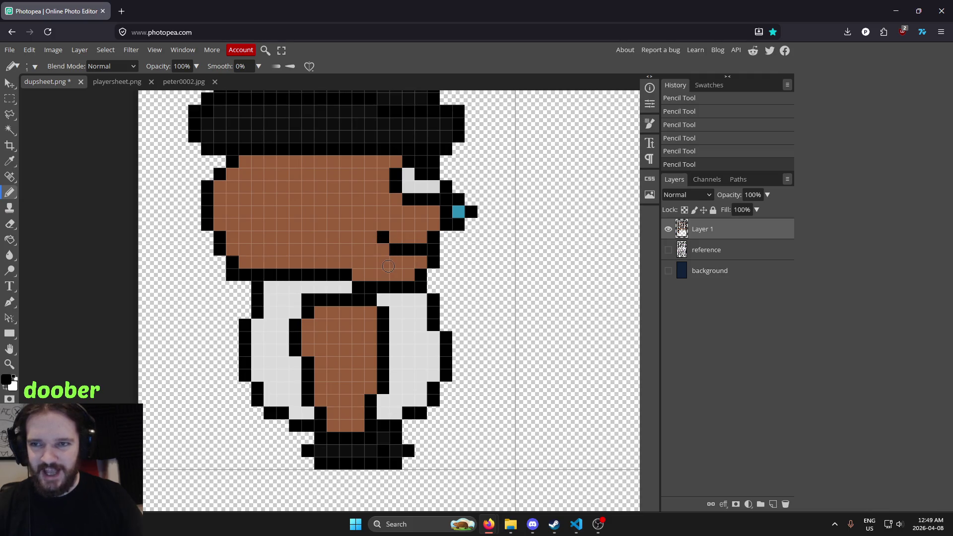
scroll(539, 224, down, 5)
scroll(539, 224, down, 3)
drag(539, 224, 384, 348)
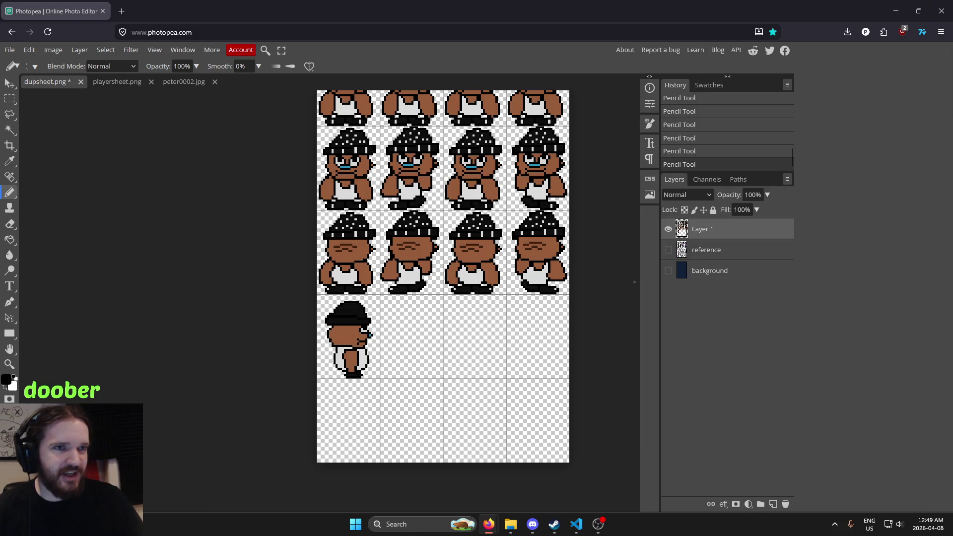
key(alt+Tab)
key(alt+Tab)
click(634, 282)
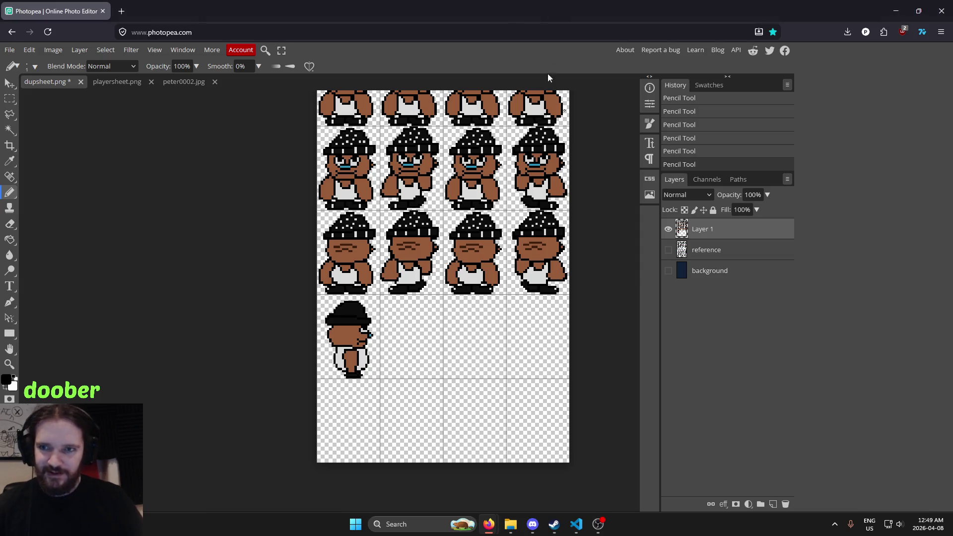
key(ctrl+v)
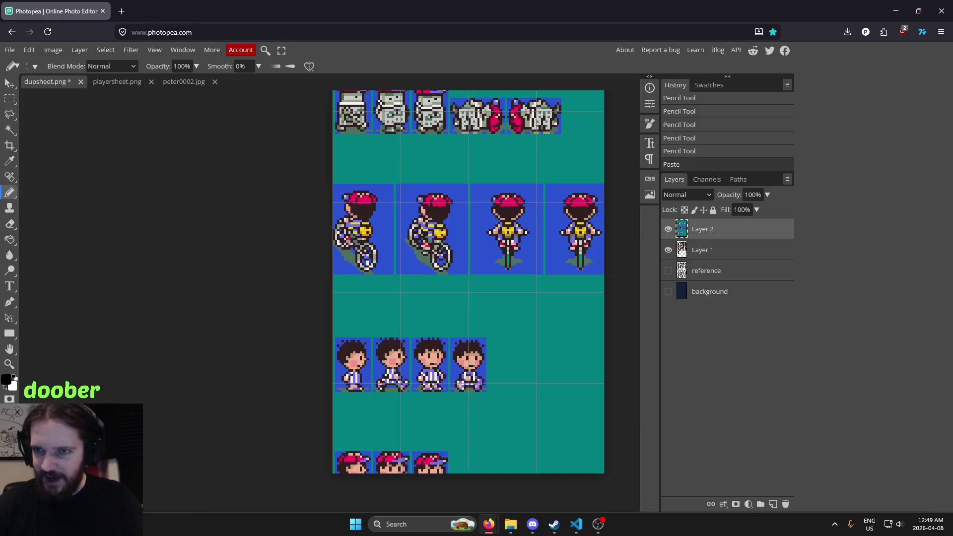
key(v)
mouse_move(359, 183)
mouse_down()
mouse_move(540, 366)
mouse_move(442, 318)
mouse_move(513, 308)
mouse_move(522, 346)
mouse_up()
scroll(513, 261, up, 5)
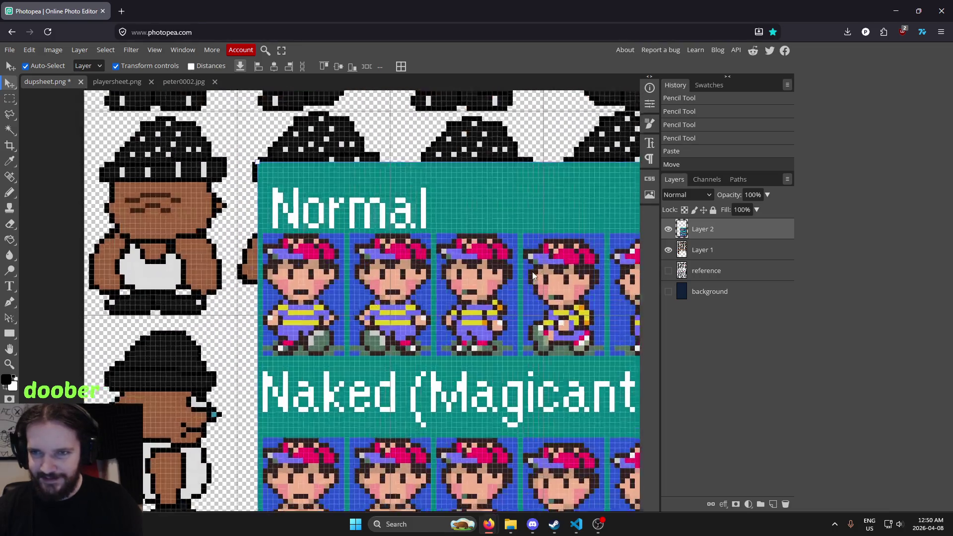
scroll(264, 259, down, 3)
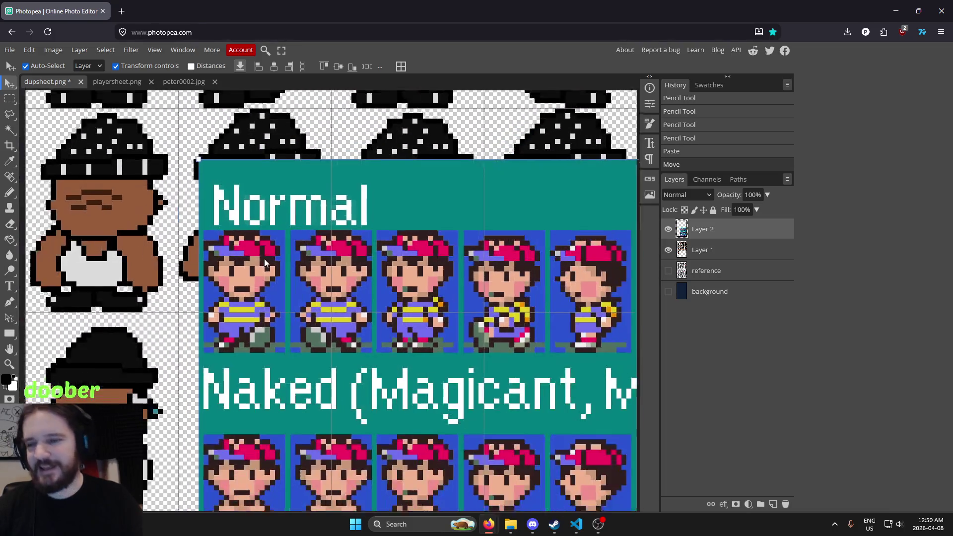
scroll(245, 269, up, 1)
scroll(474, 288, up, 3)
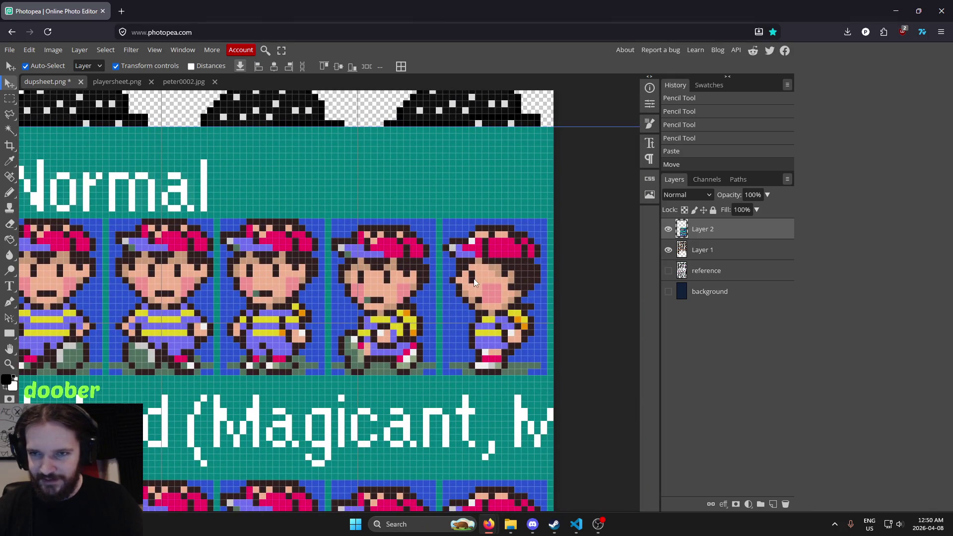
scroll(479, 273, up, 1)
scroll(481, 279, up, 1)
scroll(479, 275, up, 1)
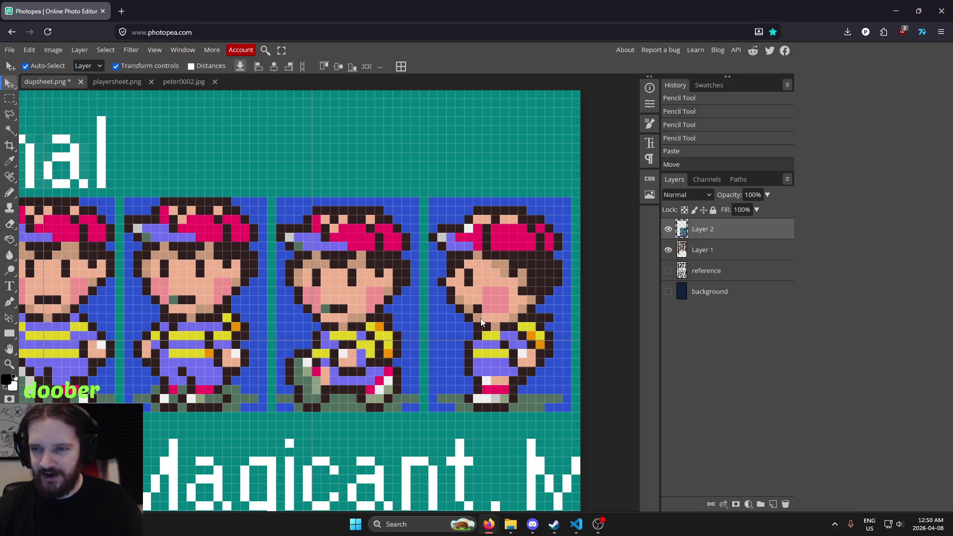
scroll(484, 264, down, 2)
scroll(490, 282, down, 2)
mouse_move(490, 282)
mouse_down()
mouse_move(450, 159)
mouse_move(457, 314)
mouse_move(446, 333)
mouse_up()
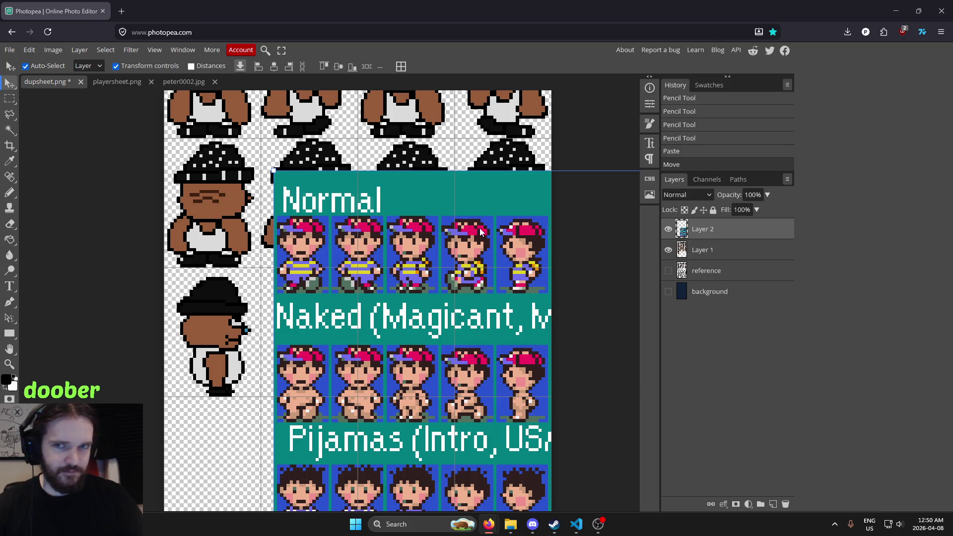
drag(488, 297, 452, 288)
key(Delete)
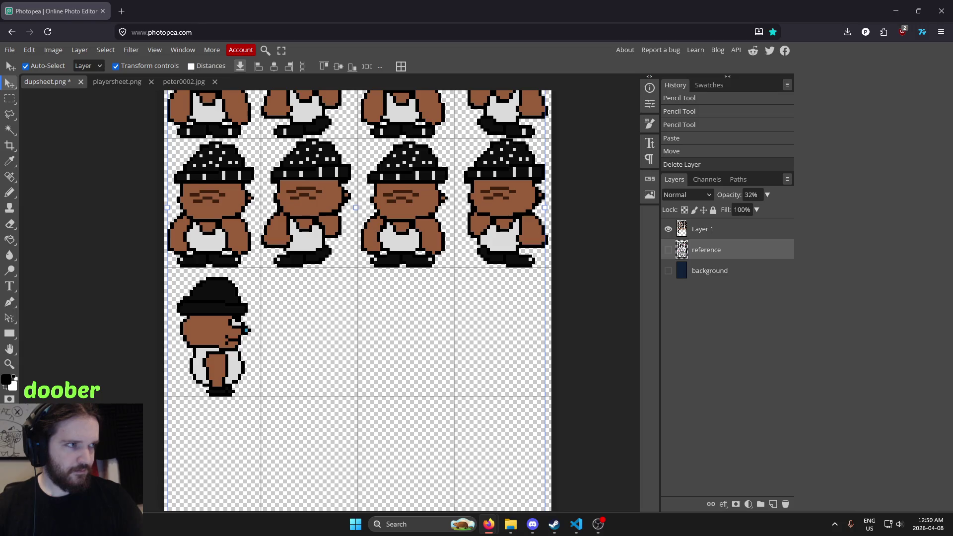
Paste the Earthbound overworld screenshot as a layer above the sprites, beside the back-view frame.
click(730, 12)
key(ctrl+v)
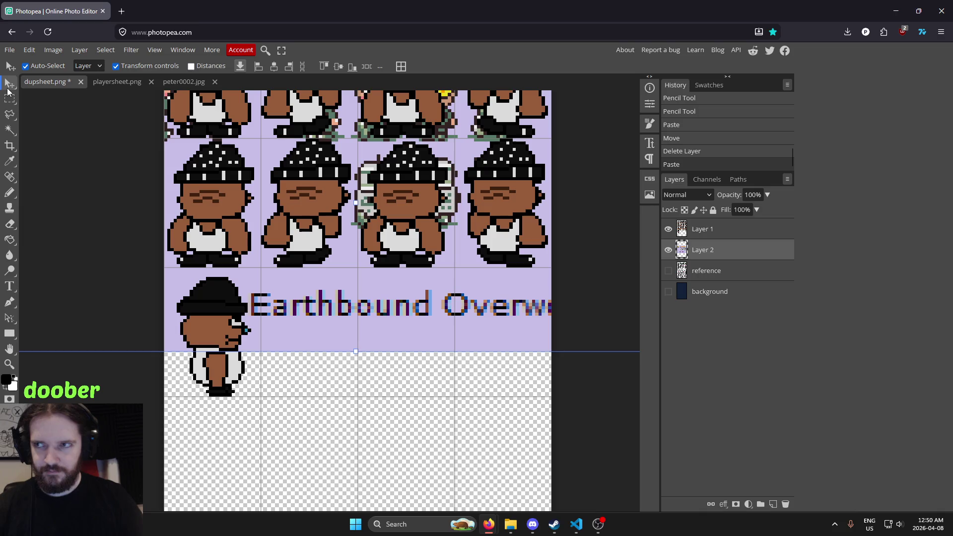
drag(728, 251, 726, 226)
mouse_move(212, 92)
mouse_down()
mouse_move(336, 267)
mouse_move(329, 277)
mouse_up()
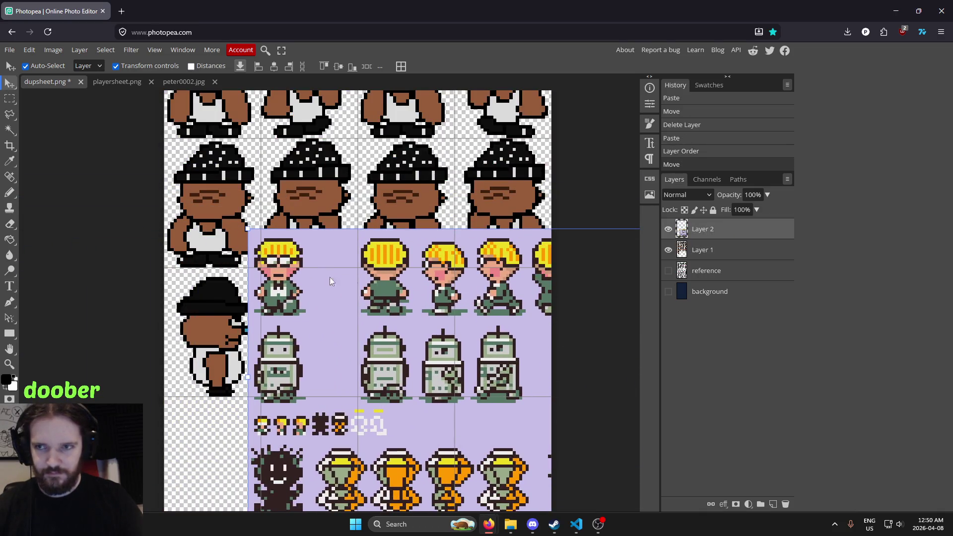
Zoom and pan around the pasted sheet to inspect the blond reference sprites.
scroll(255, 265, up, 2)
scroll(256, 268, up, 1)
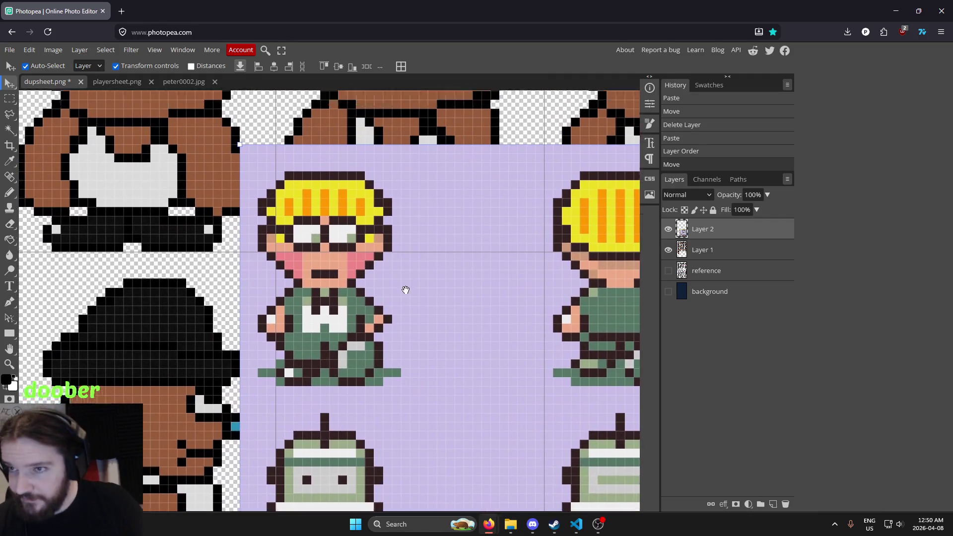
scroll(404, 287, up, 5)
scroll(347, 318, up, 2)
scroll(293, 343, up, 3)
scroll(272, 505, down, 8)
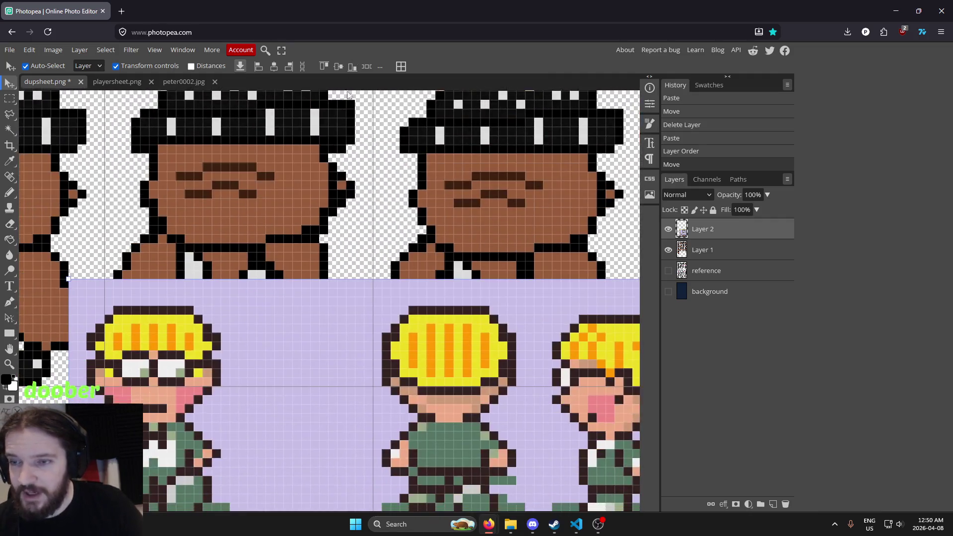
scroll(341, 255, up, 2)
scroll(374, 301, up, 2)
scroll(371, 267, up, 2)
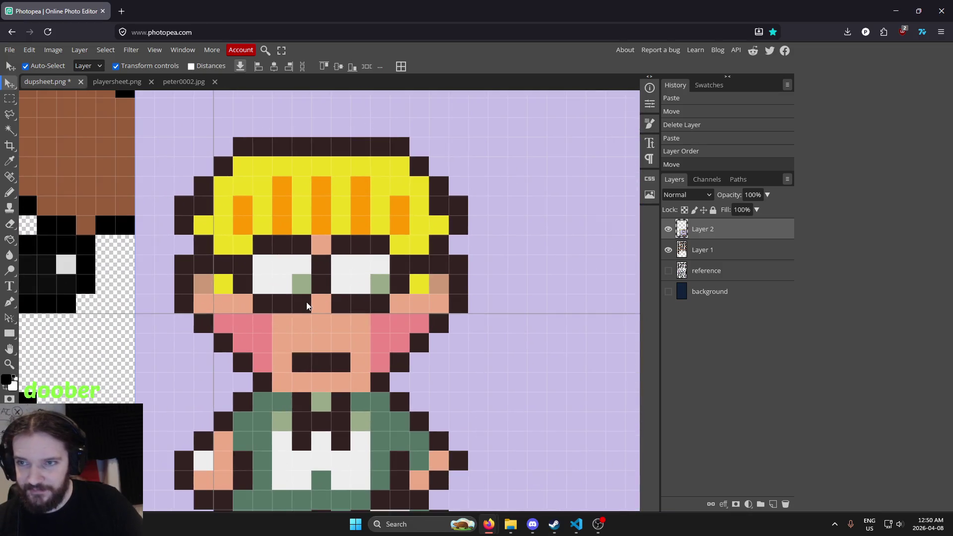
scroll(278, 280, down, 2)
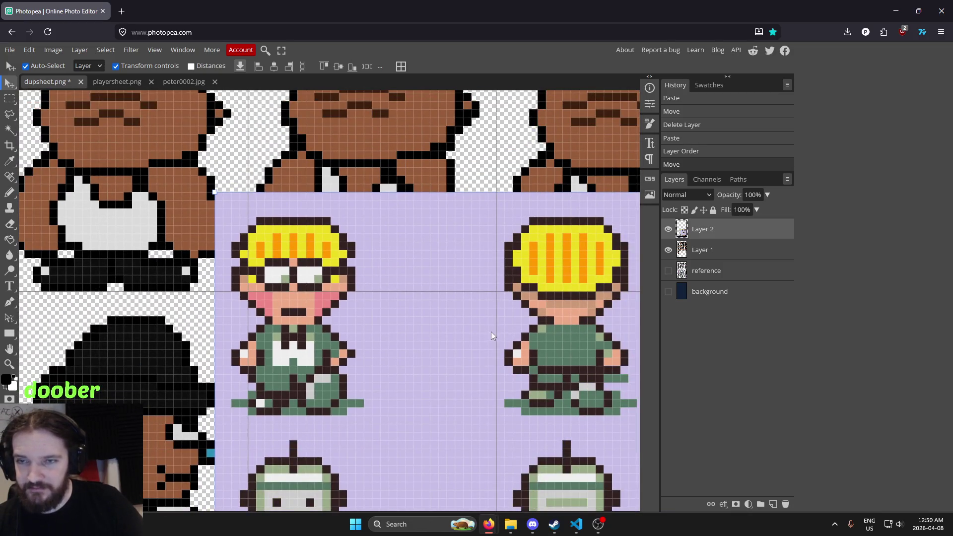
drag(492, 336, 191, 278)
scroll(358, 214, up, 2)
scroll(359, 214, down, 2)
scroll(323, 206, down, 2)
scroll(323, 207, up, 1)
scroll(230, 228, up, 2)
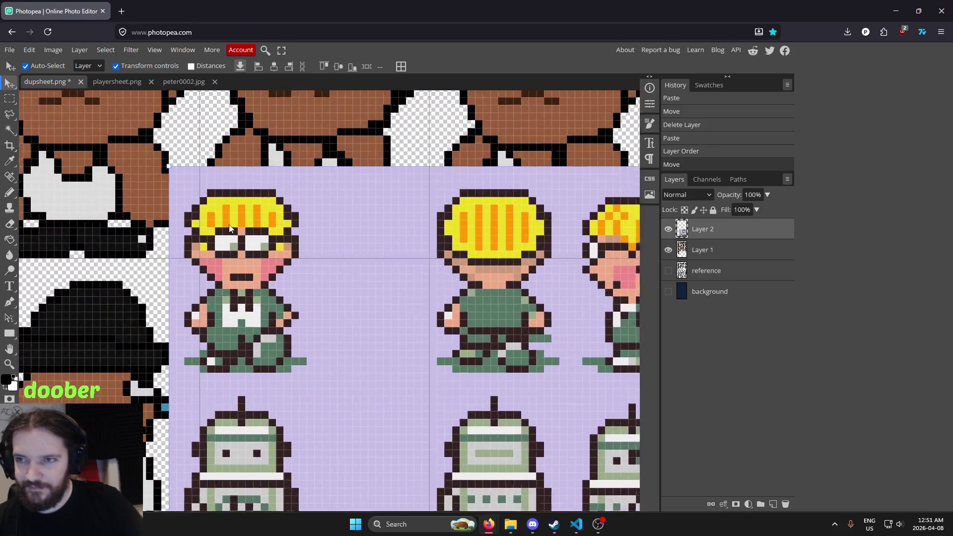
scroll(229, 229, down, 1)
scroll(288, 284, up, 1)
scroll(288, 284, up, 2)
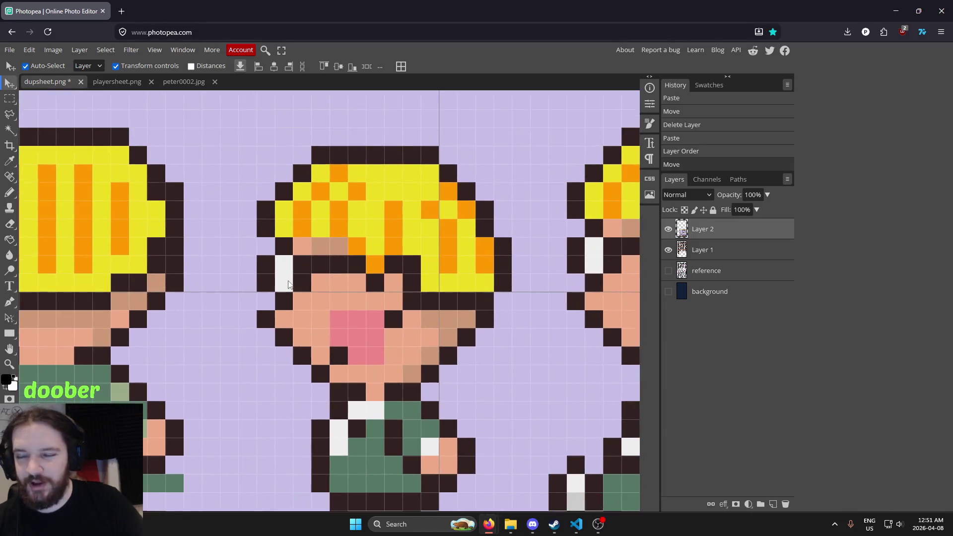
scroll(288, 283, up, 1)
scroll(295, 286, down, 2)
scroll(298, 286, down, 1)
scroll(299, 286, up, 2)
scroll(296, 292, down, 1)
scroll(269, 266, down, 2)
scroll(331, 264, up, 1)
scroll(332, 264, up, 1)
scroll(347, 266, down, 2)
scroll(398, 320, right, 1)
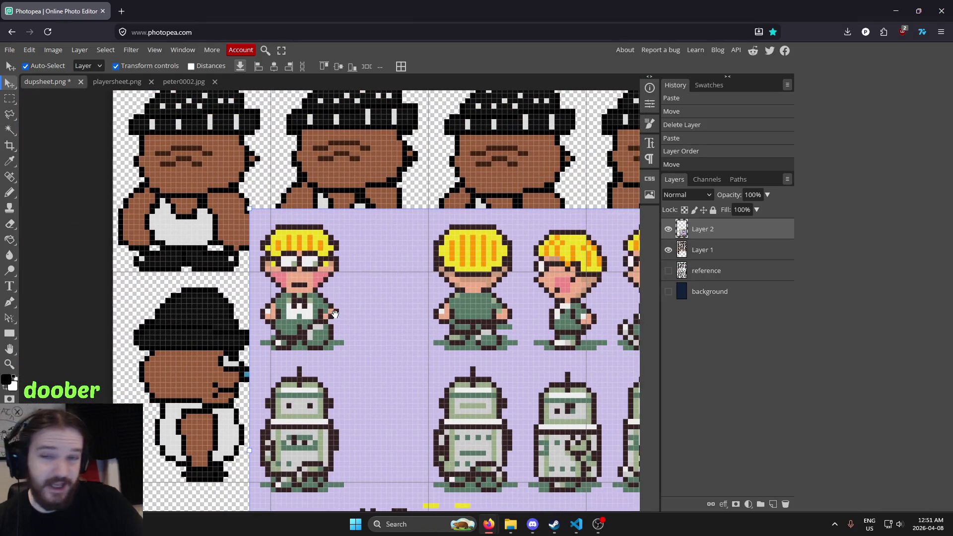
scroll(379, 317, right, 1)
scroll(272, 276, up, 1)
scroll(348, 274, up, 1)
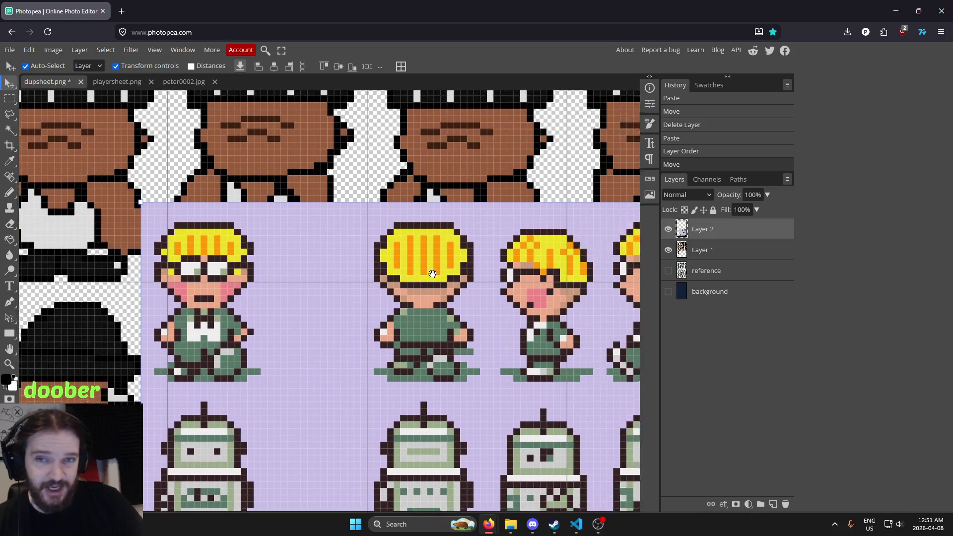
scroll(446, 275, up, 2)
scroll(388, 296, up, 3)
scroll(410, 336, down, 4)
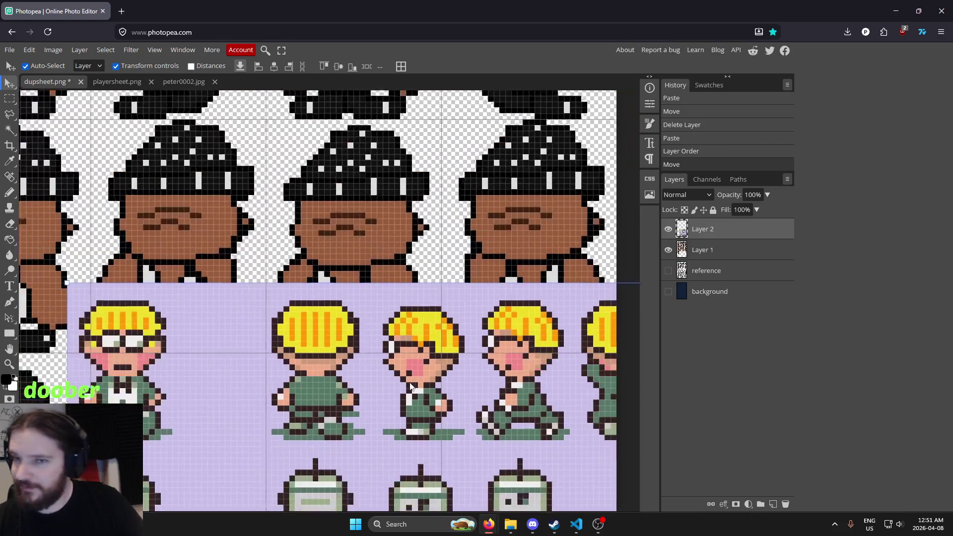
scroll(472, 363, up, 1)
scroll(449, 278, up, 1)
Compare the back-view frame with the blond and robot rows, then undo the pasted Layer 2.
drag(448, 277, 461, 276)
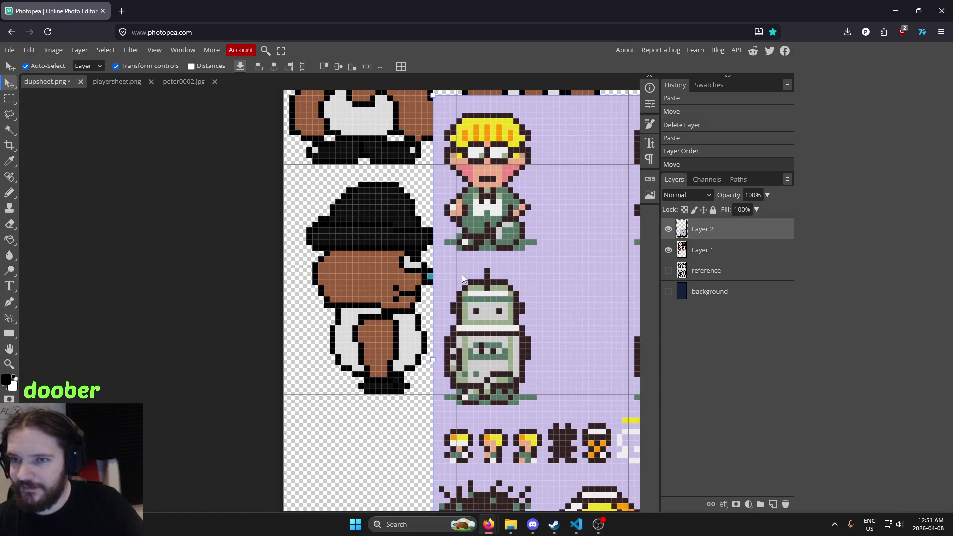
scroll(449, 275, up, 1)
scroll(433, 269, down, 1)
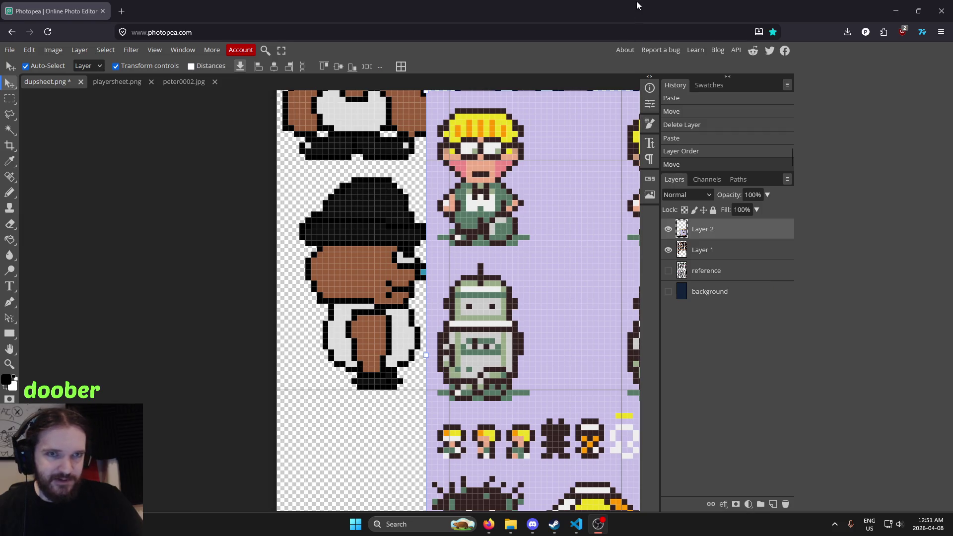
drag(616, 293, 294, 372)
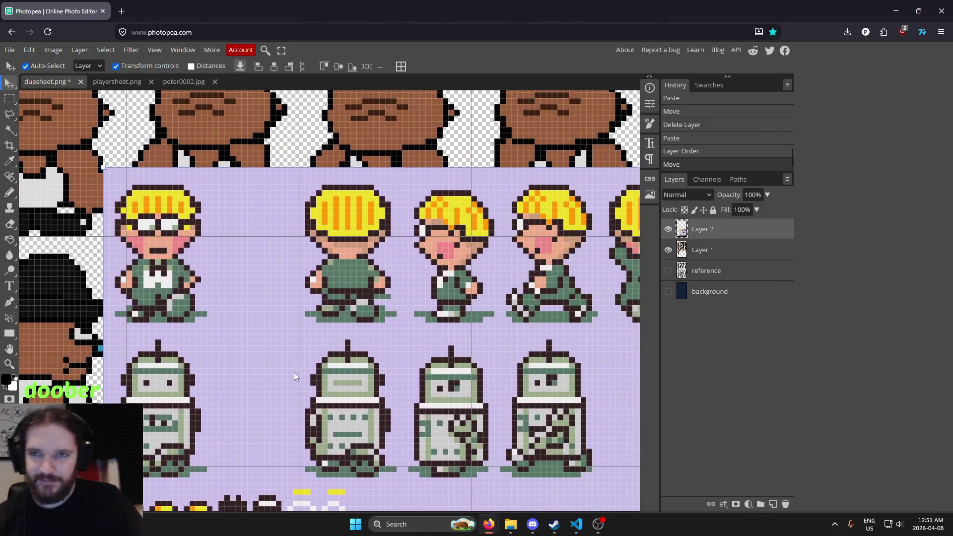
scroll(347, 300, down, 3)
key(ctrl+z)
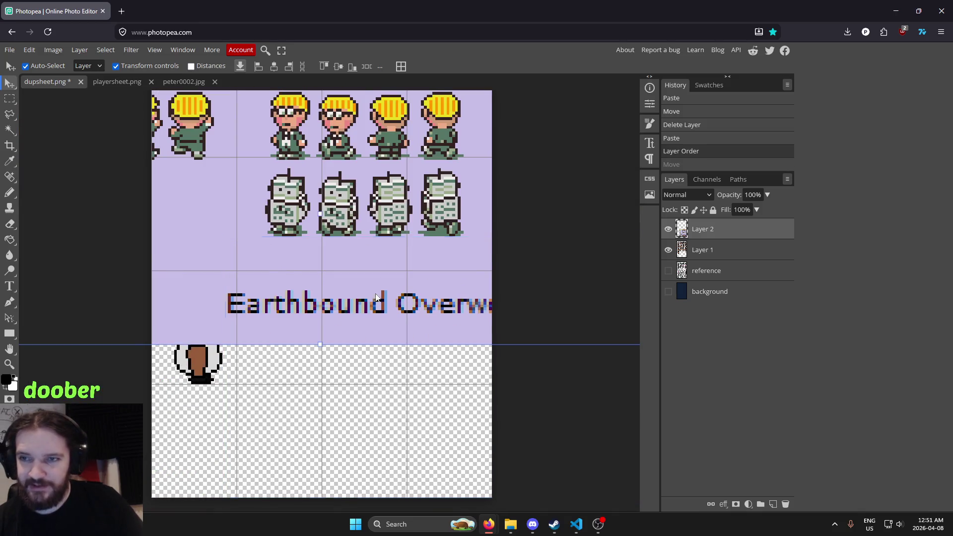
key(ctrl+z)
key(ctrl+z)
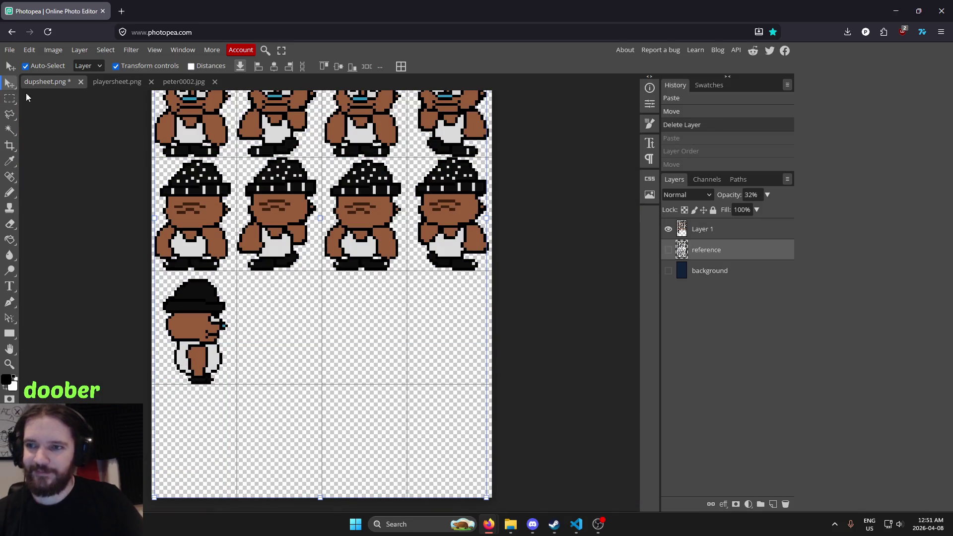
click(12, 96)
drag(196, 97, 347, 279)
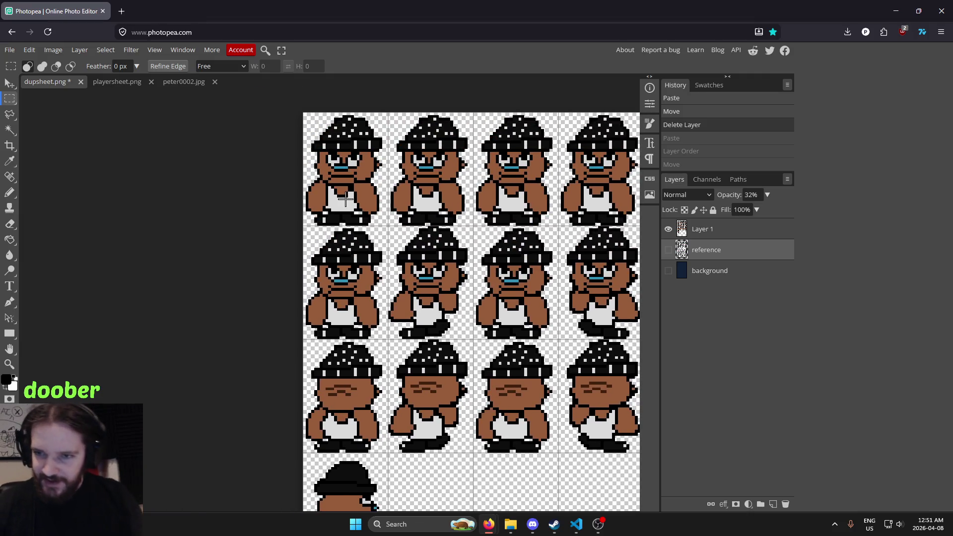
scroll(417, 343, down, 4)
scroll(373, 294, up, 5)
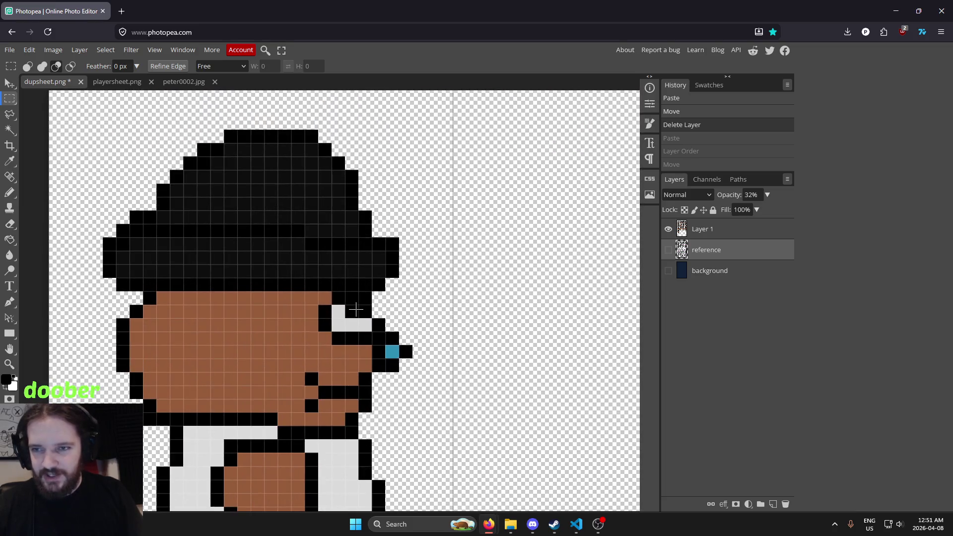
scroll(377, 333, down, 4)
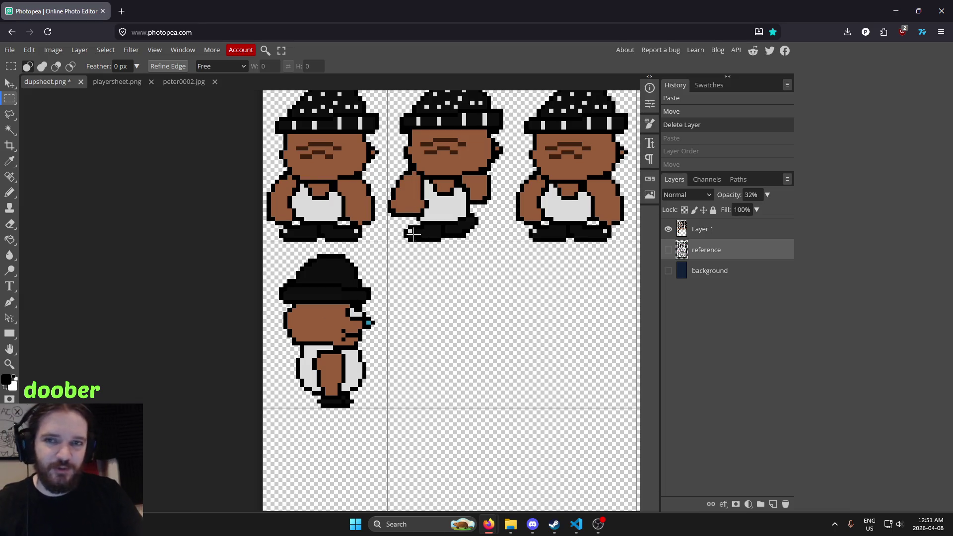
alt+scroll(329, 341, up, 2)
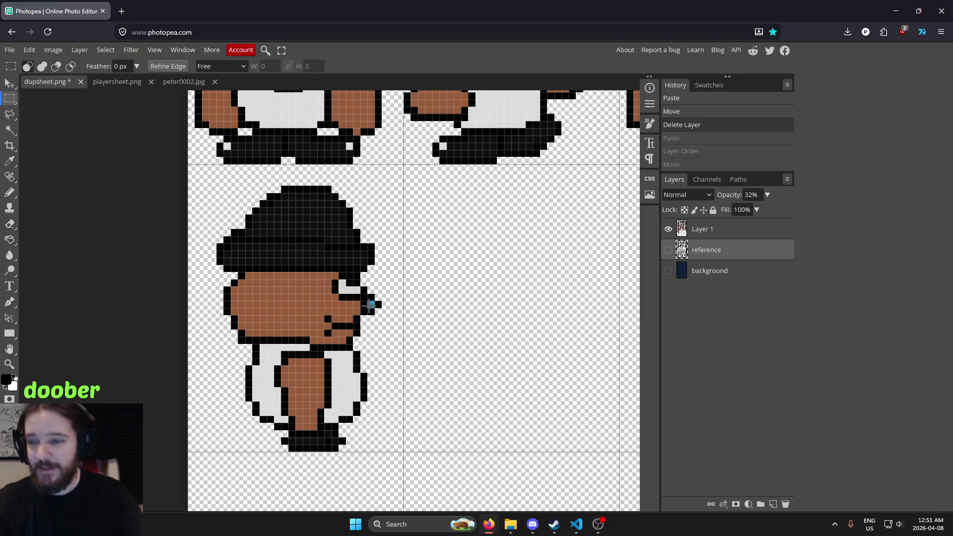
alt+scroll(373, 304, down, 2)
alt+scroll(404, 208, down, 2)
scroll(431, 219, up, 3)
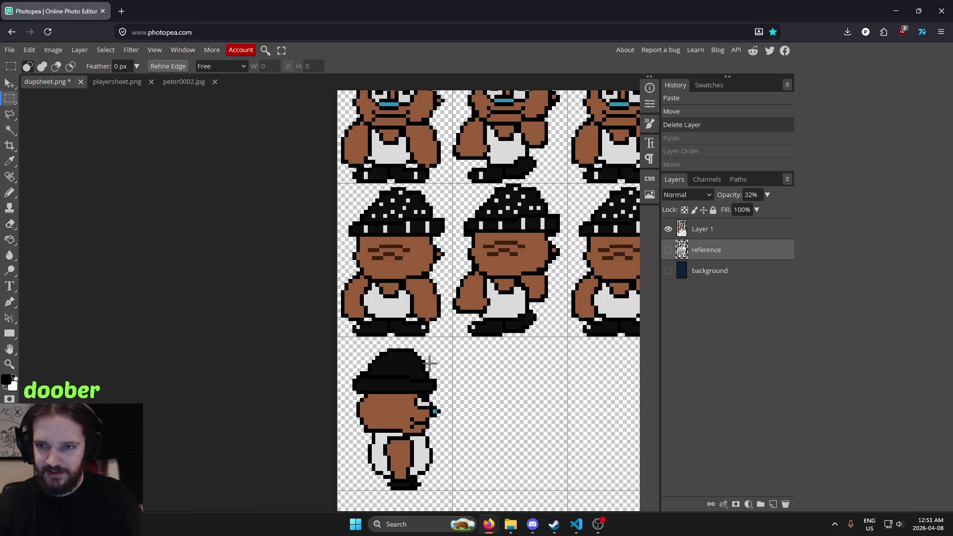
alt+scroll(423, 336, up, 1)
alt+scroll(425, 339, down, 2)
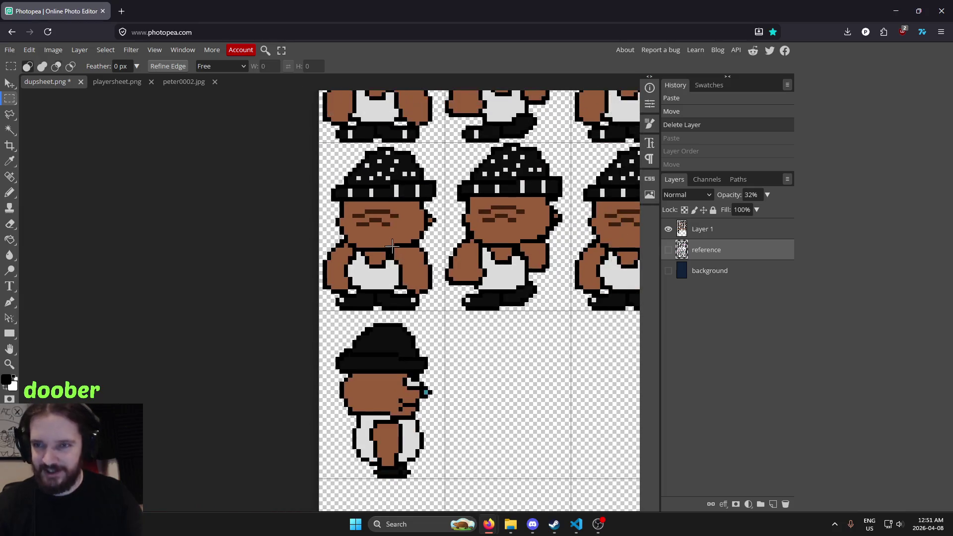
alt+scroll(447, 302, up, 1)
key(i)
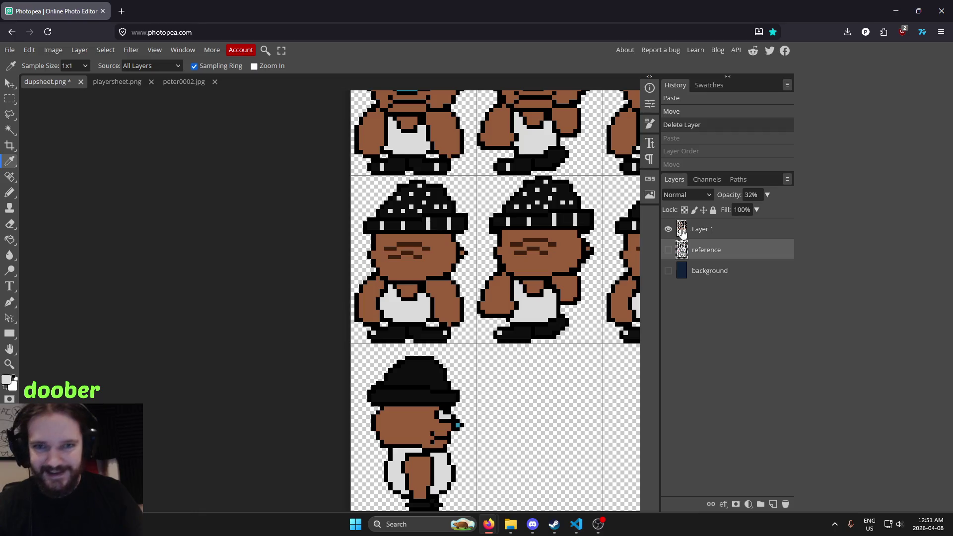
click(701, 236)
scroll(447, 322, down, 2)
alt+scroll(447, 323, up, 3)
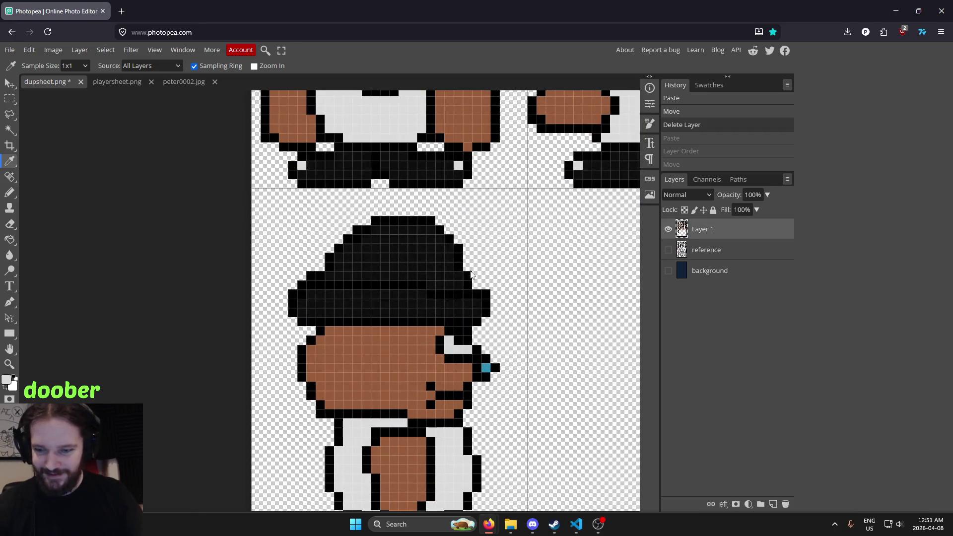
Pencil white stripe pixels onto the hat brim and crown, undoing misplaced ones.
key(b)
click(328, 296)
click(331, 307)
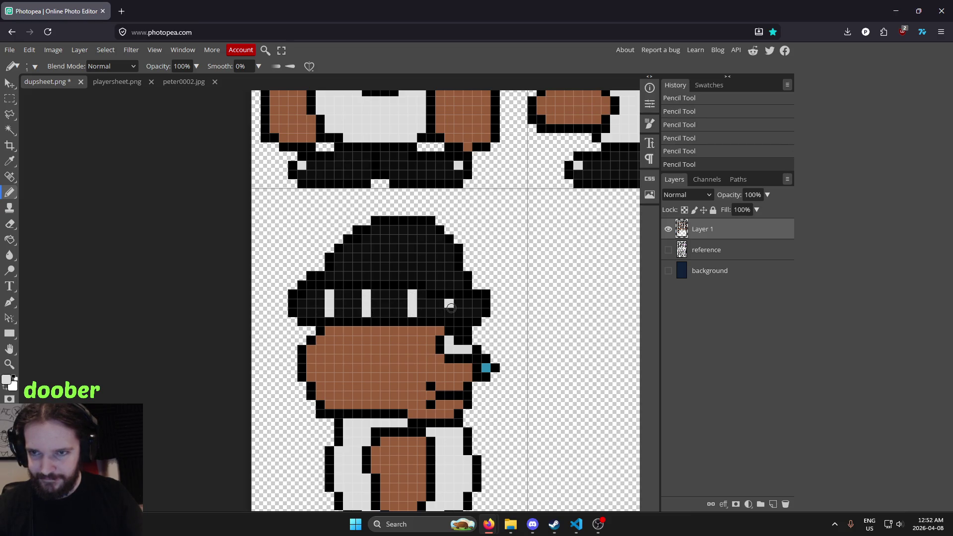
alt+scroll(458, 312, down, 2)
alt+scroll(509, 248, down, 2)
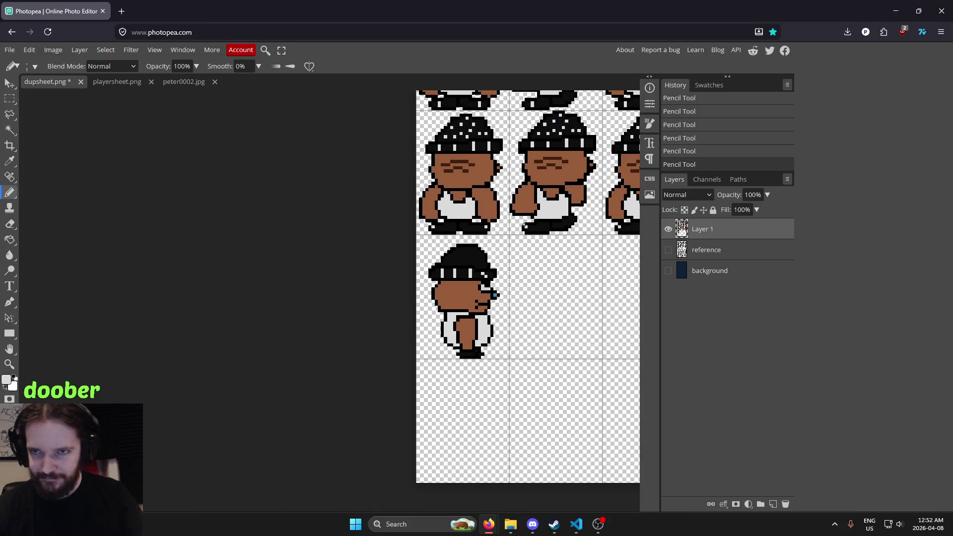
alt+scroll(525, 228, up, 2)
alt+scroll(524, 229, up, 2)
alt+scroll(524, 228, up, 1)
key(ctrl+z)
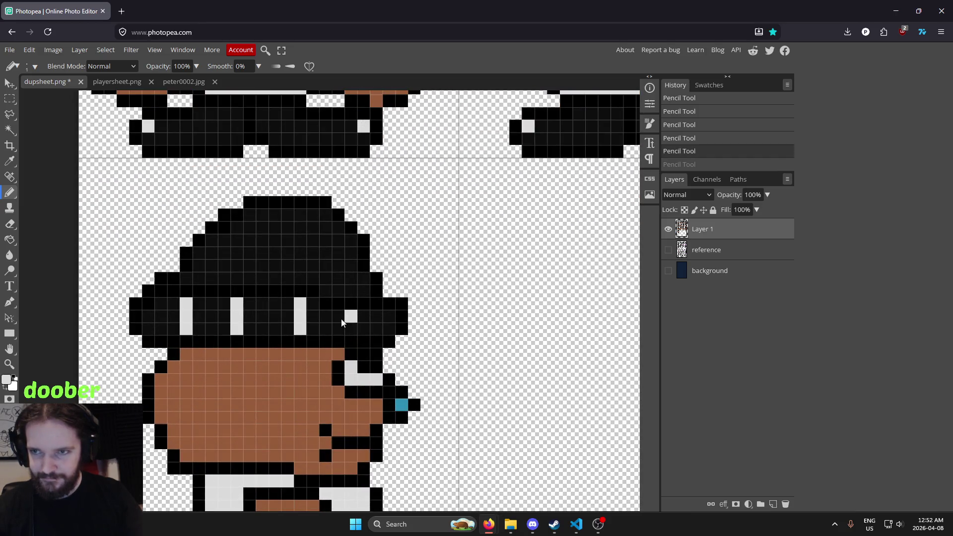
click(338, 316)
key(ctrl+z)
click(359, 317)
Zoom and pan the canvas to centre the lower sprites.
alt+scroll(397, 367, down, 2)
alt+scroll(397, 366, down, 1)
scroll(397, 366, up, 2)
alt+scroll(328, 268, up, 1)
alt+scroll(323, 261, up, 2)
alt+scroll(320, 255, up, 2)
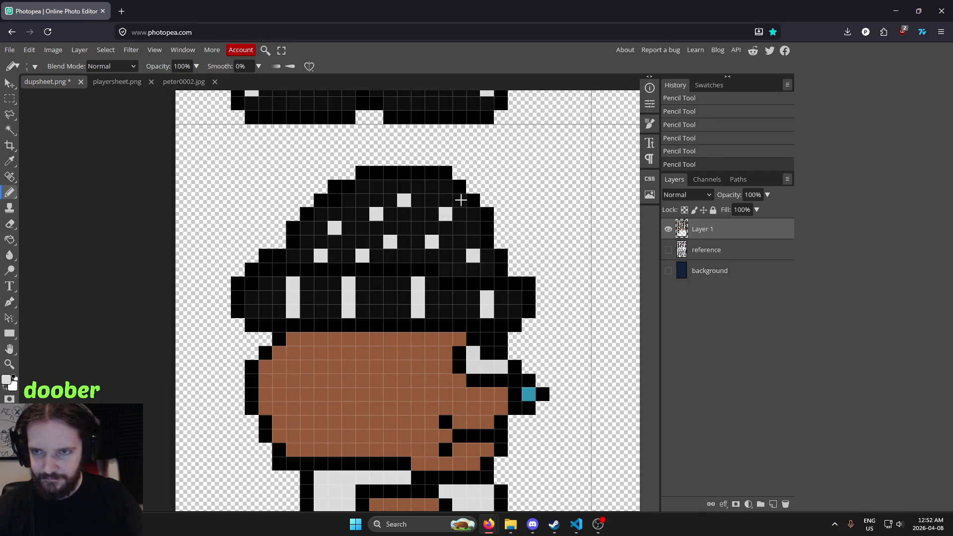
scroll(526, 198, down, 2)
scroll(489, 285, down, 1)
scroll(489, 285, down, 1)
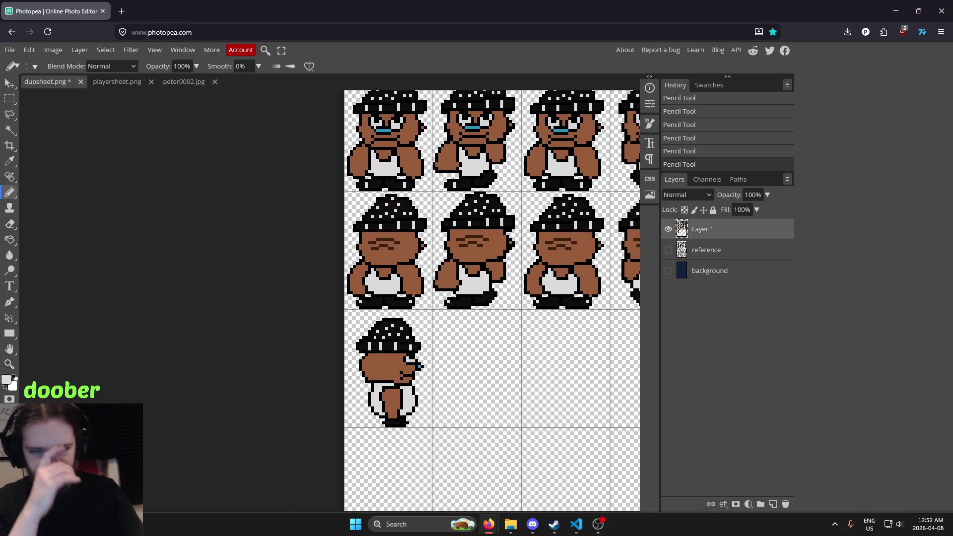
mouse_move(451, 334)
mouse_down()
mouse_move(523, 388)
mouse_move(451, 433)
mouse_move(430, 295)
mouse_up()
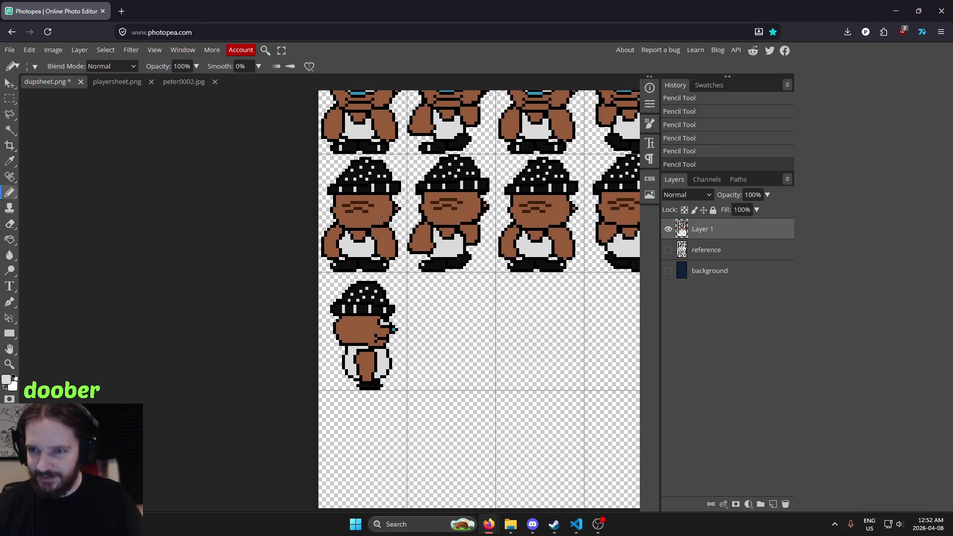
scroll(329, 224, up, 3)
scroll(402, 419, down, 3)
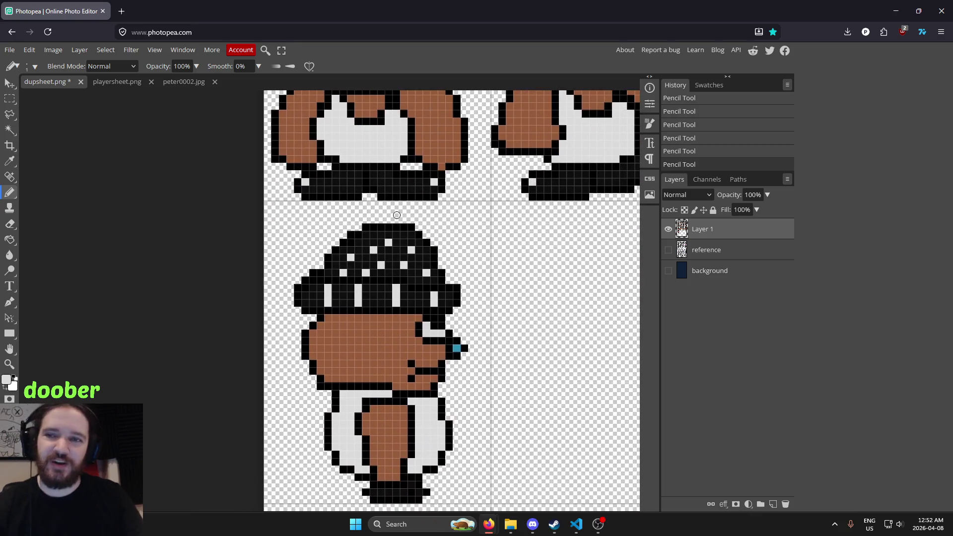
scroll(402, 419, up, 3)
Sample the dark-brown eyebrow colour and return to the Pencil.
key(i)
click(379, 255)
scroll(377, 334, down, 3)
scroll(357, 359, up, 2)
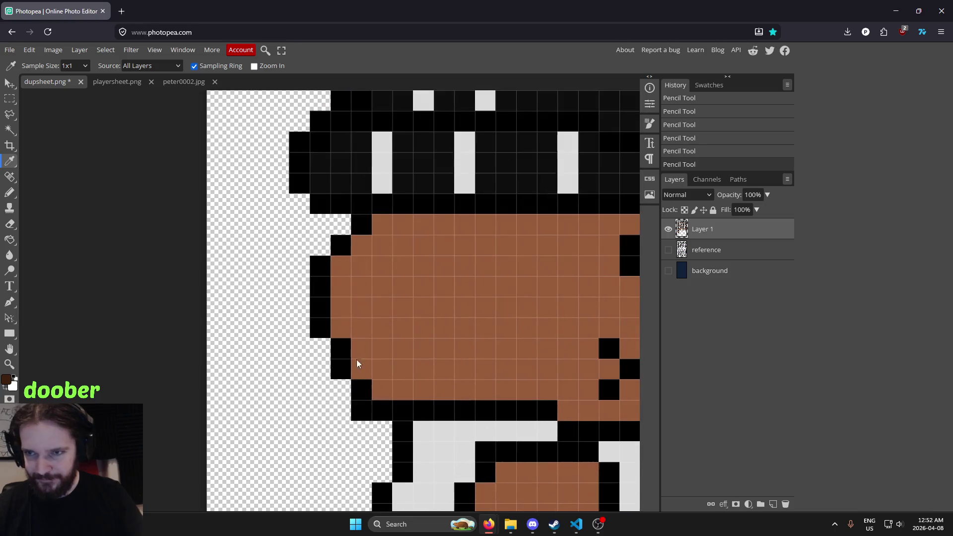
key(b)
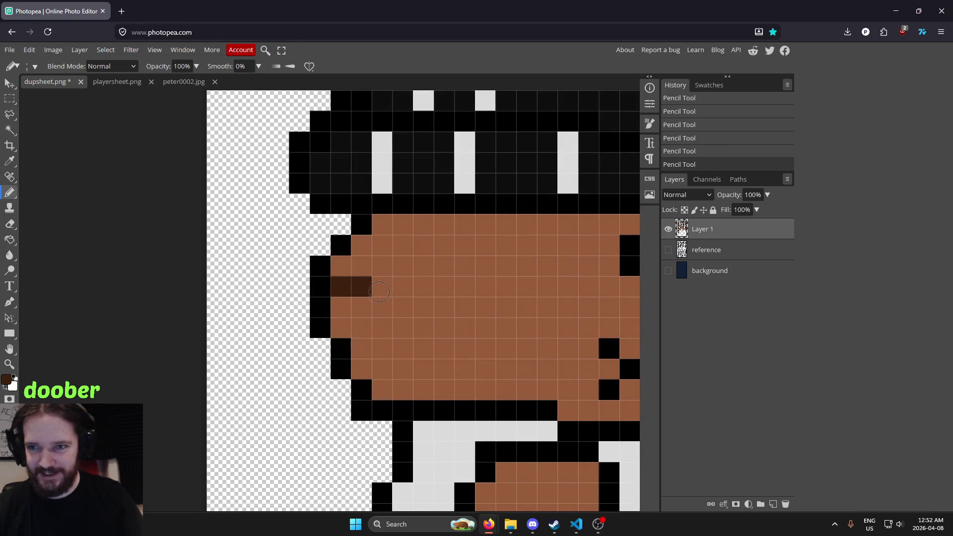
Try dark-brown shading pixels on the cheek and face, then undo them.
key(ctrl+z)
click(380, 306)
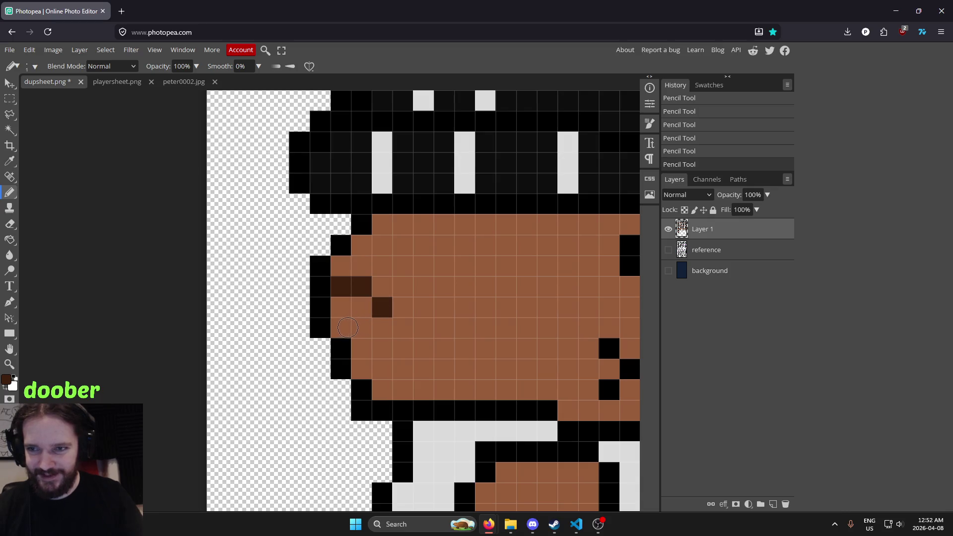
scroll(398, 331, down, 3)
scroll(399, 331, down, 1)
scroll(380, 336, up, 2)
scroll(380, 335, up, 1)
key(ctrl+z)
drag(381, 338, 397, 338)
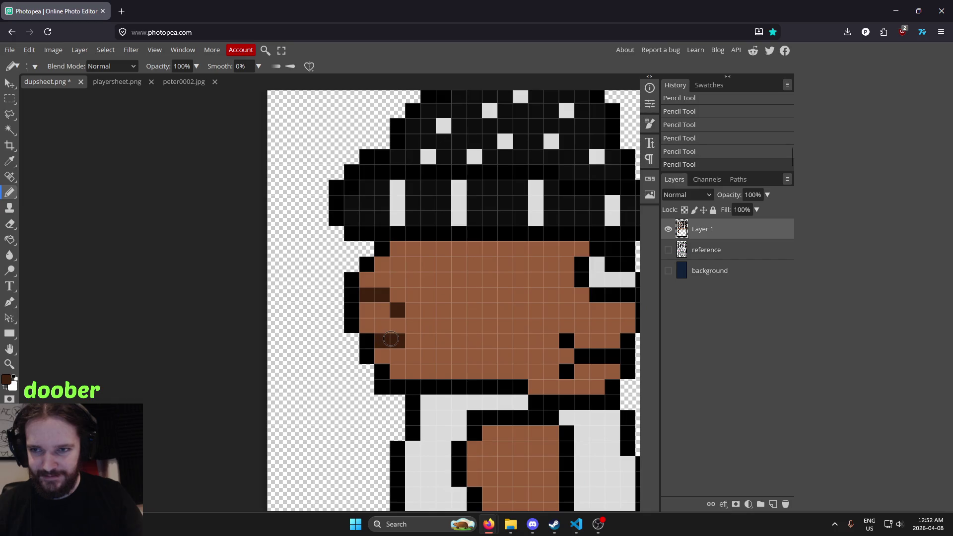
scroll(397, 339, down, 3)
scroll(405, 425, down, 1)
scroll(405, 425, up, 1)
scroll(405, 425, up, 2)
scroll(405, 425, up, 1)
key(ctrl+z)
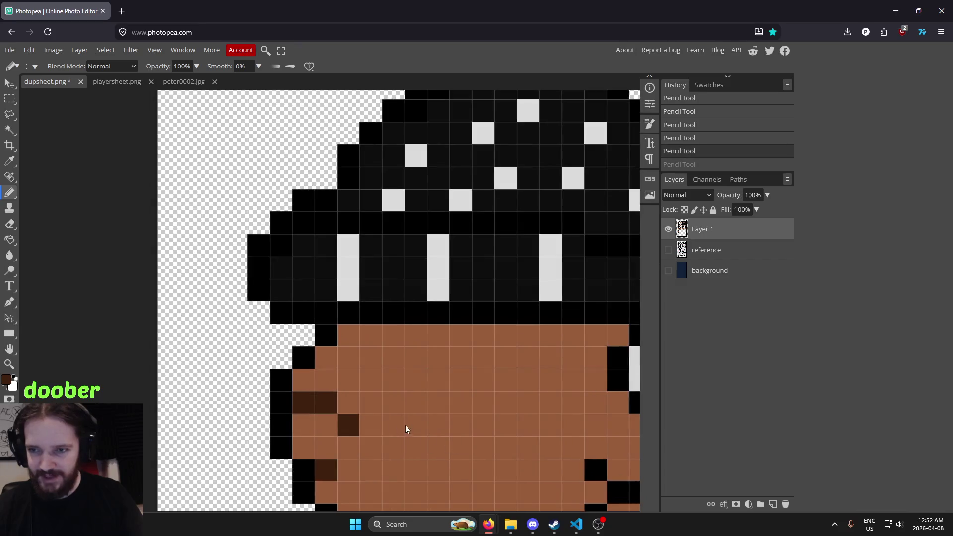
key(ctrl+z)
key(ctrl+z)
key(ctrl+z)
Paint two dark-brown pixels at the left cheek and one lower down.
drag(310, 386, 328, 387)
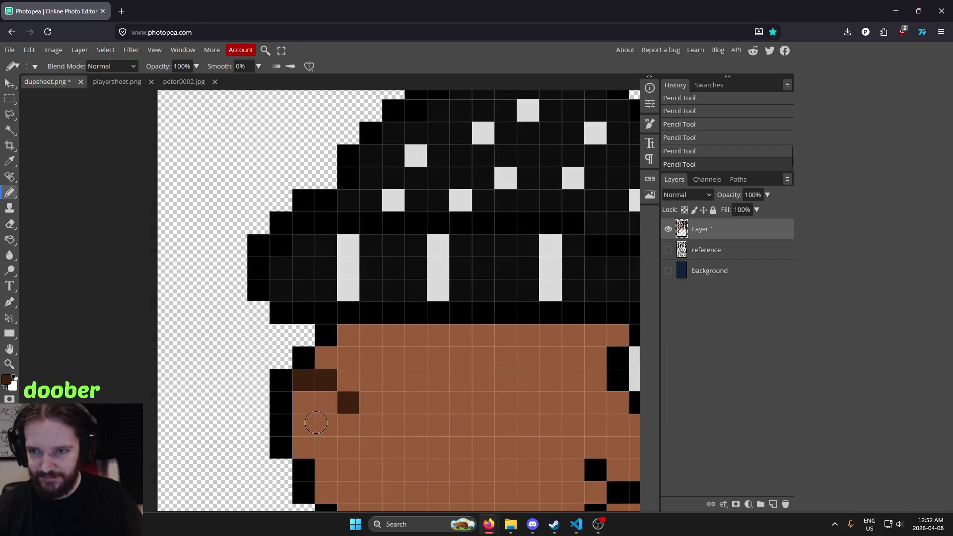
drag(309, 440, 327, 443)
scroll(501, 336, down, 2)
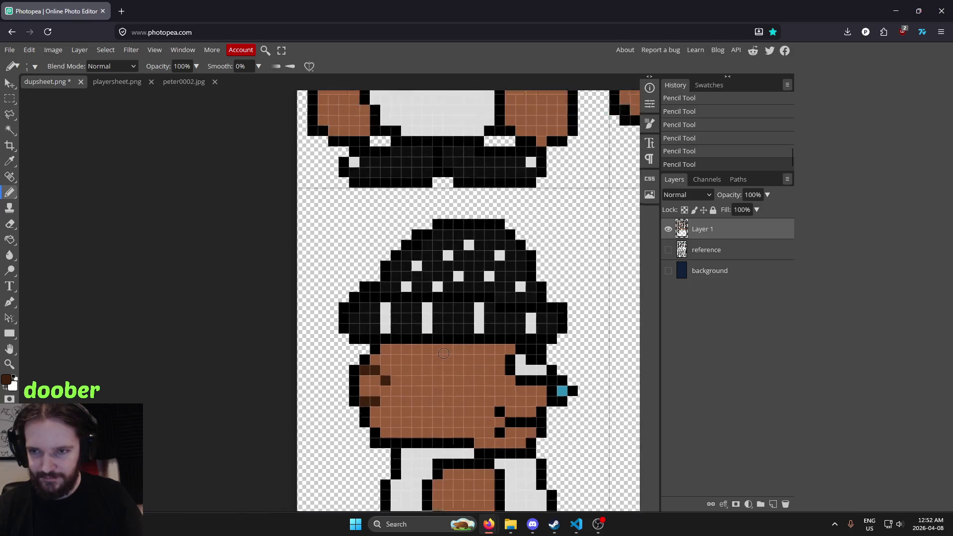
scroll(500, 337, down, 2)
scroll(501, 336, down, 1)
scroll(546, 277, down, 1)
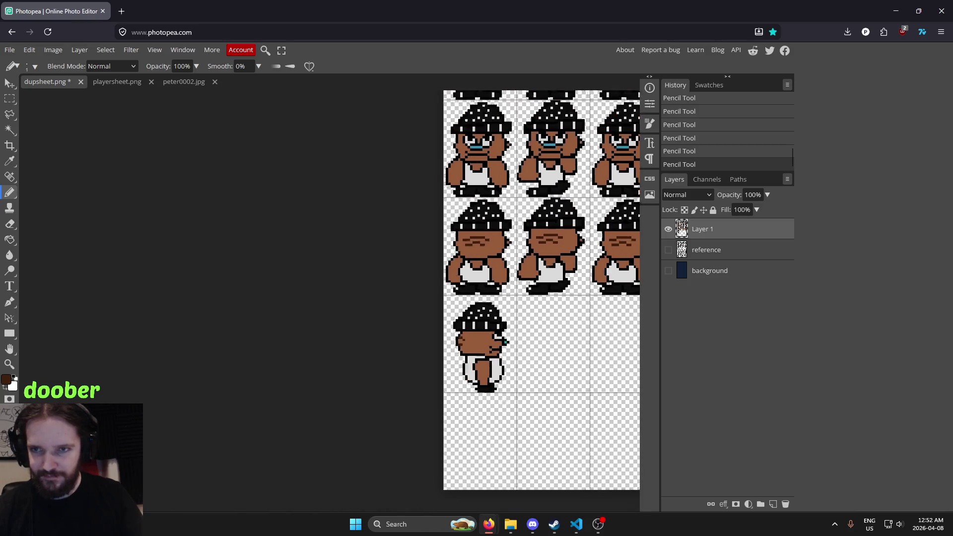
scroll(548, 266, down, 1)
scroll(517, 316, up, 3)
scroll(424, 374, up, 2)
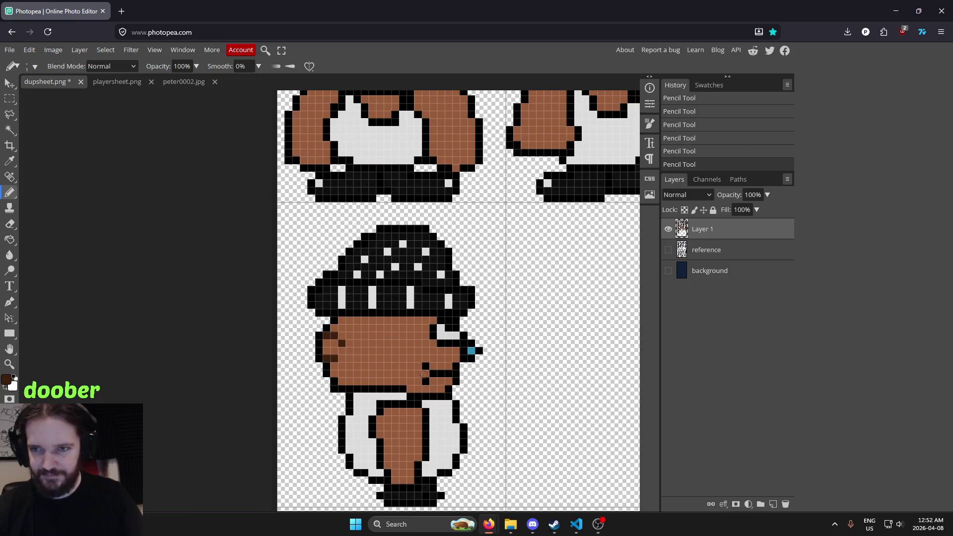